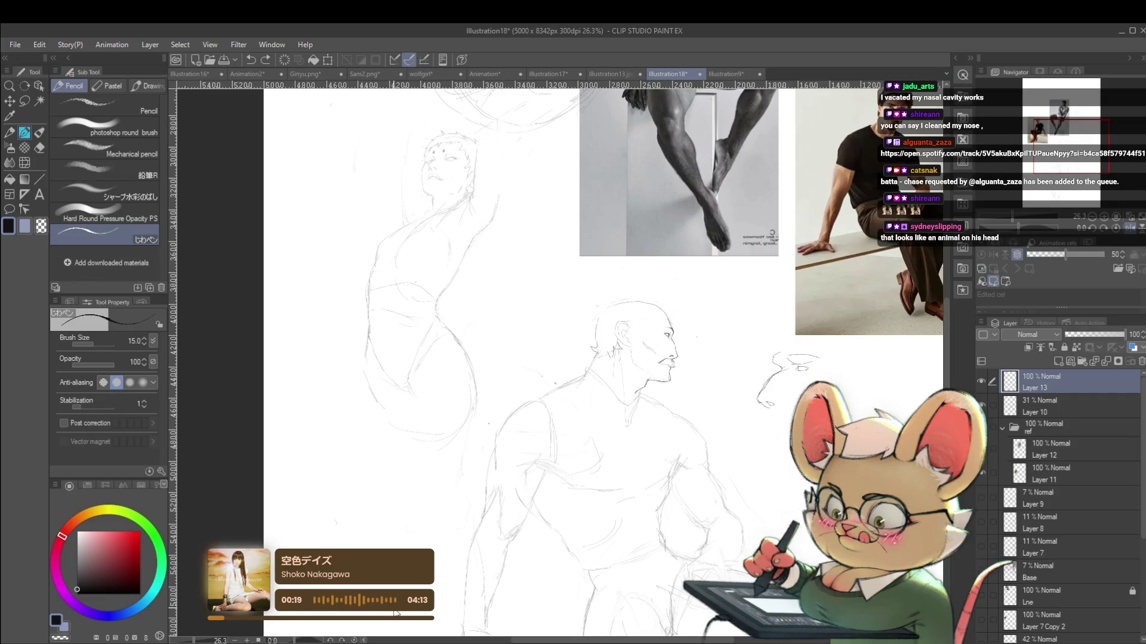
Replace the stray stroke with spiky hair strokes across the man's head and forehead
{"action": "key", "text": "ctrl+z"}
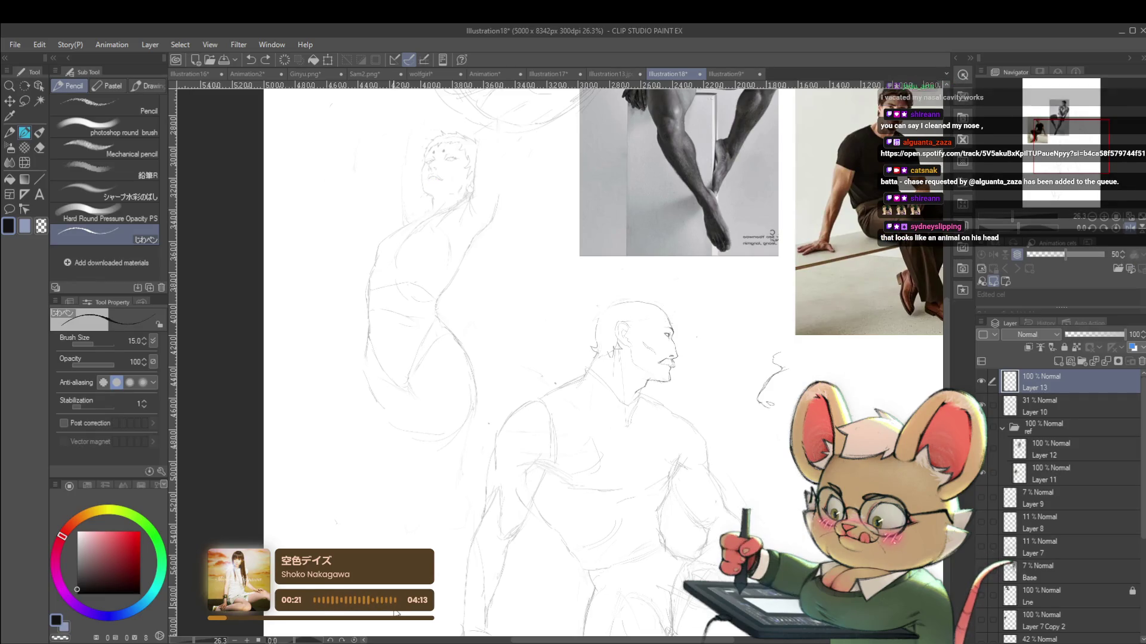
{"action": "mouse_move", "coordinate": [595, 322]}
{"action": "left_mouse_down"}
{"action": "mouse_move", "coordinate": [611, 304]}
{"action": "mouse_move", "coordinate": [656, 298]}
{"action": "mouse_move", "coordinate": [664, 315]}
{"action": "left_mouse_up"}
{"action": "left_click_drag", "start_coordinate": [663, 306], "coordinate": [679, 324]}
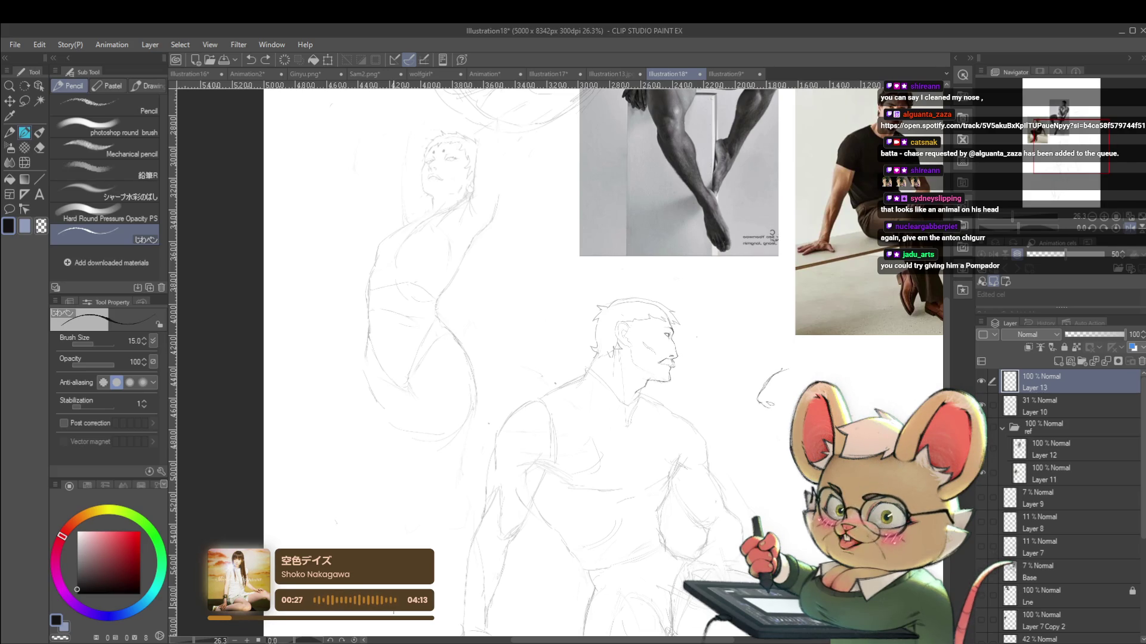
{"action": "mouse_move", "coordinate": [584, 370]}
{"action": "left_mouse_down"}
{"action": "mouse_move", "coordinate": [723, 386]}
{"action": "mouse_move", "coordinate": [522, 430]}
{"action": "left_mouse_up"}
Raise the pencil size to 30 and fade Layer 10 to 17% opacity
{"action": "key", "text": "bracketright"}
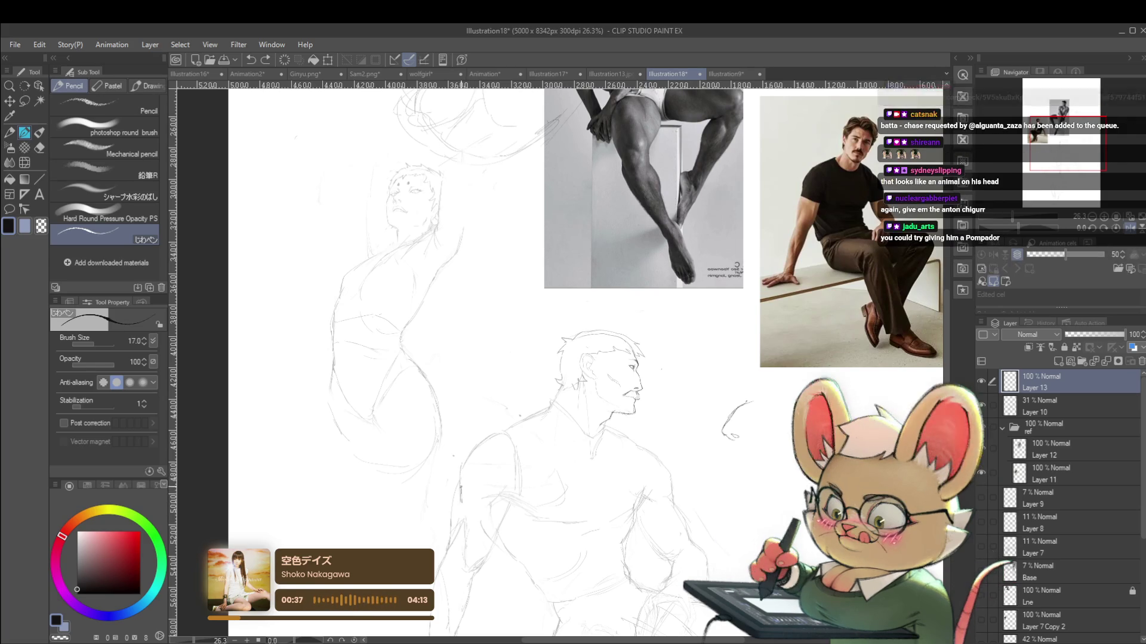
{"action": "key", "text": "bracketright"}
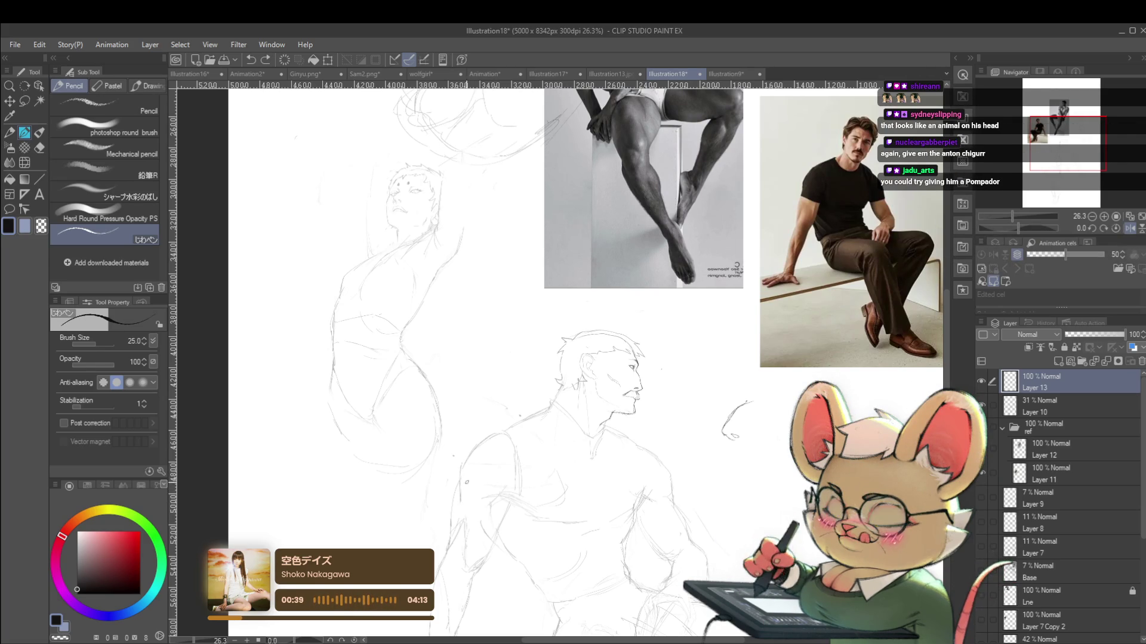
{"action": "left_click", "coordinate": [1051, 407]}
{"action": "left_click_drag", "start_coordinate": [1087, 335], "coordinate": [1075, 334]}
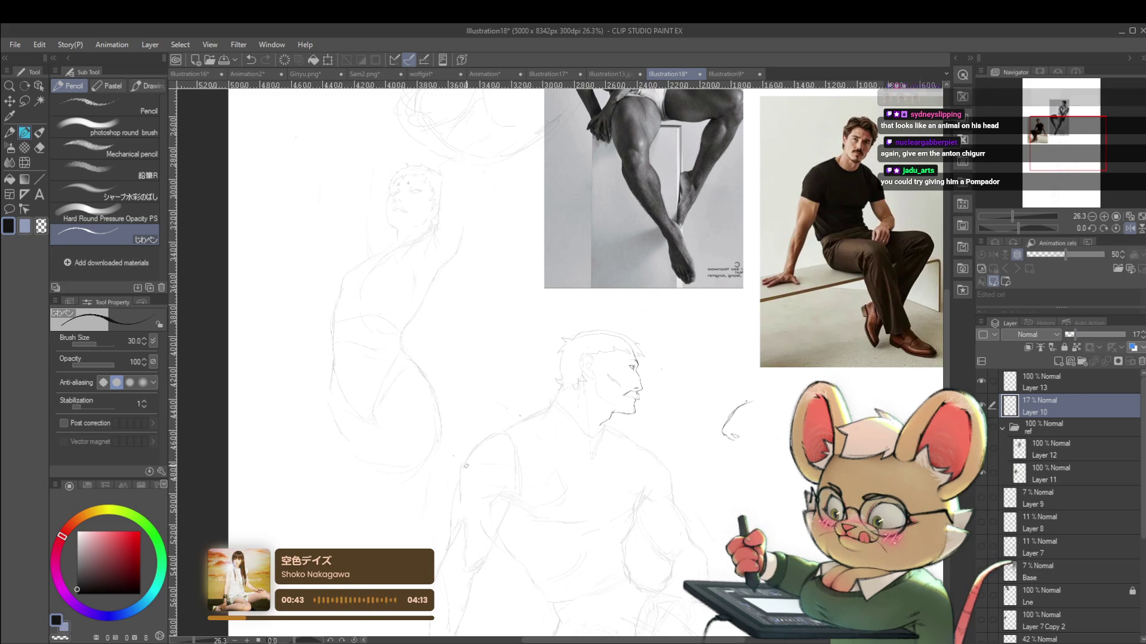
On Layer 13, trace a dark line from the figure's back up to the shoulder
{"action": "left_click", "coordinate": [1047, 380]}
{"action": "left_click_drag", "start_coordinate": [461, 500], "coordinate": [462, 470]}
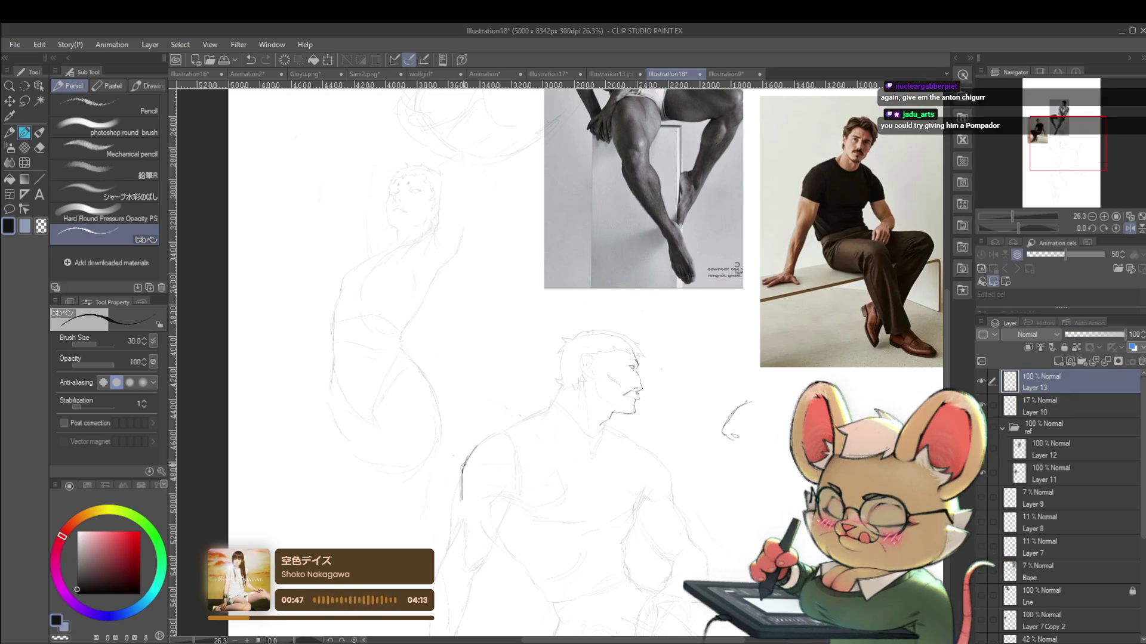
{"action": "left_click_drag", "start_coordinate": [462, 469], "coordinate": [549, 409]}
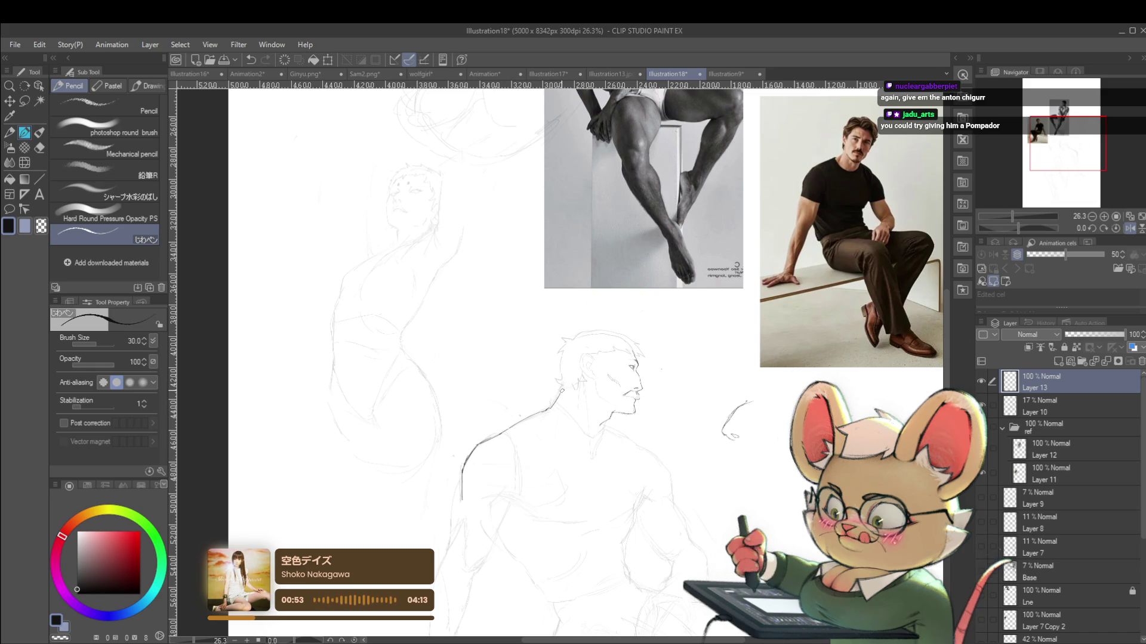
{"action": "scroll", "coordinate": [603, 362], "scroll_direction": "down", "scroll_amount": 5}
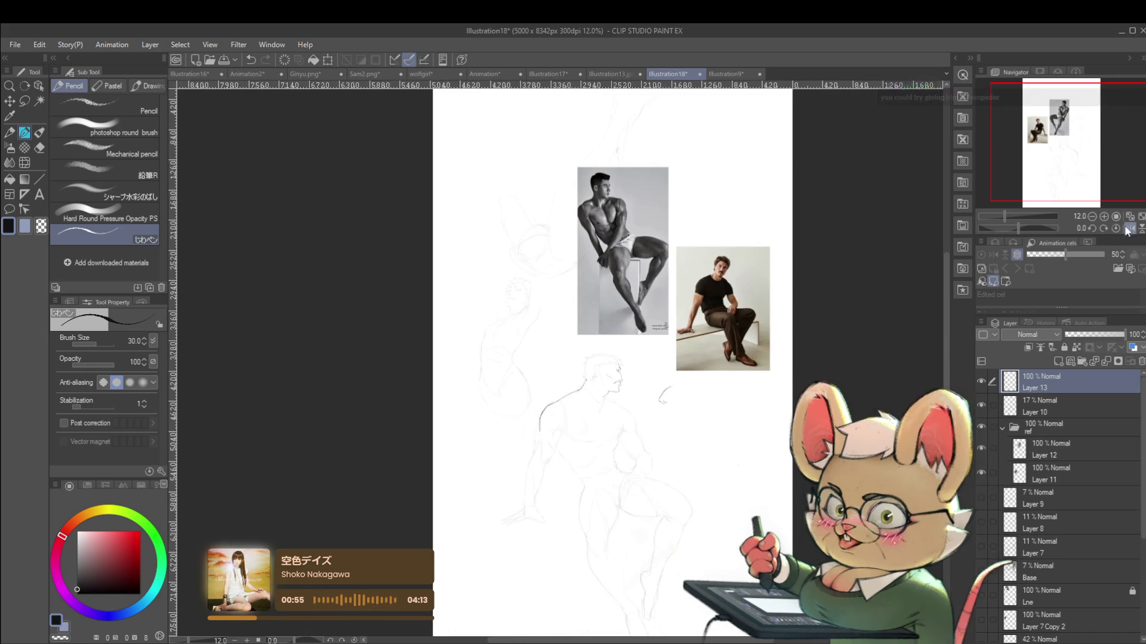
{"action": "key", "text": "h"}
{"action": "scroll", "coordinate": [561, 431], "scroll_direction": "up", "scroll_amount": 4}
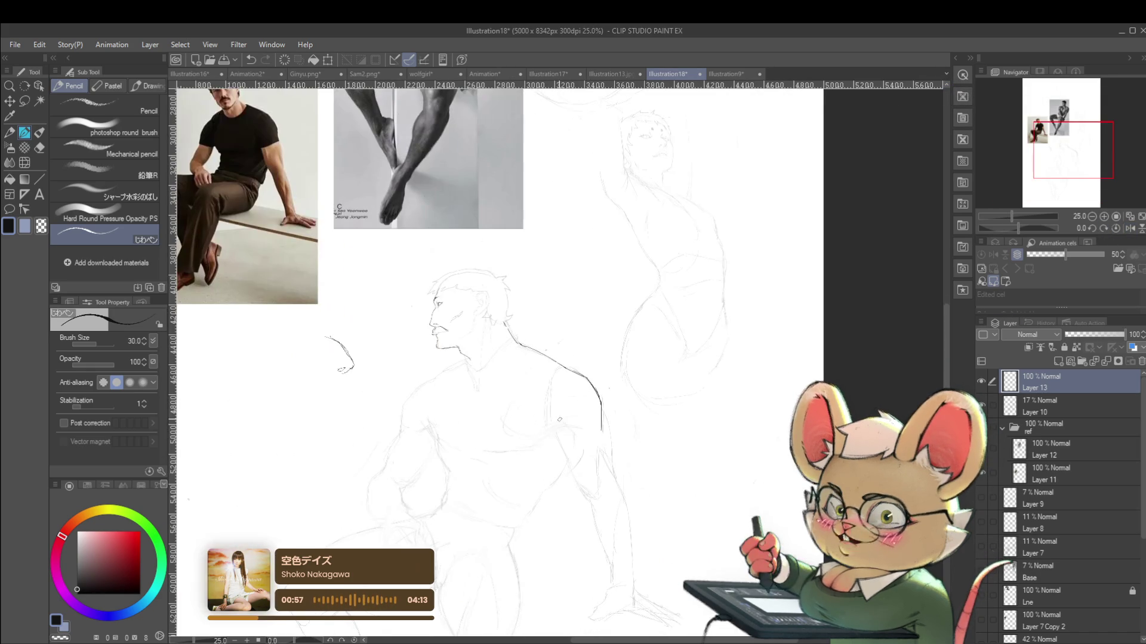
Add short strokes across and just below the upper arm
{"action": "left_click_drag", "start_coordinate": [551, 429], "coordinate": [575, 436]}
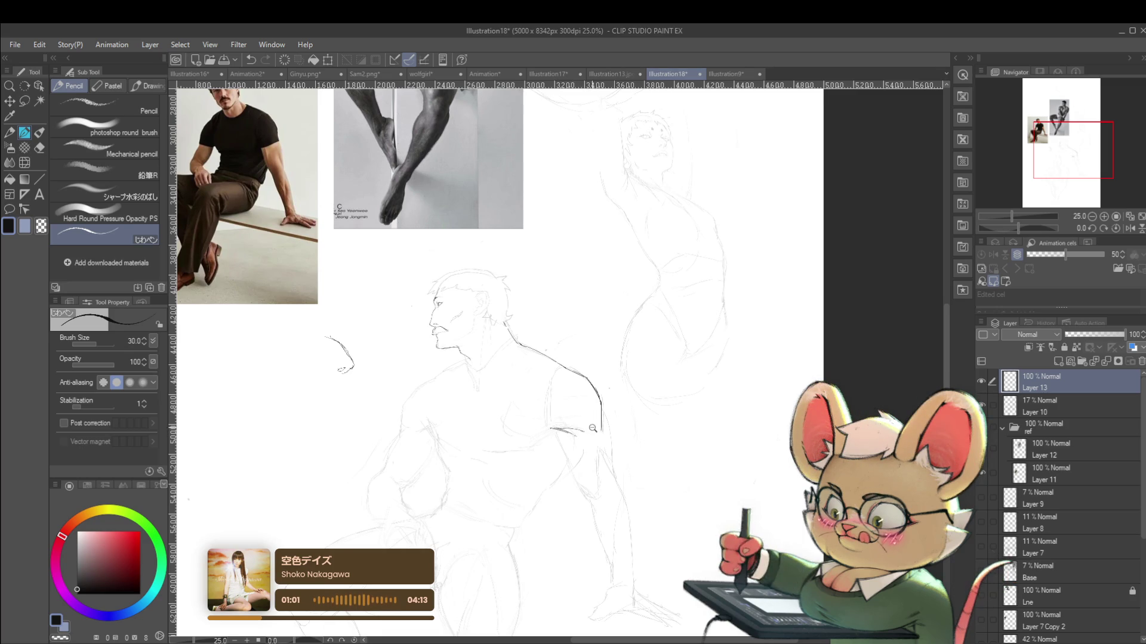
{"action": "scroll", "coordinate": [590, 427], "scroll_direction": "down", "scroll_amount": 4}
{"action": "scroll", "coordinate": [586, 449], "scroll_direction": "up", "scroll_amount": 5}
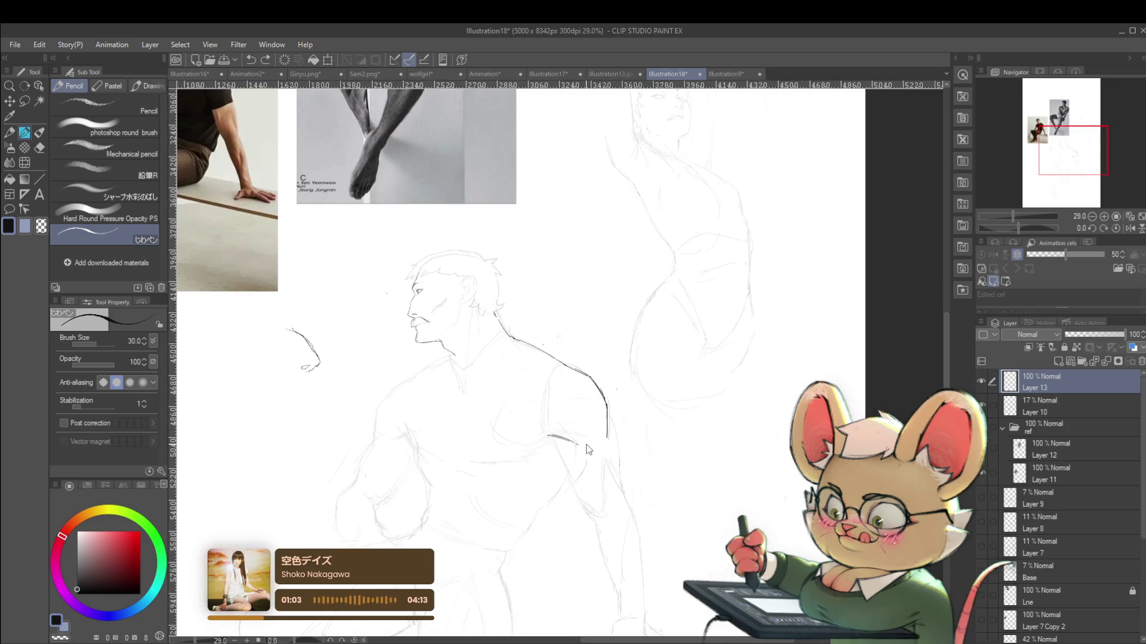
{"action": "left_click_drag", "start_coordinate": [556, 440], "coordinate": [562, 453]}
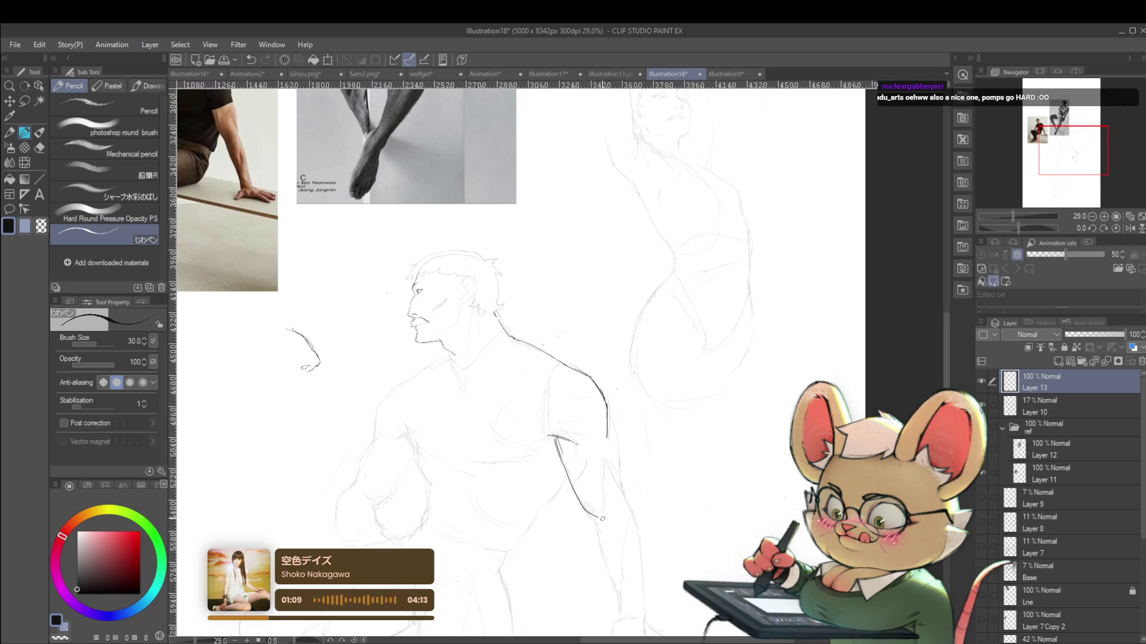
{"action": "scroll", "coordinate": [580, 503], "scroll_direction": "down", "scroll_amount": 3}
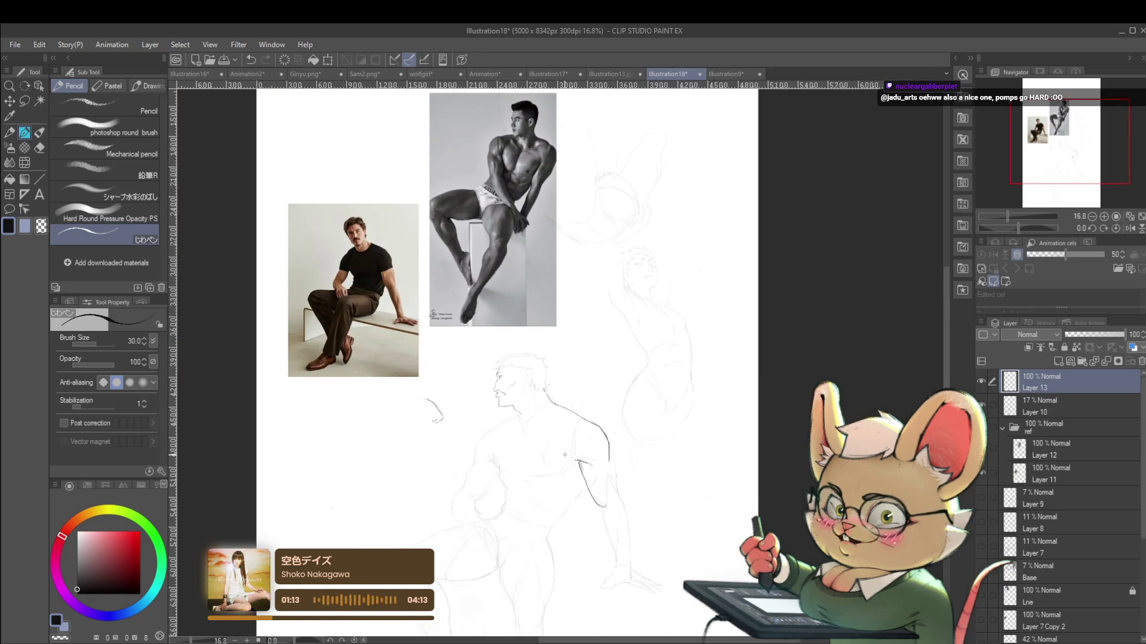
With a thinner pencil, draw the arm contour downward, checking it in mirrored view
{"action": "left_click", "coordinate": [1129, 228]}
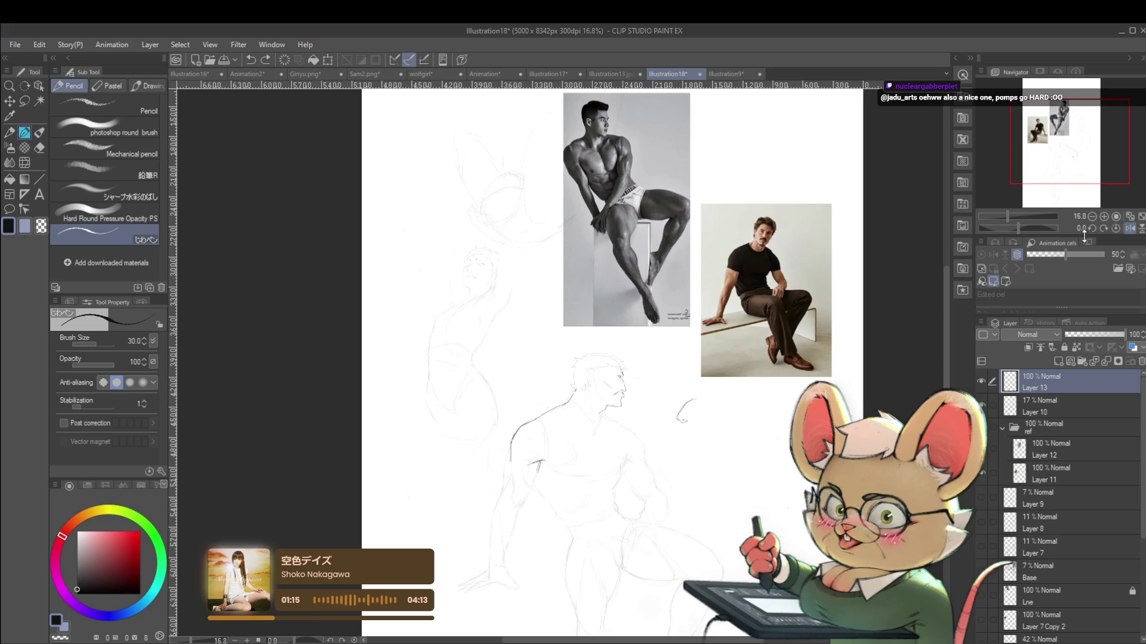
{"action": "scroll", "coordinate": [563, 484], "scroll_direction": "up", "scroll_amount": 2}
{"action": "key", "text": "bracketleft"}
{"action": "left_click_drag", "start_coordinate": [536, 467], "coordinate": [504, 523]}
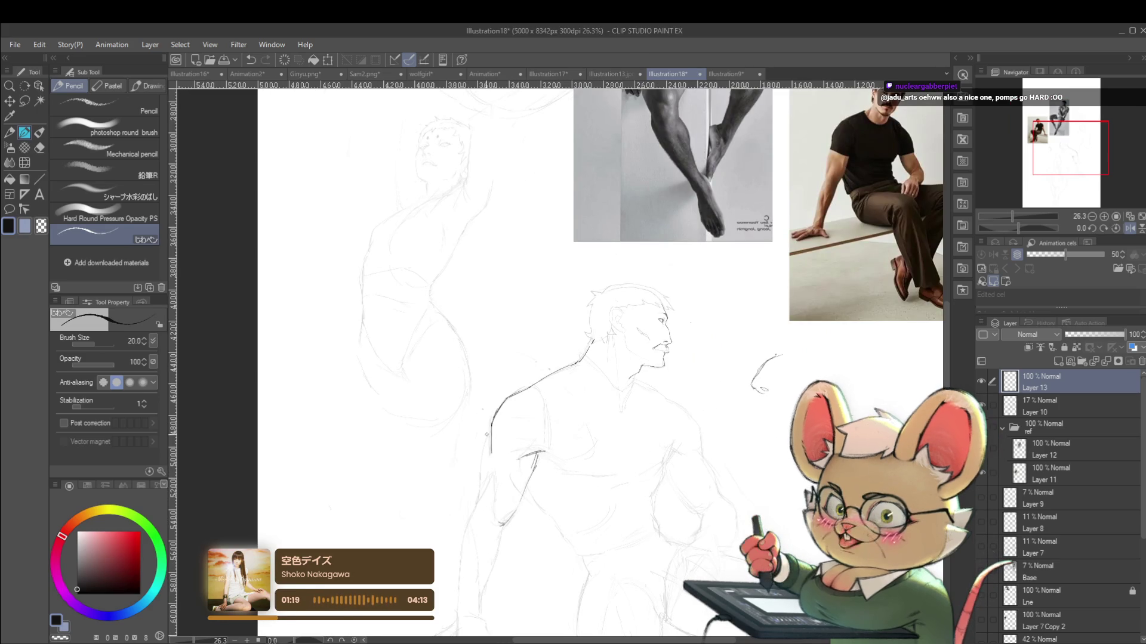
{"action": "left_click_drag", "start_coordinate": [488, 449], "coordinate": [478, 503]}
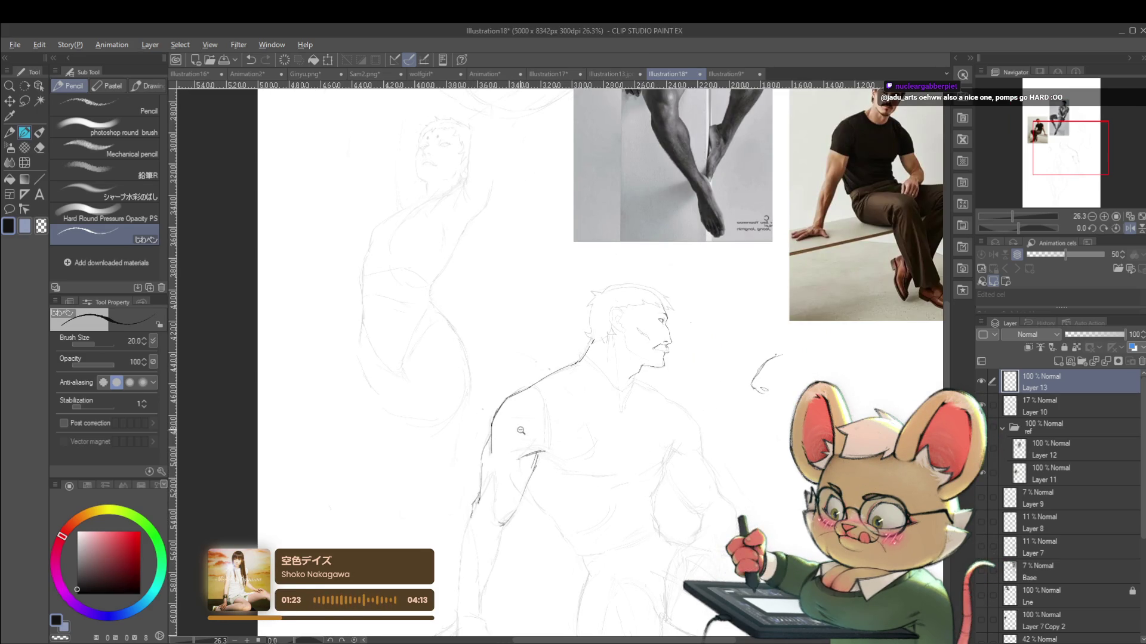
{"action": "scroll", "coordinate": [494, 442], "scroll_direction": "down", "scroll_amount": 5}
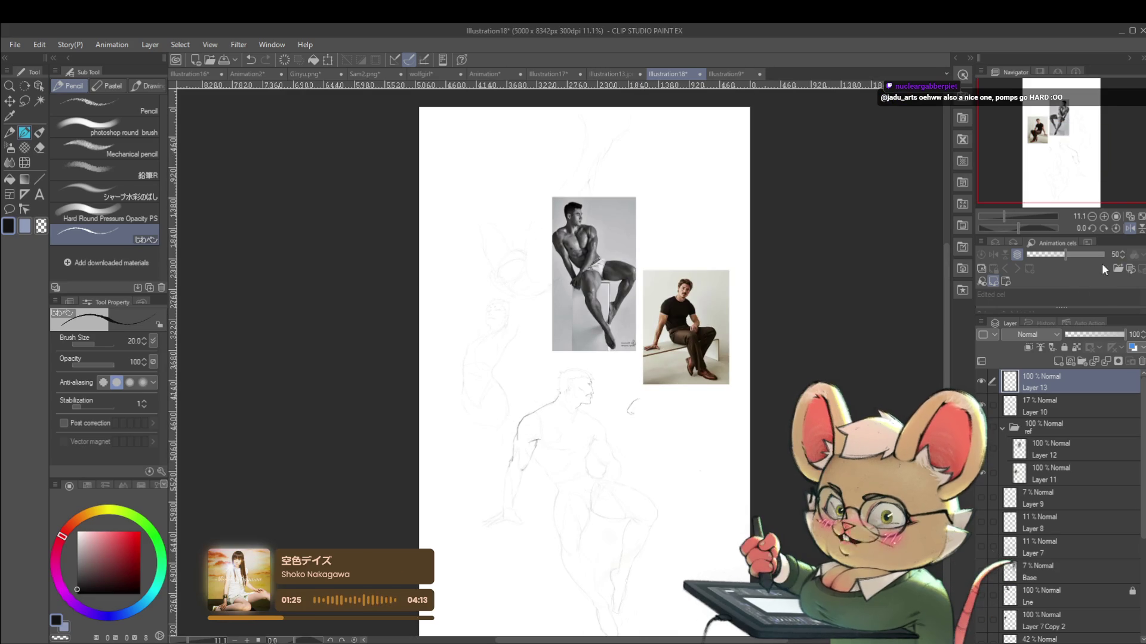
{"action": "left_click", "coordinate": [1129, 230]}
{"action": "scroll", "coordinate": [591, 453], "scroll_direction": "up", "scroll_amount": 2}
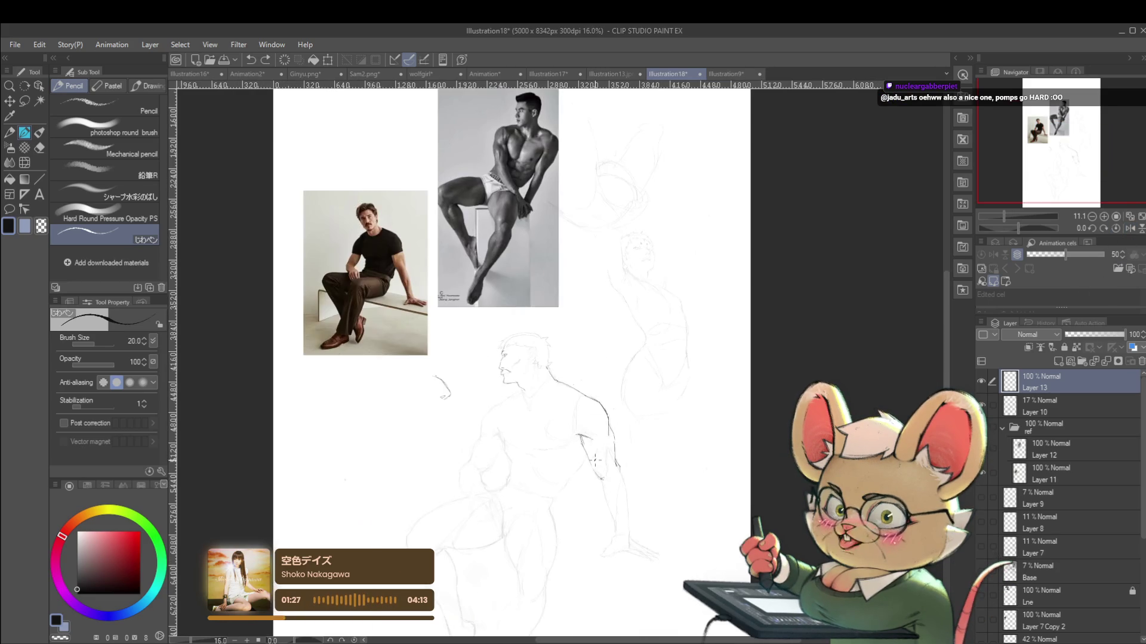
{"action": "scroll", "coordinate": [594, 451], "scroll_direction": "up", "scroll_amount": 2}
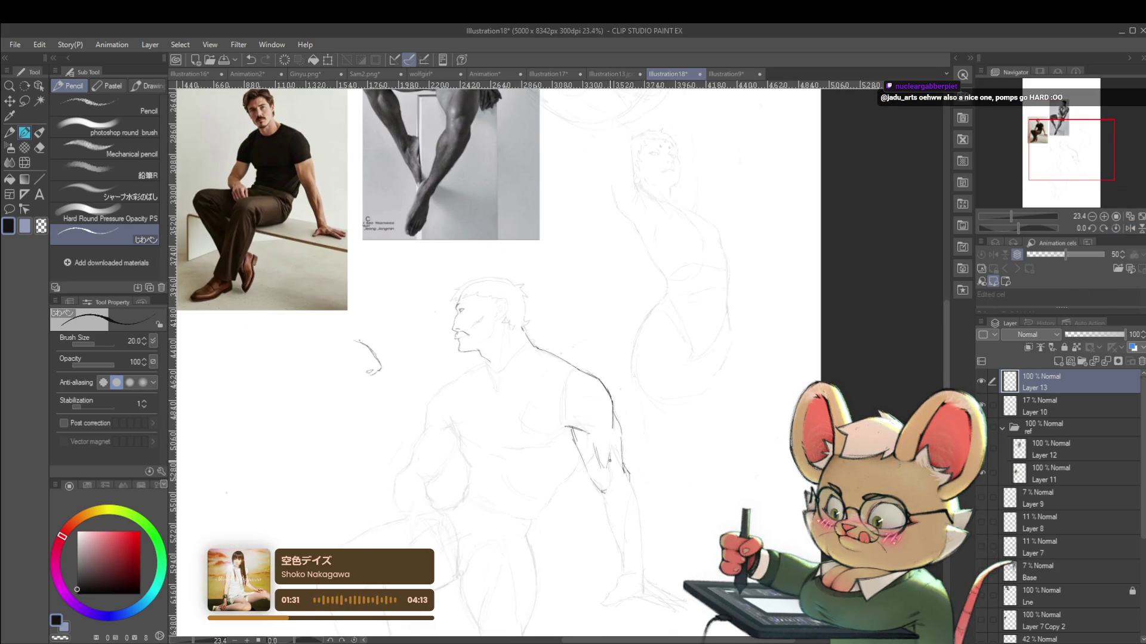
{"action": "scroll", "coordinate": [576, 395], "scroll_direction": "down", "scroll_amount": 5}
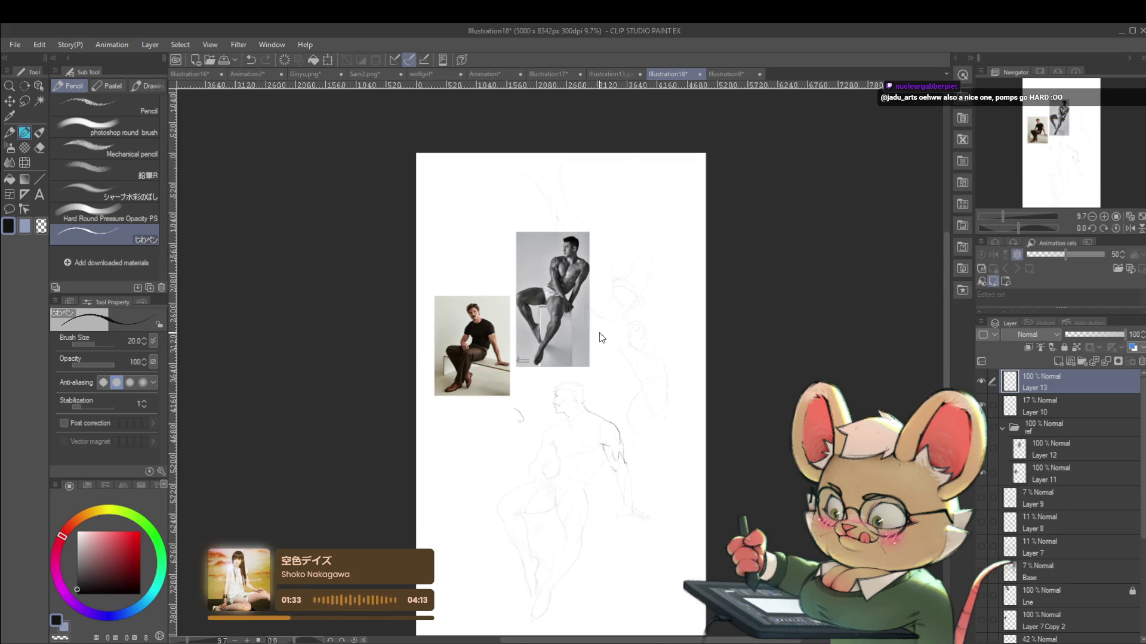
{"action": "scroll", "coordinate": [614, 421], "scroll_direction": "up", "scroll_amount": 2}
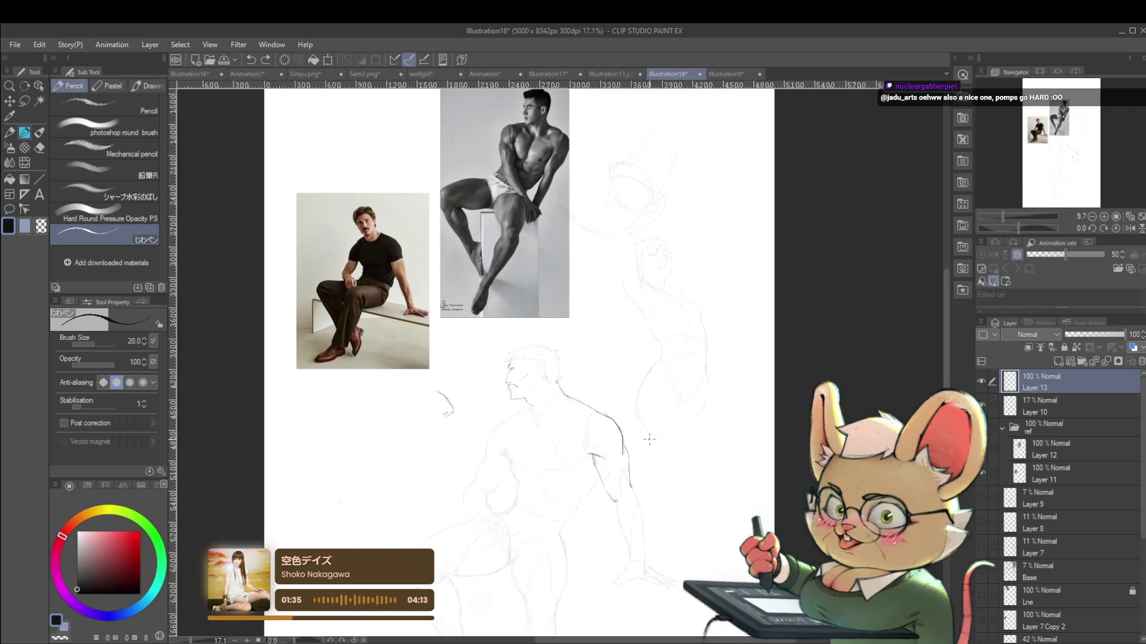
{"action": "scroll", "coordinate": [636, 436], "scroll_direction": "up", "scroll_amount": 2}
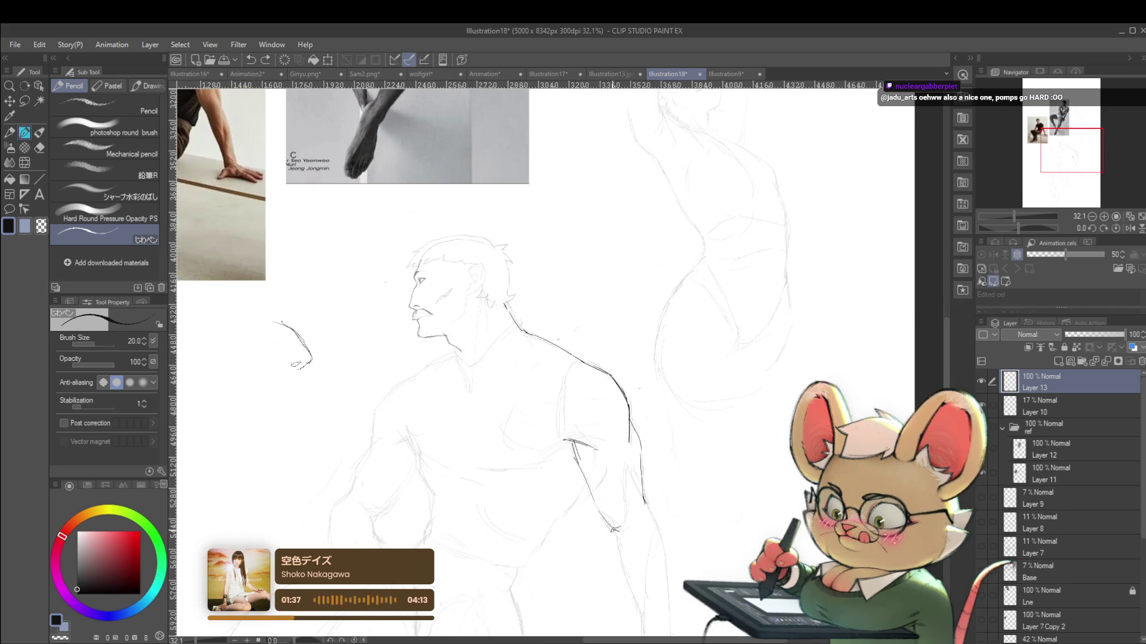
Add a short mark along the arm contour, recentre the page and recheck it mirrored
{"action": "left_click", "coordinate": [614, 541]}
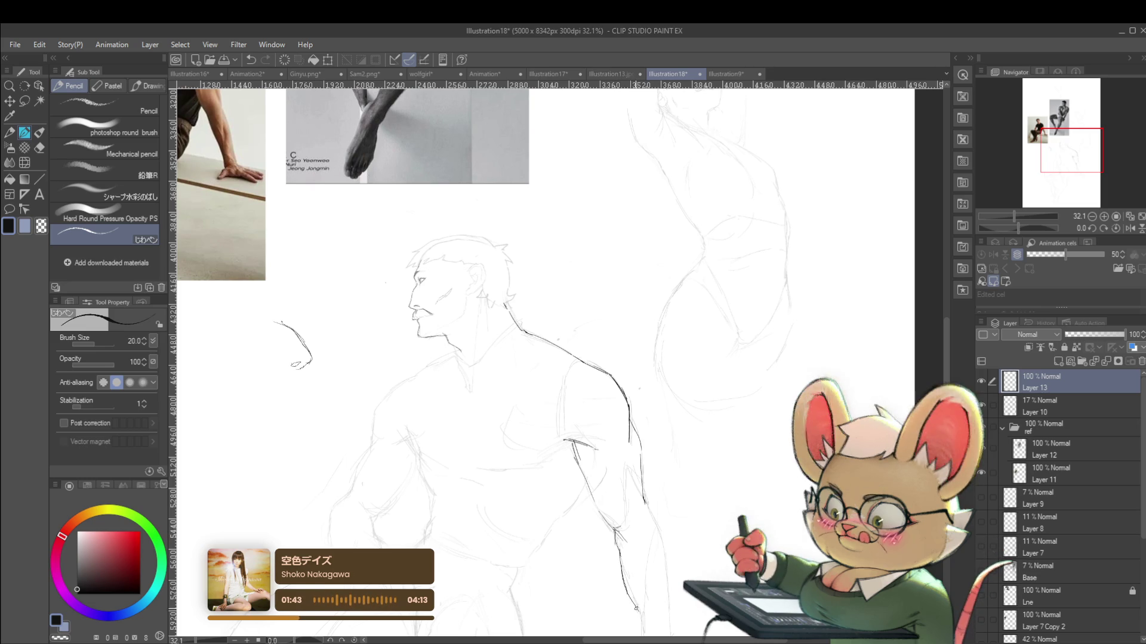
{"action": "scroll", "coordinate": [621, 418], "scroll_direction": "down", "scroll_amount": 3}
{"action": "left_click_drag", "start_coordinate": [621, 418], "coordinate": [626, 367]}
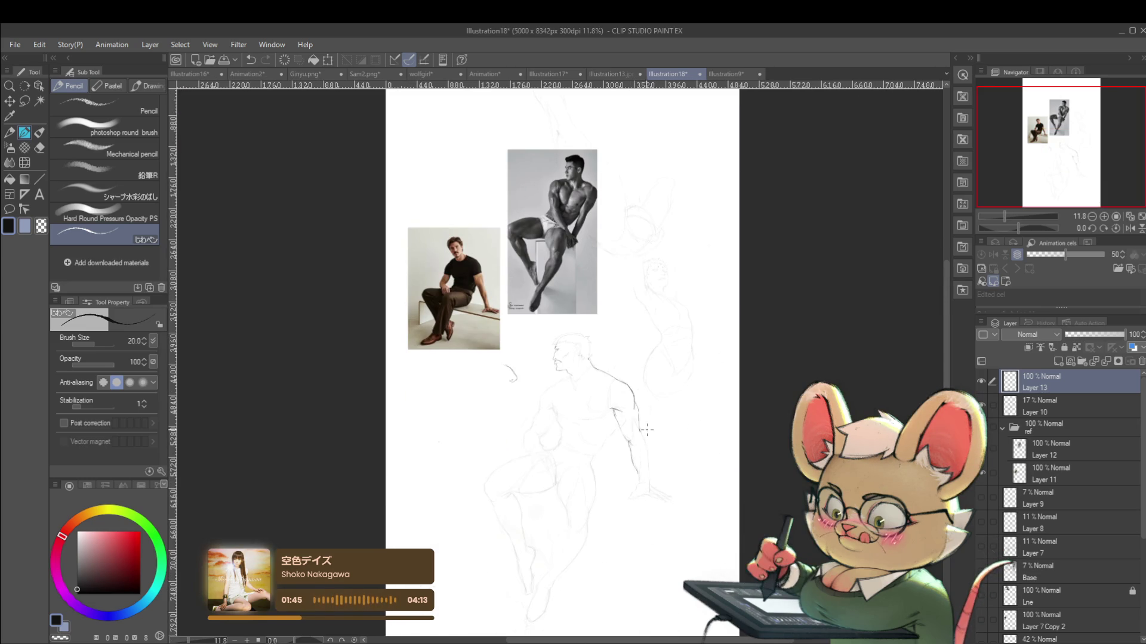
{"action": "scroll", "coordinate": [648, 436], "scroll_direction": "up", "scroll_amount": 2}
{"action": "scroll", "coordinate": [636, 417], "scroll_direction": "down", "scroll_amount": 2}
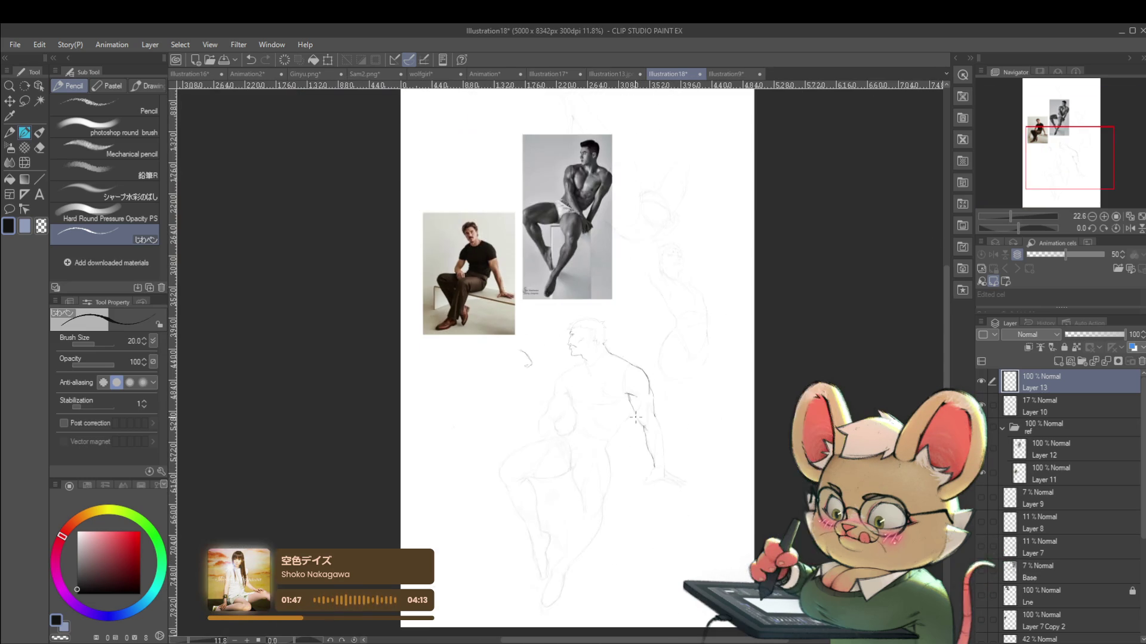
{"action": "left_click", "coordinate": [1127, 229]}
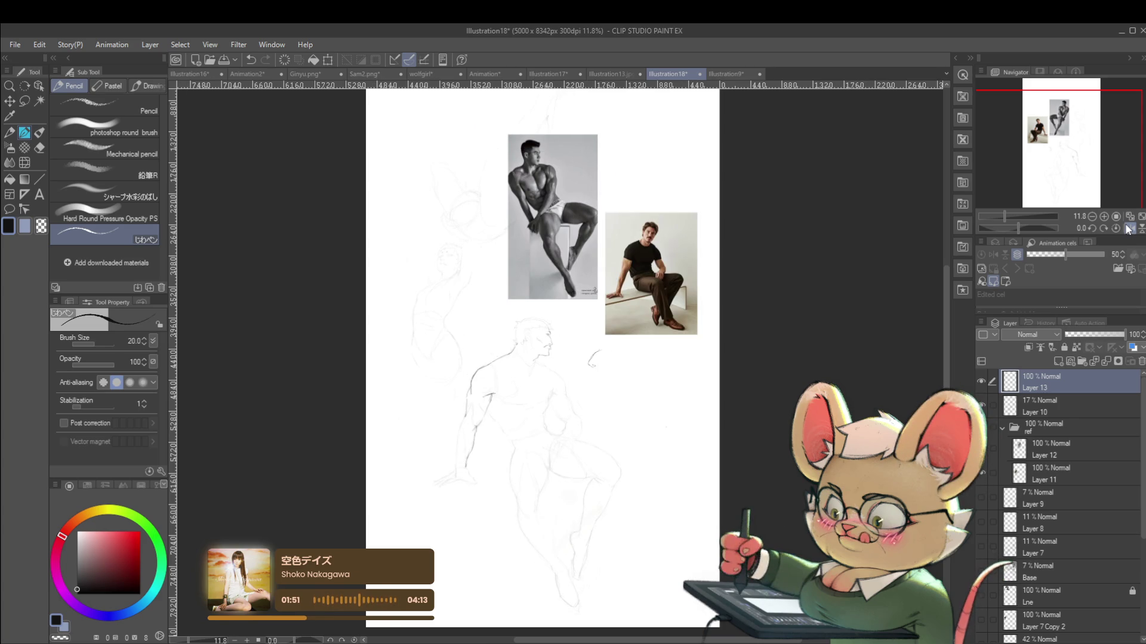
{"action": "scroll", "coordinate": [541, 341], "scroll_direction": "up", "scroll_amount": 4}
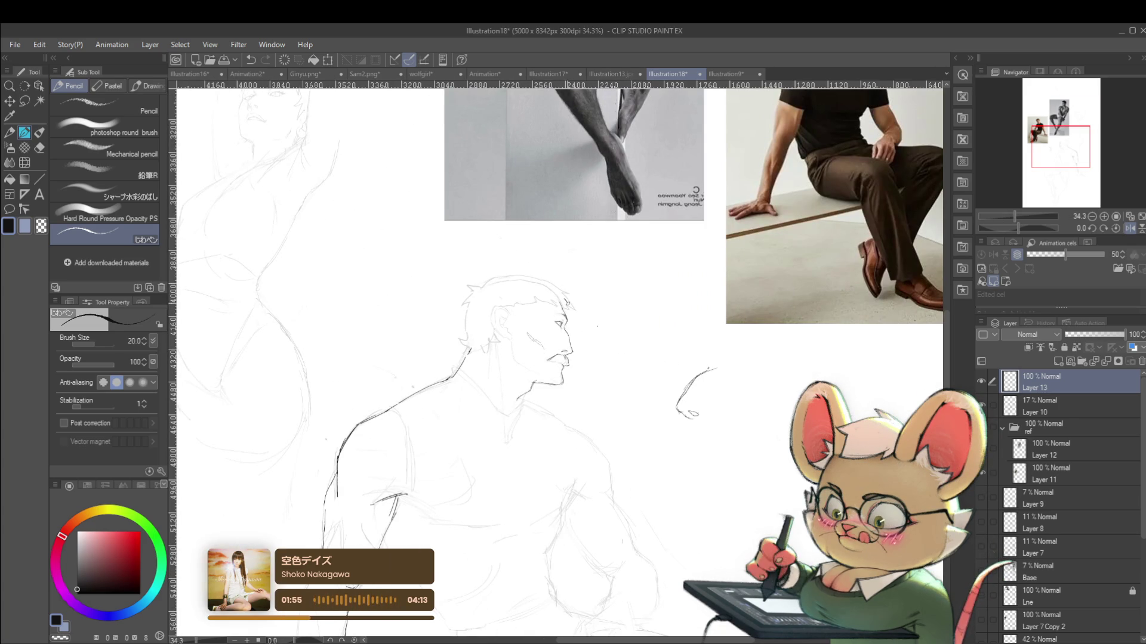
Redraw the back-of-head line and the face line as longer strokes, then mirror the view
{"action": "key", "text": "ctrl+z"}
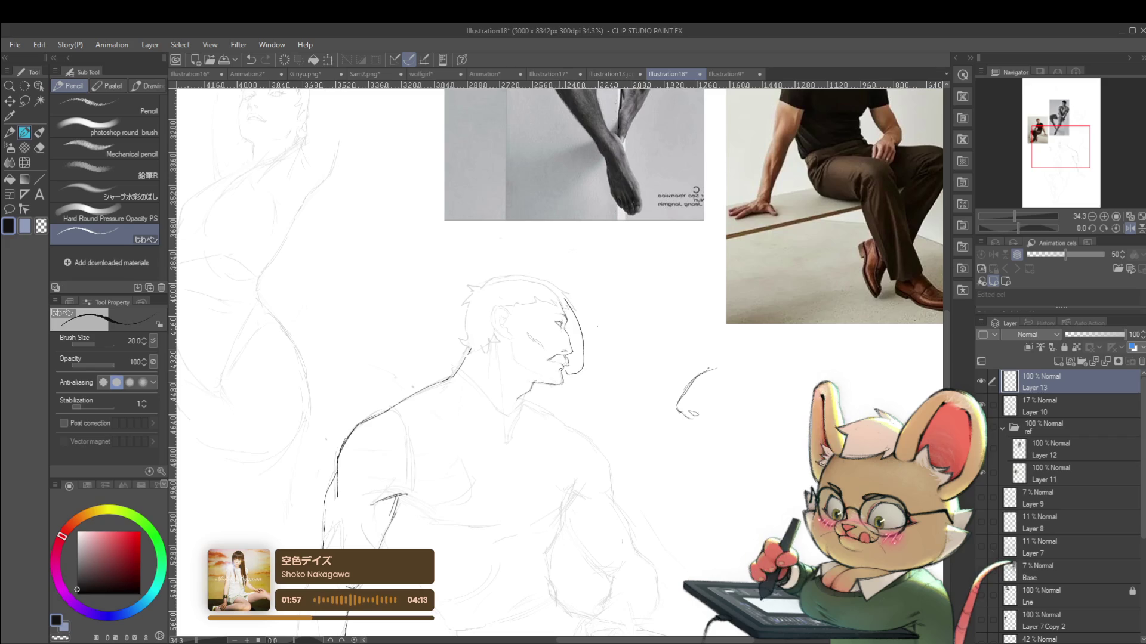
{"action": "mouse_move", "coordinate": [567, 297]}
{"action": "left_mouse_down"}
{"action": "mouse_move", "coordinate": [579, 332]}
{"action": "mouse_move", "coordinate": [568, 372]}
{"action": "left_mouse_up"}
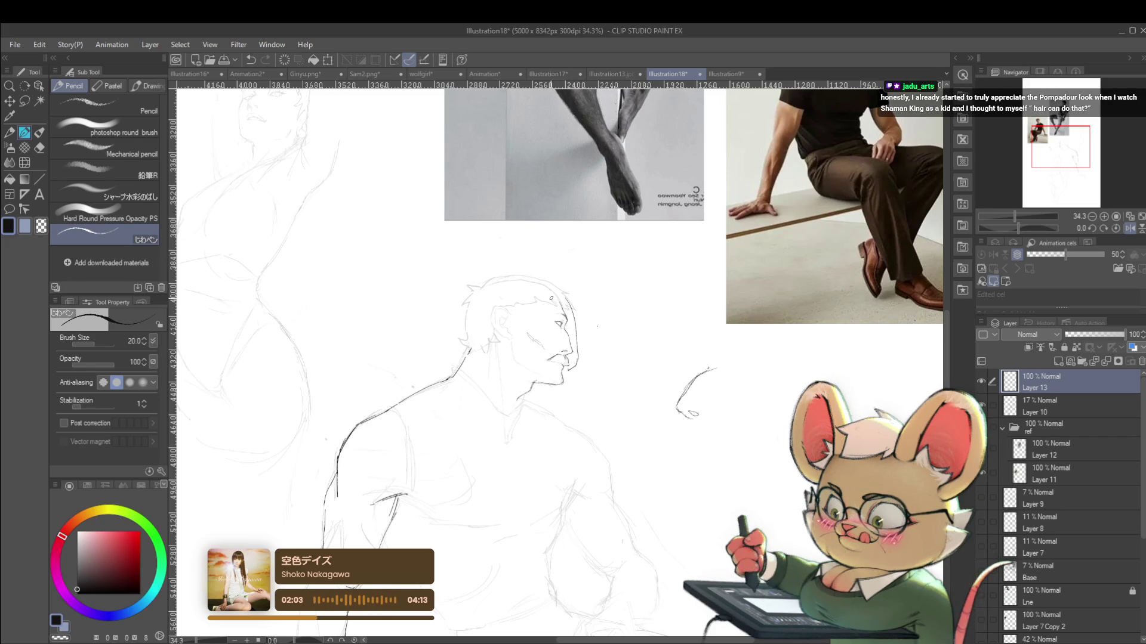
{"action": "key", "text": "ctrl+z"}
{"action": "left_click_drag", "start_coordinate": [555, 295], "coordinate": [522, 338]}
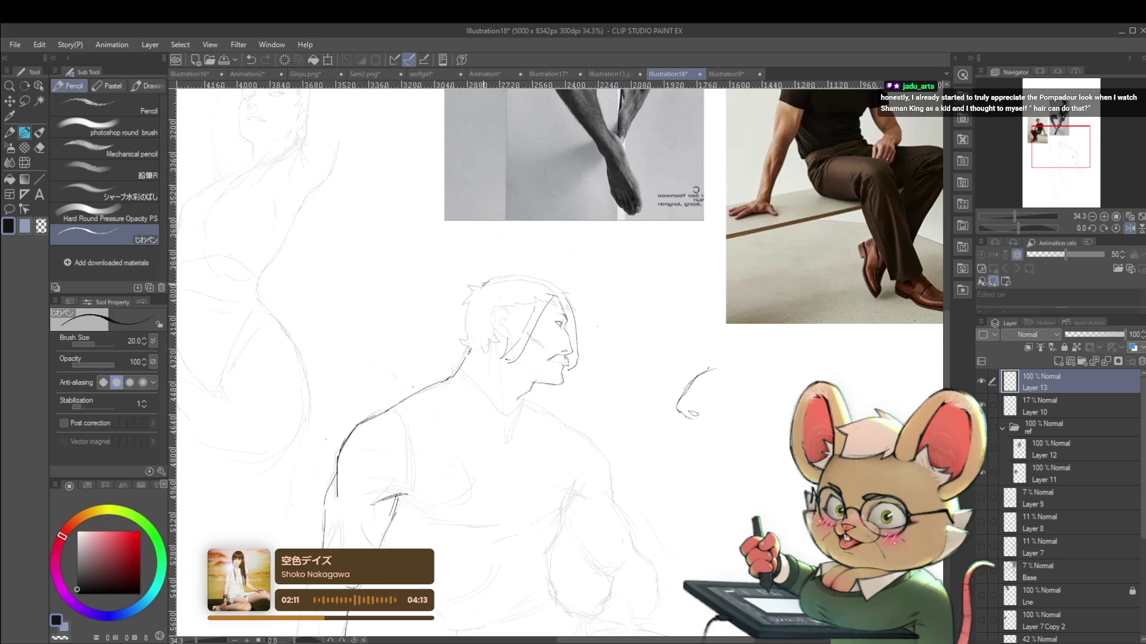
{"action": "scroll", "coordinate": [483, 278], "scroll_direction": "down", "scroll_amount": 3}
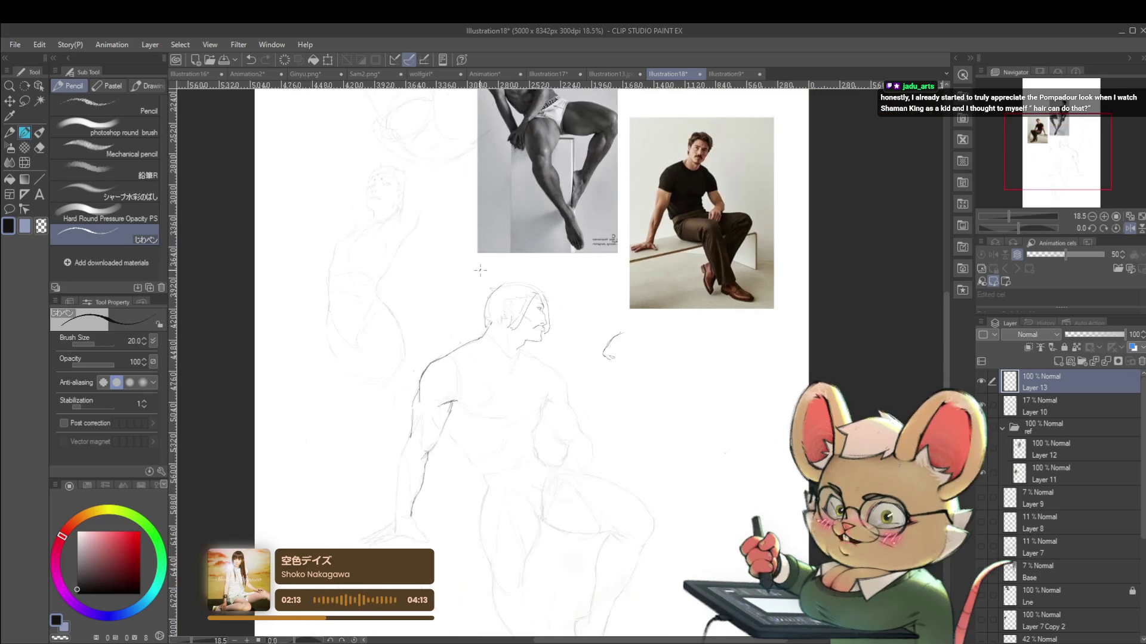
{"action": "left_click", "coordinate": [1129, 228]}
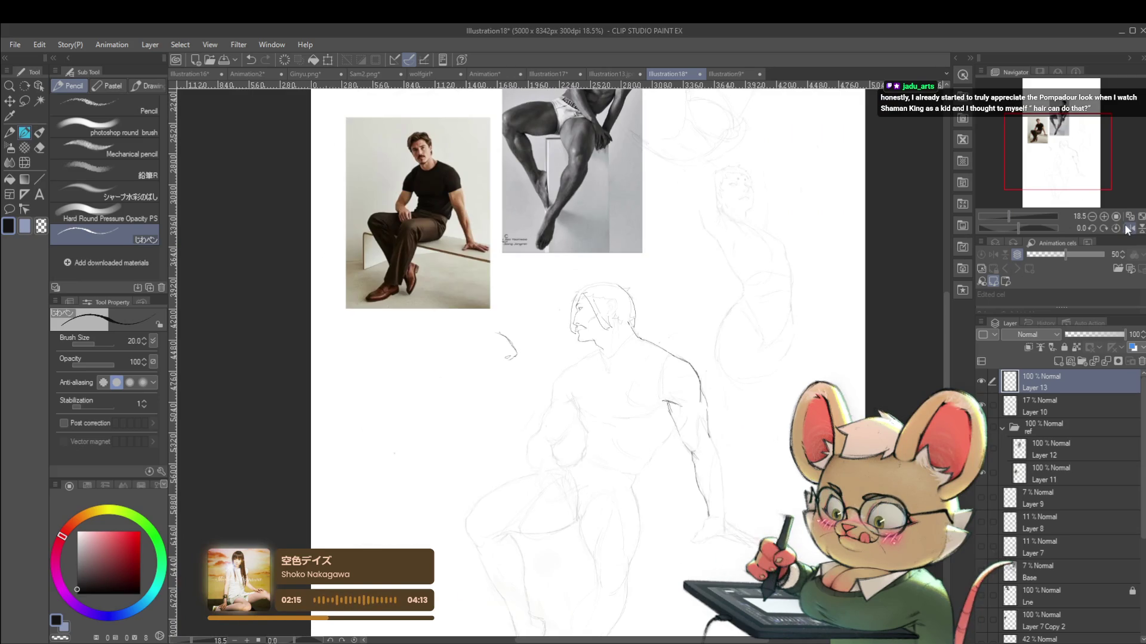
{"action": "scroll", "coordinate": [616, 293], "scroll_direction": "up", "scroll_amount": 3}
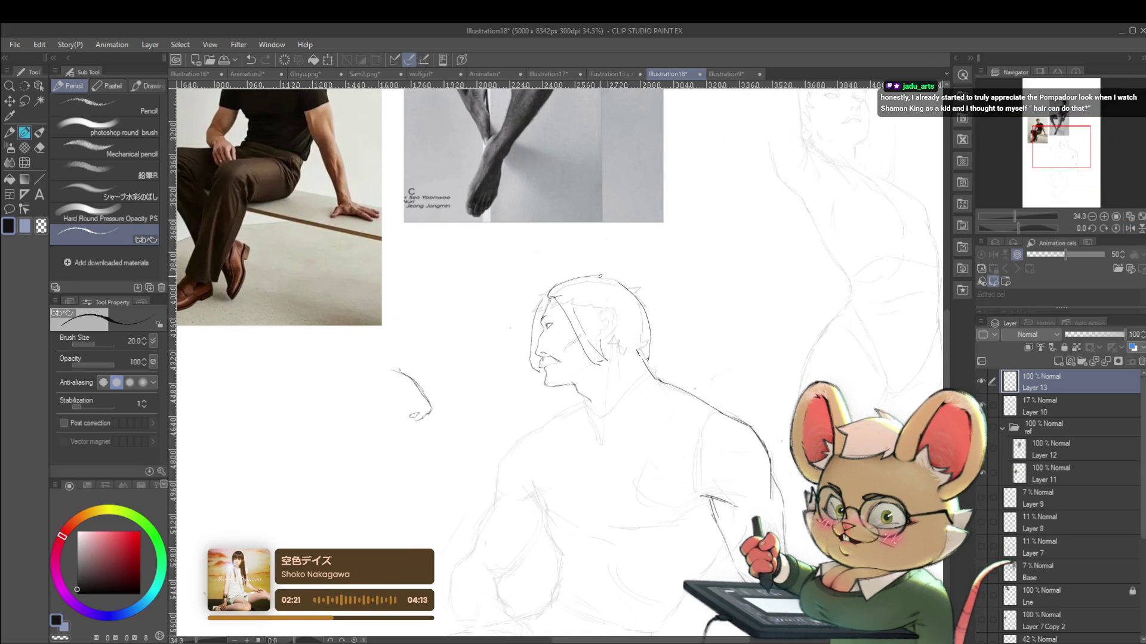
Draw a line along the right side of the head and flip the view back
{"action": "mouse_move", "coordinate": [640, 290]}
{"action": "left_mouse_down"}
{"action": "mouse_move", "coordinate": [659, 342]}
{"action": "mouse_move", "coordinate": [649, 357]}
{"action": "left_mouse_up"}
{"action": "scroll", "coordinate": [650, 357], "scroll_direction": "down", "scroll_amount": 5}
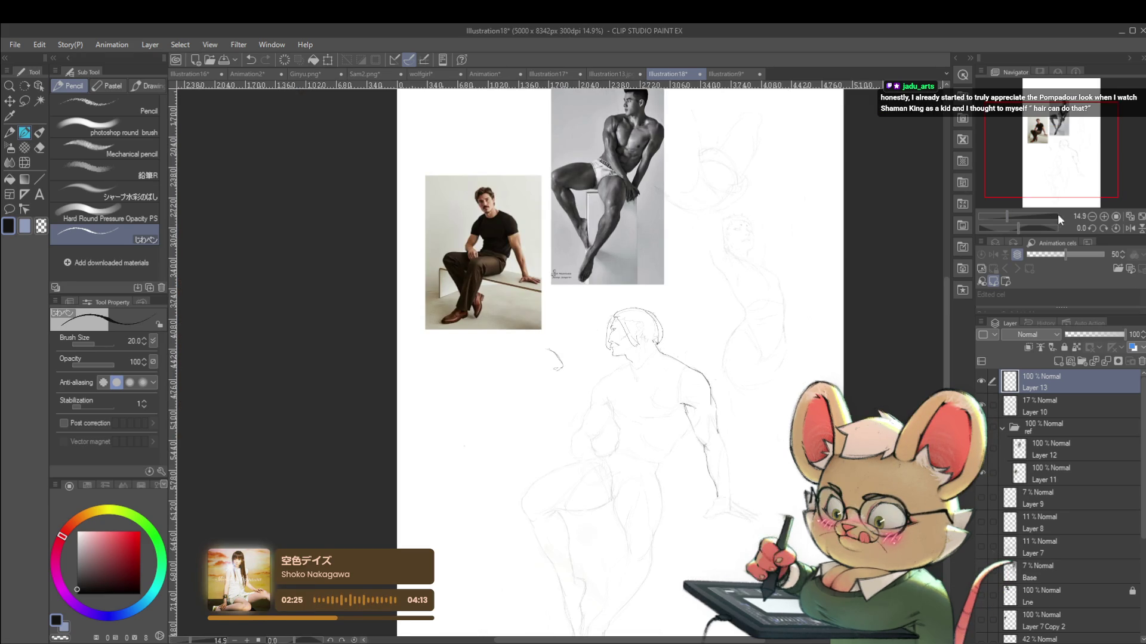
{"action": "left_click", "coordinate": [1128, 231]}
{"action": "scroll", "coordinate": [498, 318], "scroll_direction": "up", "scroll_amount": 6}
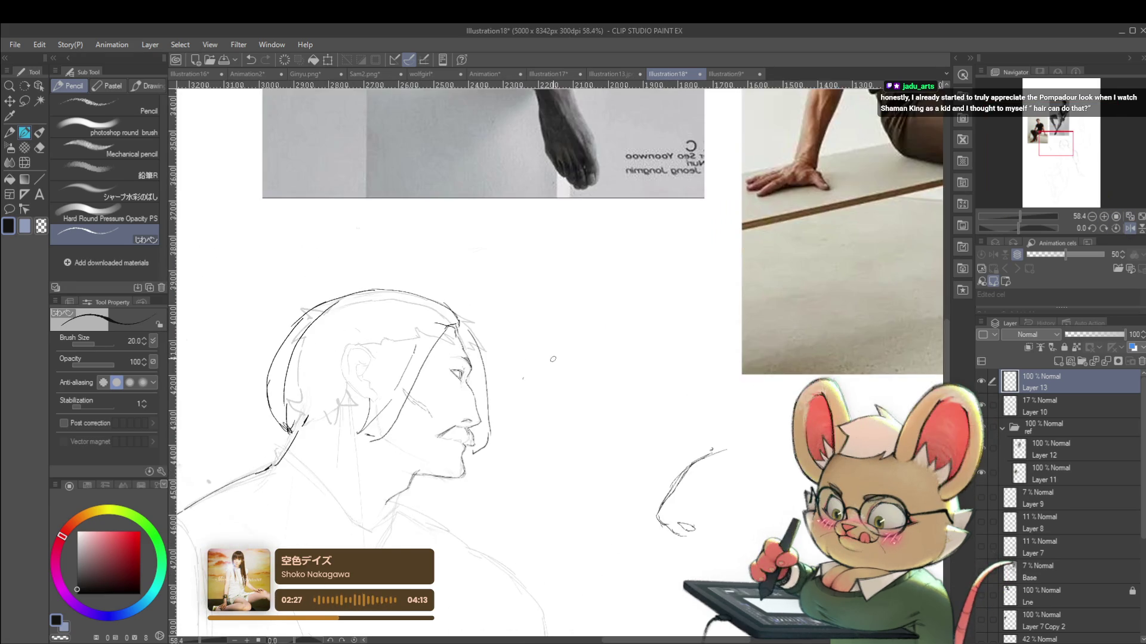
Draw short hair strokes atop the head and extend the hair line down its side
{"action": "left_click_drag", "start_coordinate": [468, 327], "coordinate": [485, 350]}
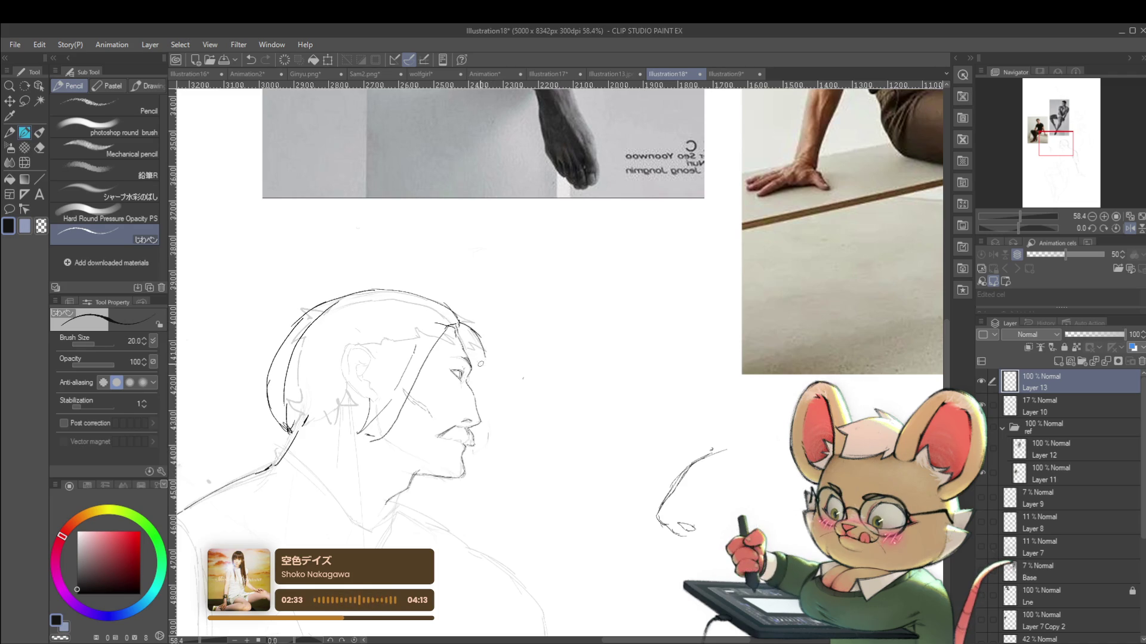
{"action": "left_click_drag", "start_coordinate": [483, 347], "coordinate": [487, 380]}
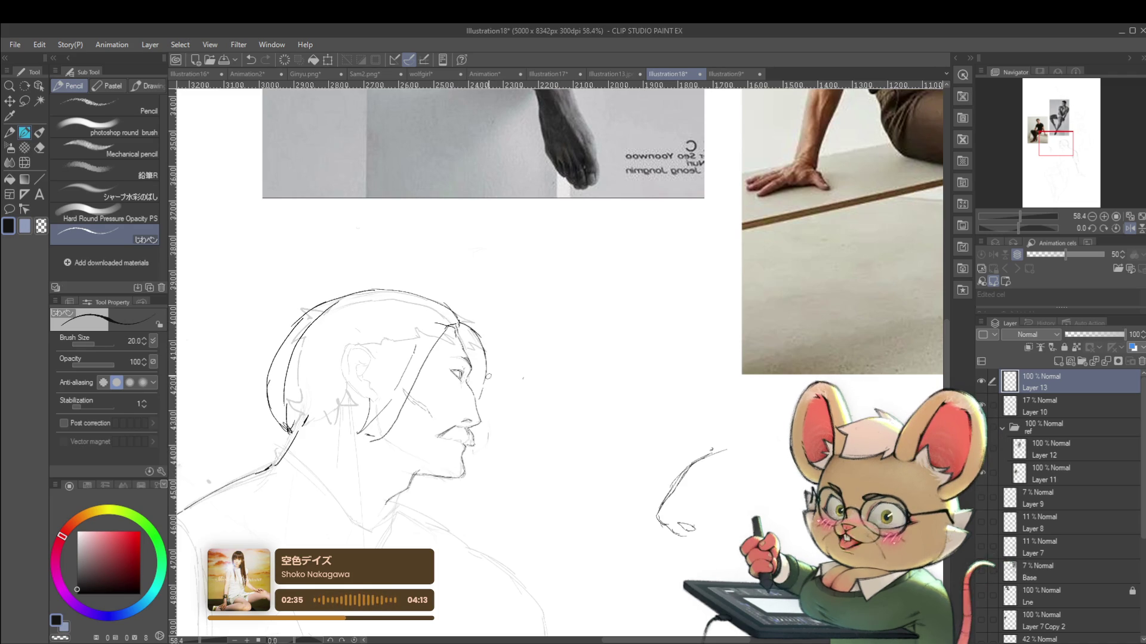
{"action": "scroll", "coordinate": [523, 378], "scroll_direction": "down", "scroll_amount": 5}
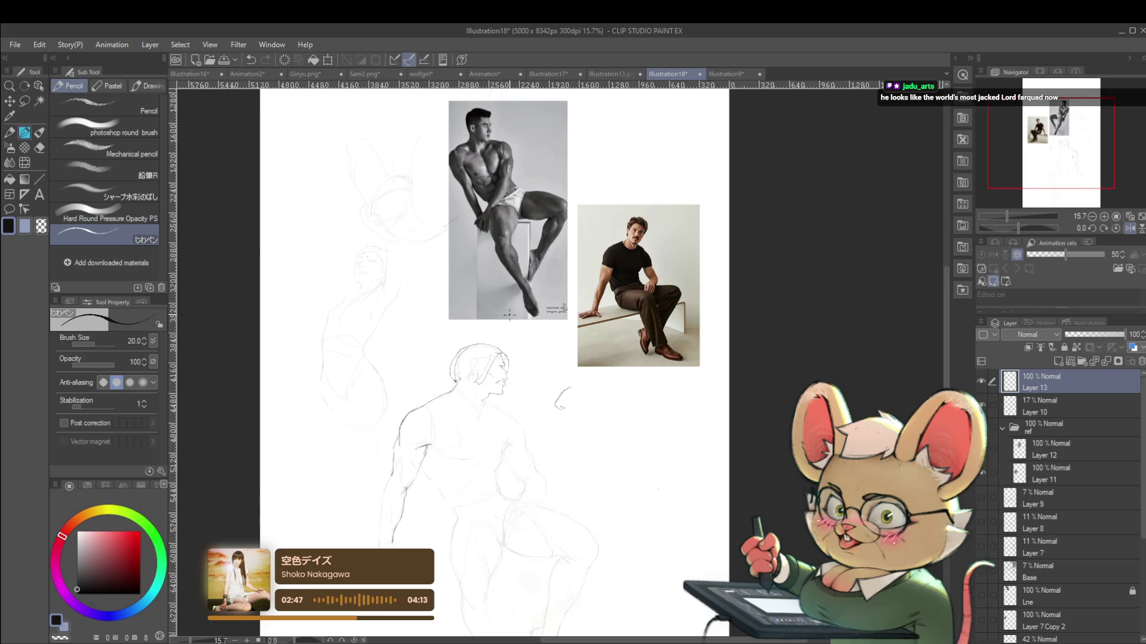
Unflip the canvas, inspect the figure up close, then zoom out to the whole page
{"action": "left_click", "coordinate": [1130, 228]}
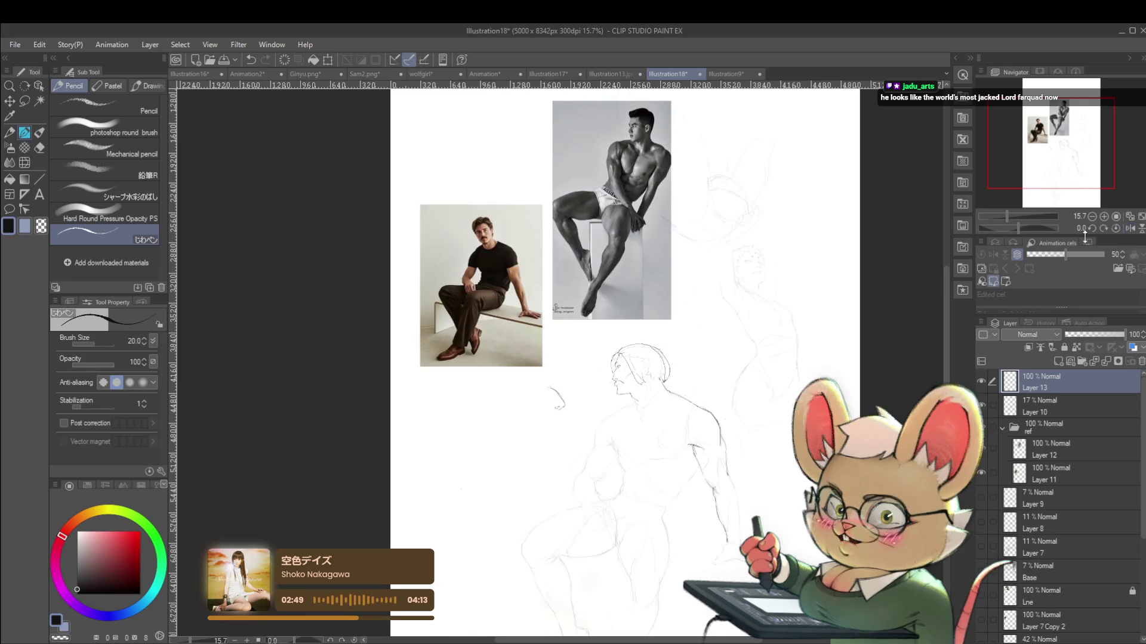
{"action": "scroll", "coordinate": [685, 385], "scroll_direction": "up", "scroll_amount": 3}
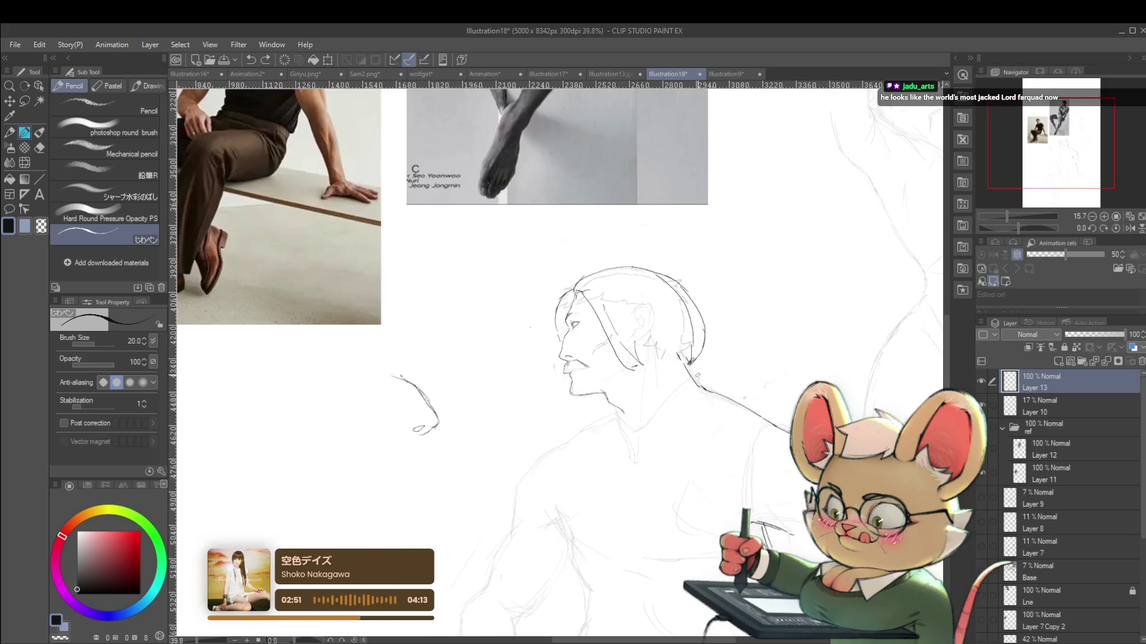
{"action": "scroll", "coordinate": [685, 385], "scroll_direction": "down", "scroll_amount": 1}
{"action": "scroll", "coordinate": [685, 385], "scroll_direction": "down", "scroll_amount": 3}
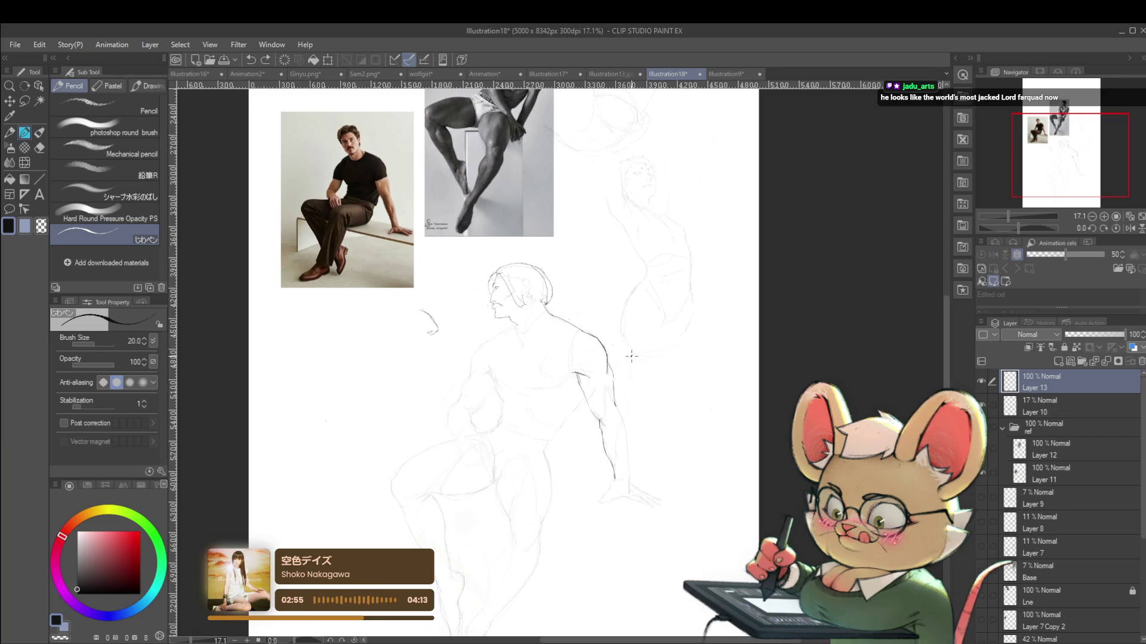
{"action": "scroll", "coordinate": [595, 405], "scroll_direction": "up", "scroll_amount": 2}
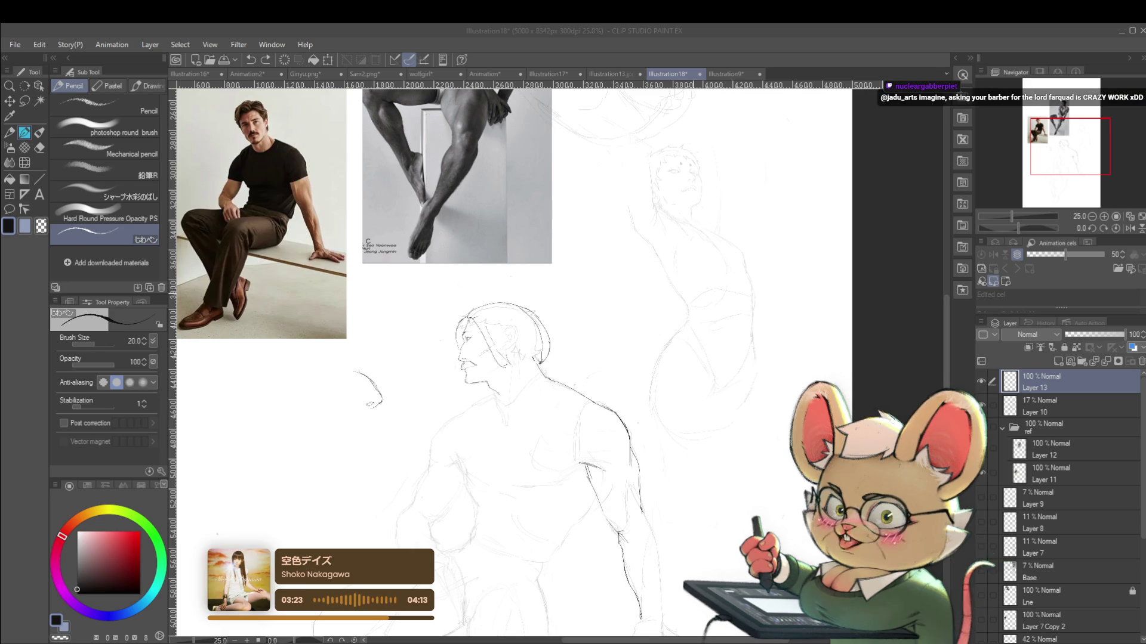
{"action": "key", "text": "ctrl+minus"}
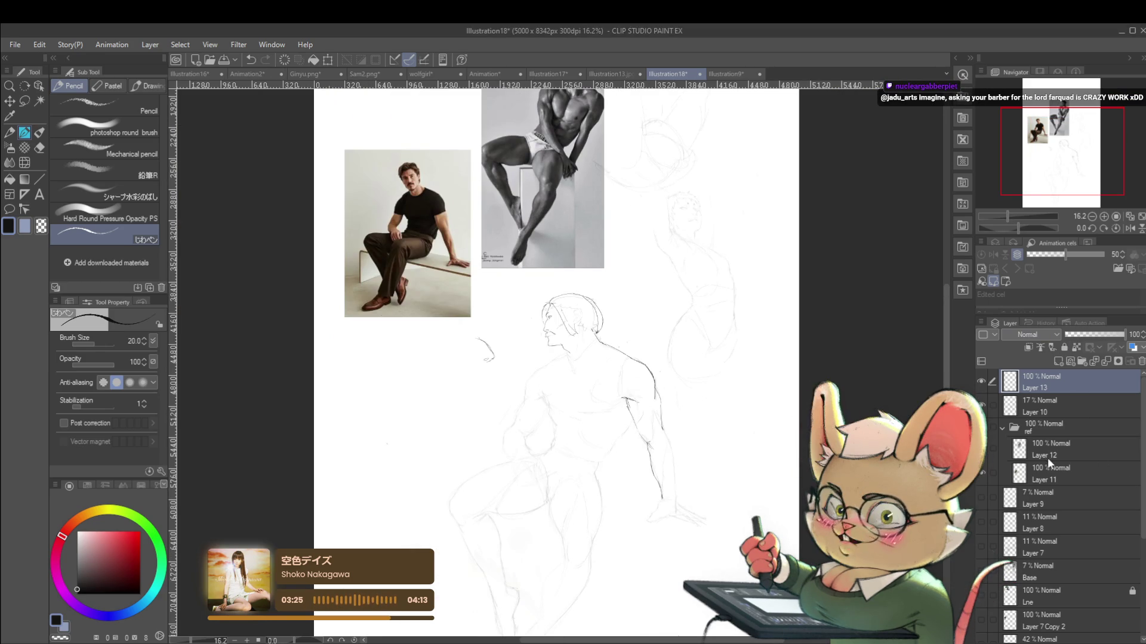
Paste the runway photo as a new layer, scale it to 196% and move it right
{"action": "left_click", "coordinate": [1057, 472]}
{"action": "key", "text": "ctrl+shift+n"}
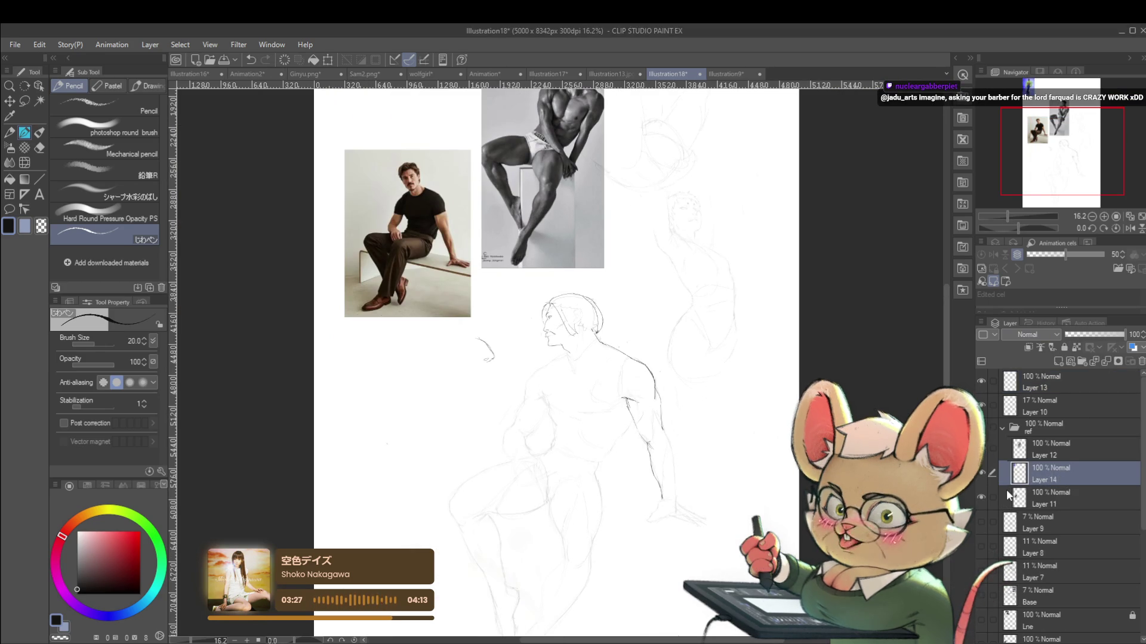
{"action": "left_click_drag", "start_coordinate": [754, 365], "coordinate": [752, 508]}
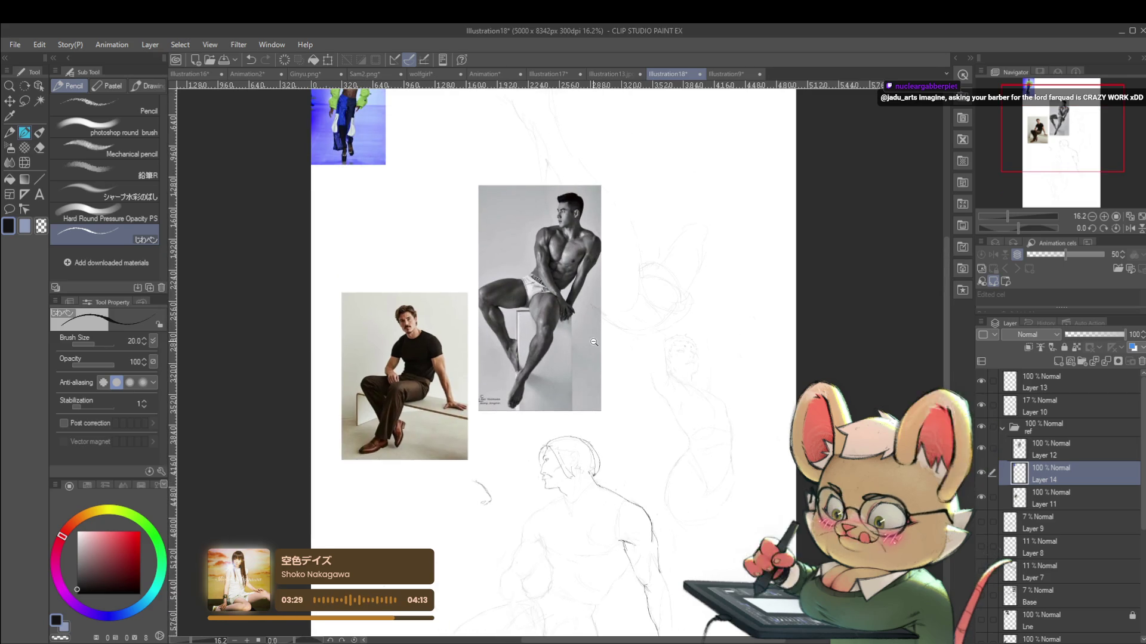
{"action": "scroll", "coordinate": [656, 567], "scroll_direction": "down", "scroll_amount": 1}
{"action": "scroll", "coordinate": [437, 299], "scroll_direction": "up", "scroll_amount": 3}
{"action": "key", "text": "ctrl+t"}
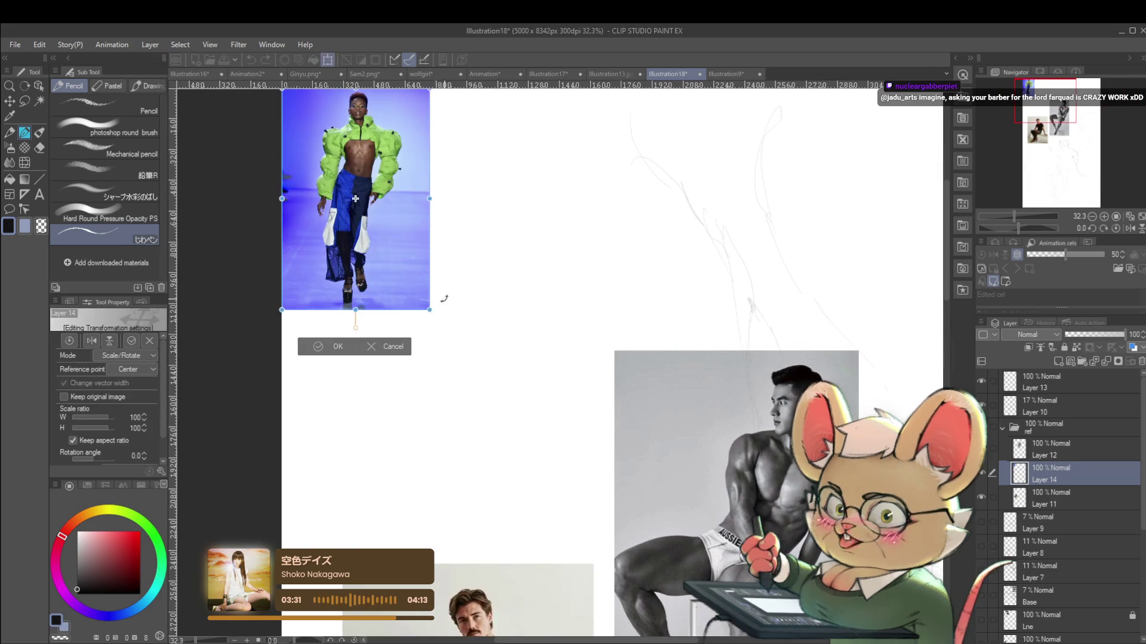
{"action": "left_click_drag", "start_coordinate": [430, 310], "coordinate": [573, 523]}
{"action": "scroll", "coordinate": [646, 476], "scroll_direction": "down", "scroll_amount": 4}
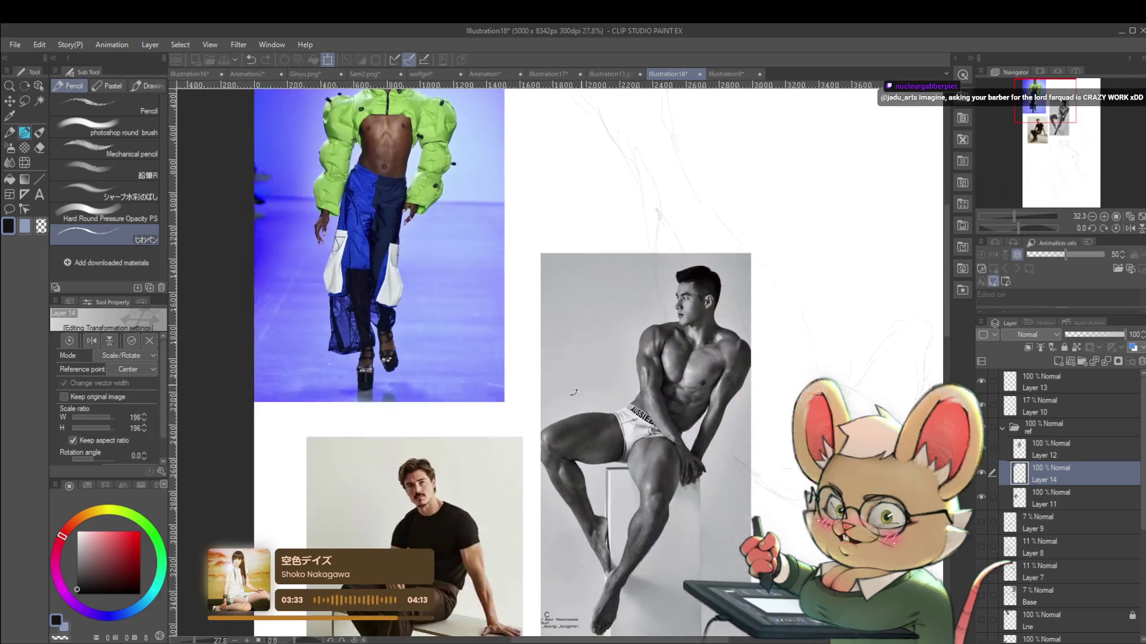
{"action": "left_click_drag", "start_coordinate": [570, 362], "coordinate": [601, 283]}
{"action": "scroll", "coordinate": [623, 262], "scroll_direction": "down", "scroll_amount": 3}
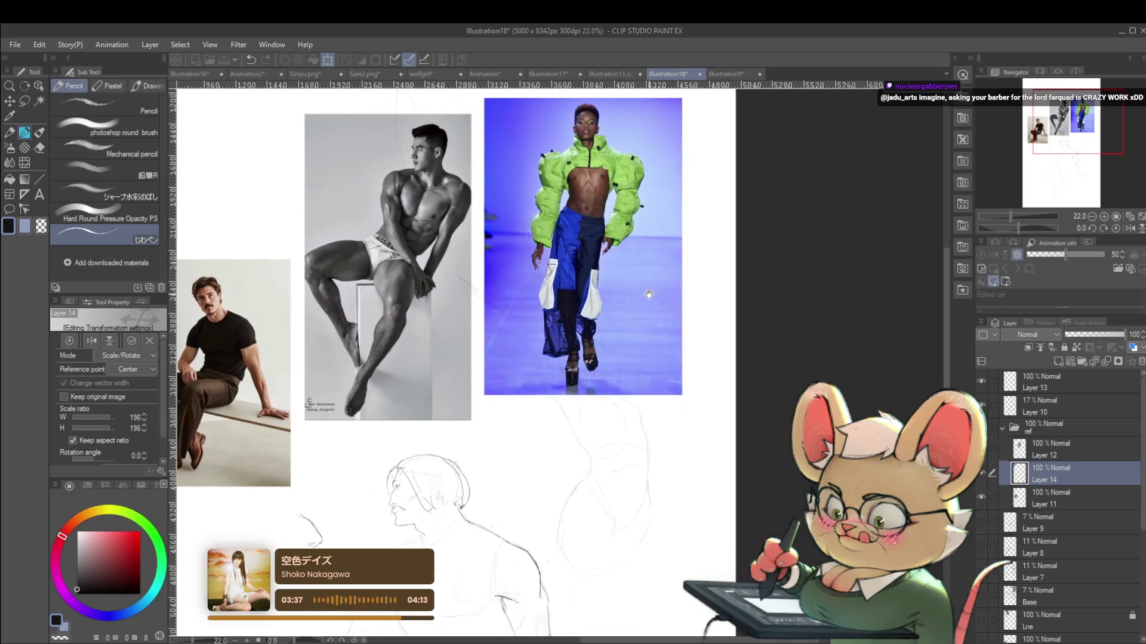
{"action": "key", "text": "Return"}
{"action": "scroll", "coordinate": [652, 298], "scroll_direction": "down", "scroll_amount": 2}
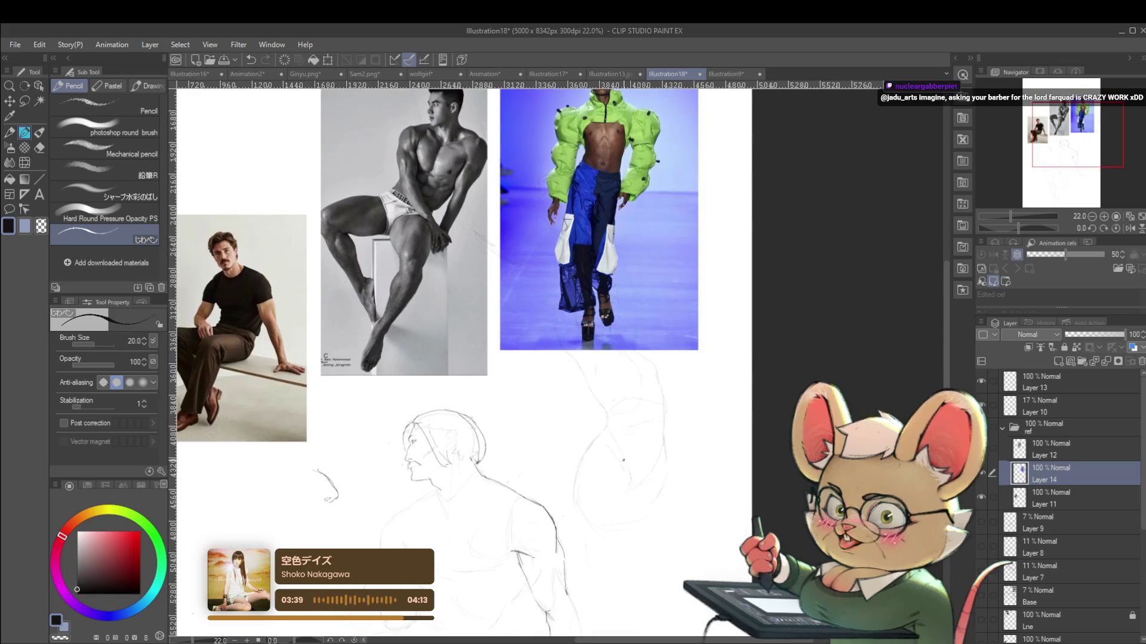
Reposition the runway photo on Layer 14 lower beside the references, then select Layer 10
{"action": "left_click", "coordinate": [1048, 388]}
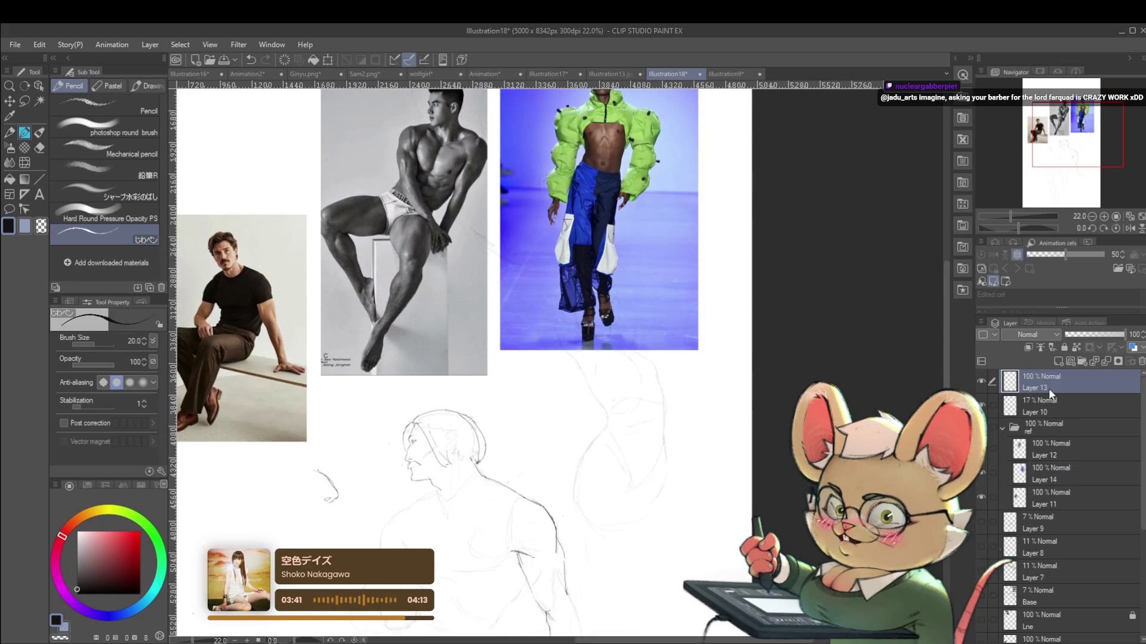
{"action": "scroll", "coordinate": [538, 298], "scroll_direction": "up", "scroll_amount": 2}
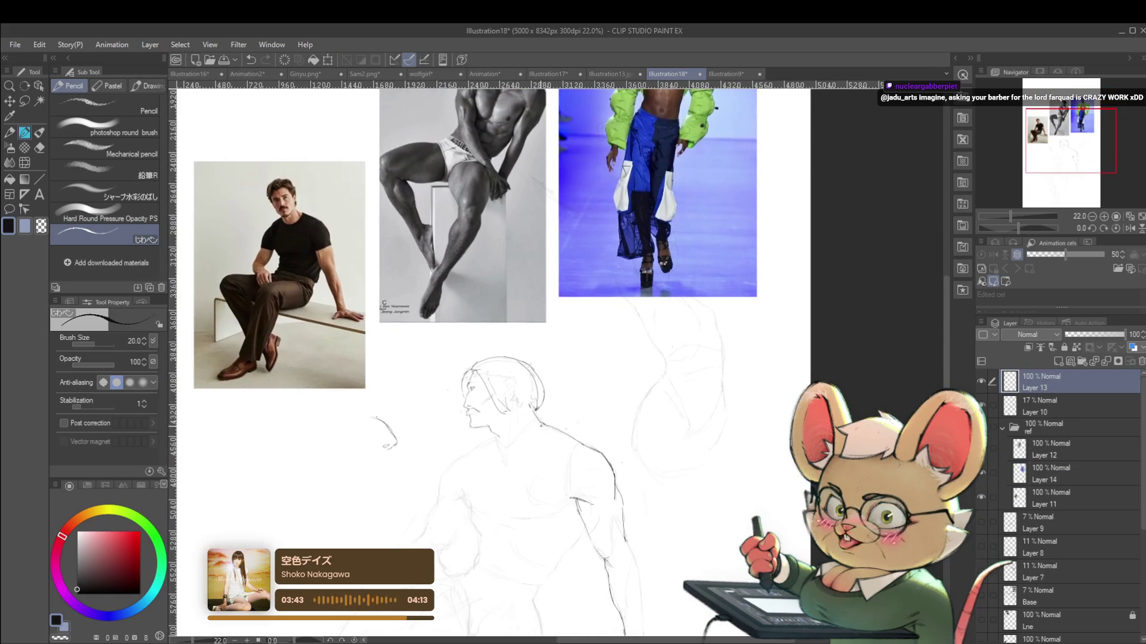
{"action": "left_click", "coordinate": [1042, 476]}
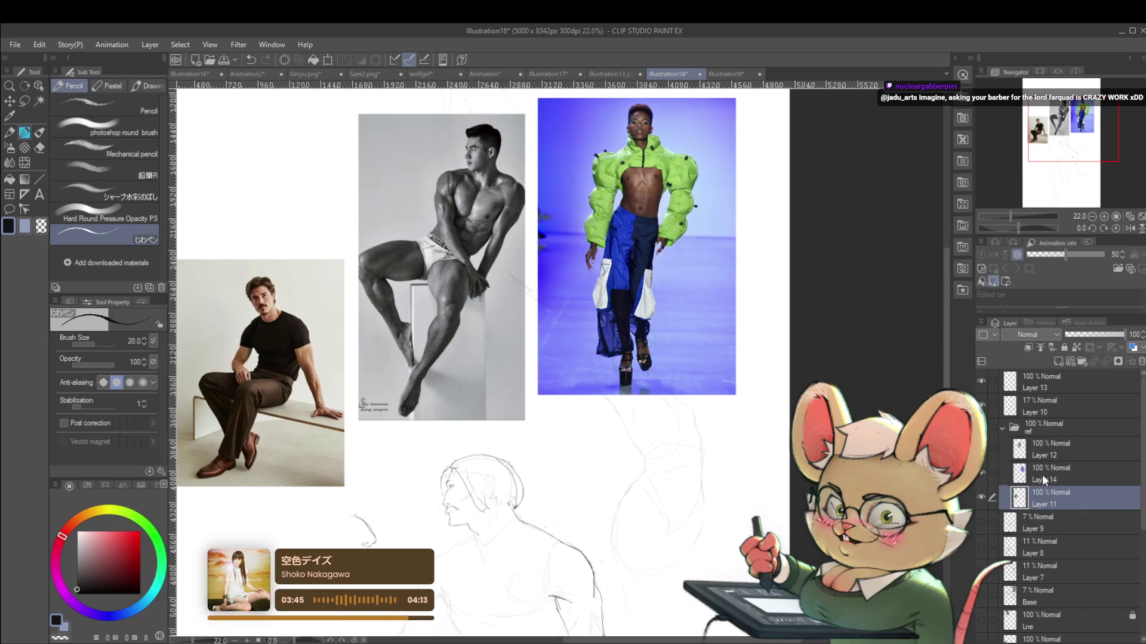
{"action": "key", "text": "ctrl+t"}
{"action": "mouse_move", "coordinate": [668, 321]}
{"action": "left_mouse_down"}
{"action": "mouse_move", "coordinate": [713, 499]}
{"action": "mouse_move", "coordinate": [719, 474]}
{"action": "left_mouse_up"}
{"action": "scroll", "coordinate": [714, 398], "scroll_direction": "down", "scroll_amount": 2}
{"action": "left_click_drag", "start_coordinate": [714, 398], "coordinate": [719, 358]}
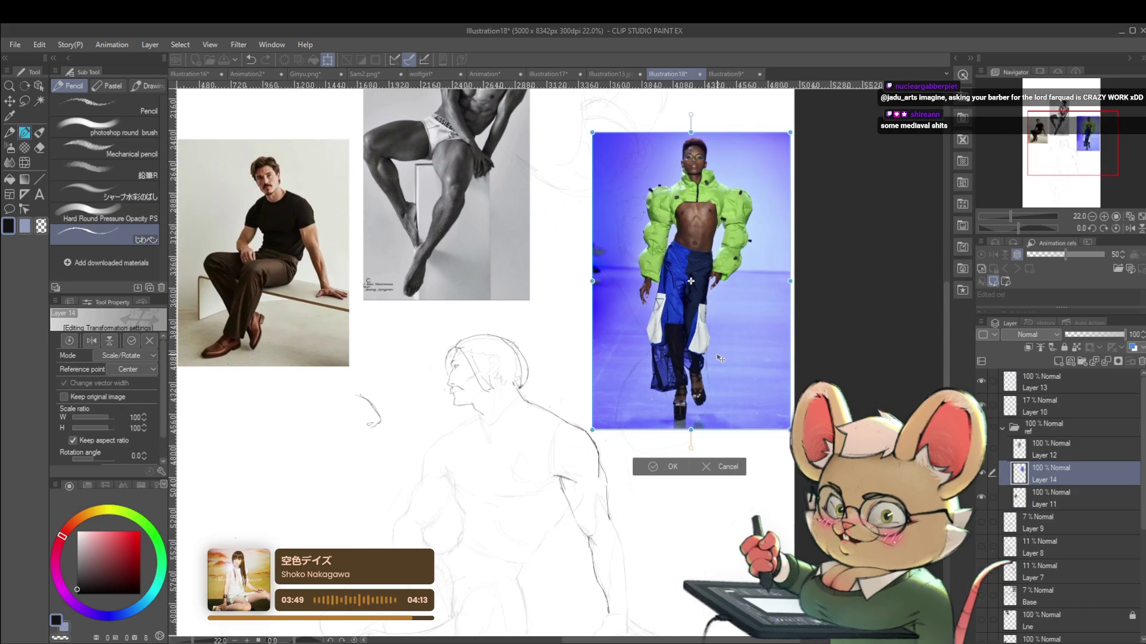
{"action": "key", "text": "Return"}
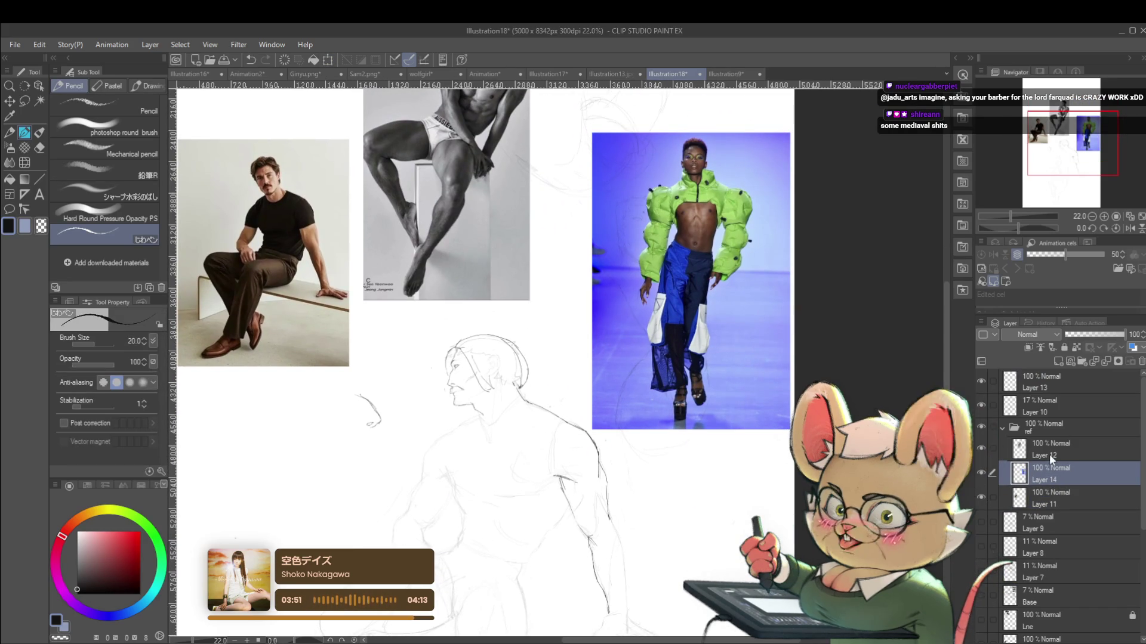
{"action": "left_click", "coordinate": [1053, 408]}
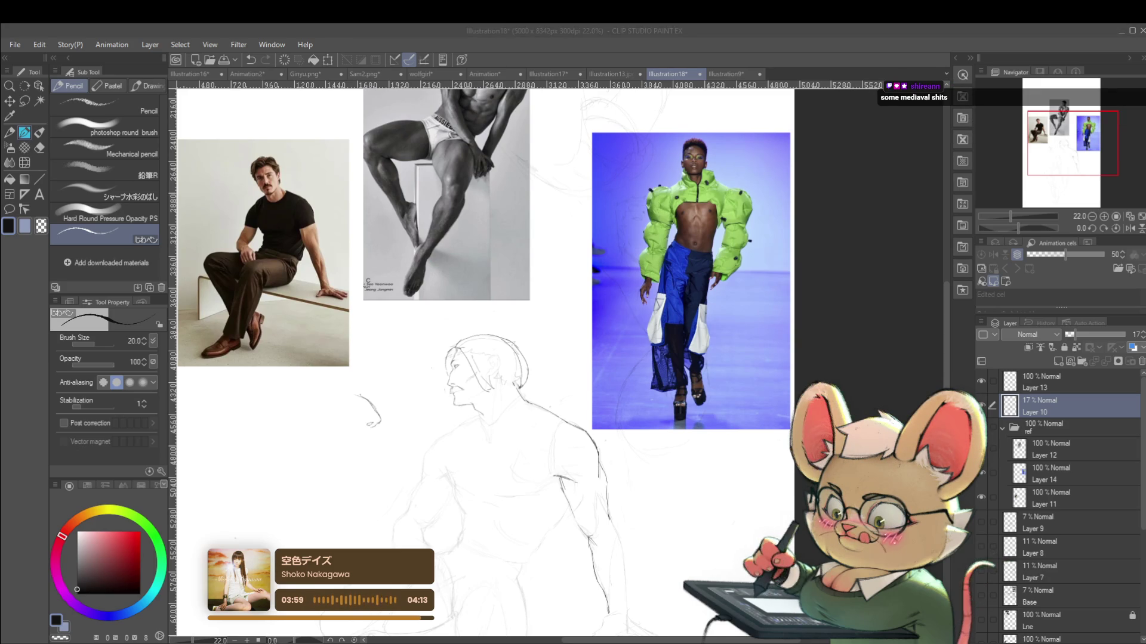
On Layer 13, add light strokes to the shoulder, right arm and chest, then mirror the view
{"action": "left_click", "coordinate": [1050, 382]}
{"action": "left_click_drag", "start_coordinate": [478, 358], "coordinate": [563, 293]}
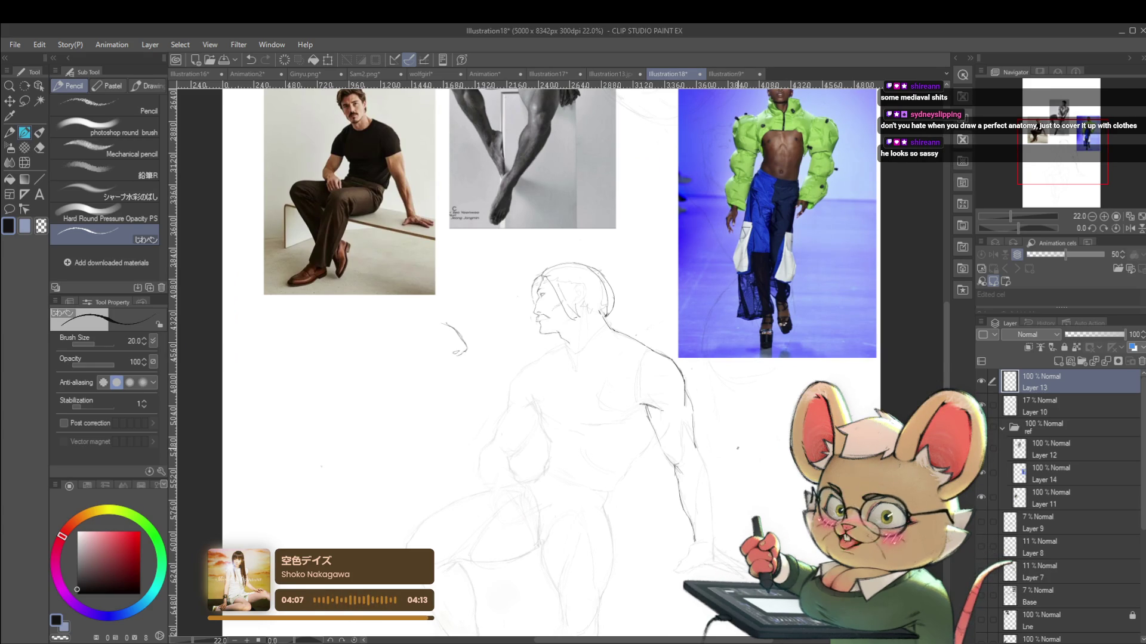
{"action": "left_click_drag", "start_coordinate": [537, 298], "coordinate": [489, 408]}
{"action": "mouse_move", "coordinate": [478, 358]}
{"action": "left_mouse_down"}
{"action": "mouse_move", "coordinate": [549, 247]}
{"action": "mouse_move", "coordinate": [482, 365]}
{"action": "left_mouse_up"}
{"action": "scroll", "coordinate": [603, 425], "scroll_direction": "up", "scroll_amount": 1}
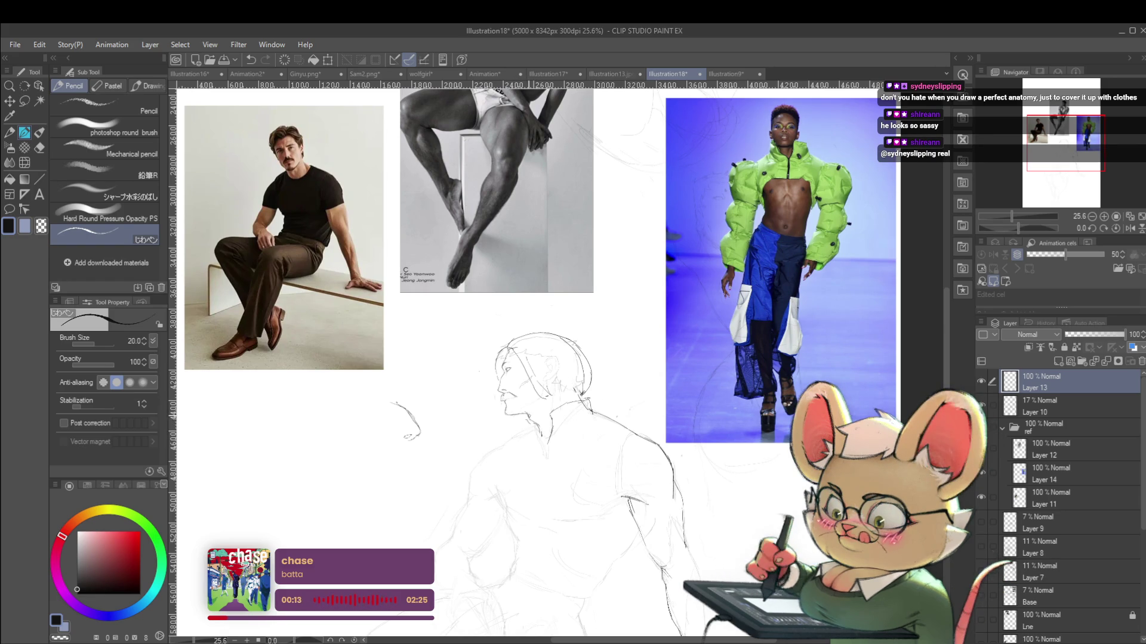
{"action": "scroll", "coordinate": [594, 409], "scroll_direction": "down", "scroll_amount": 2}
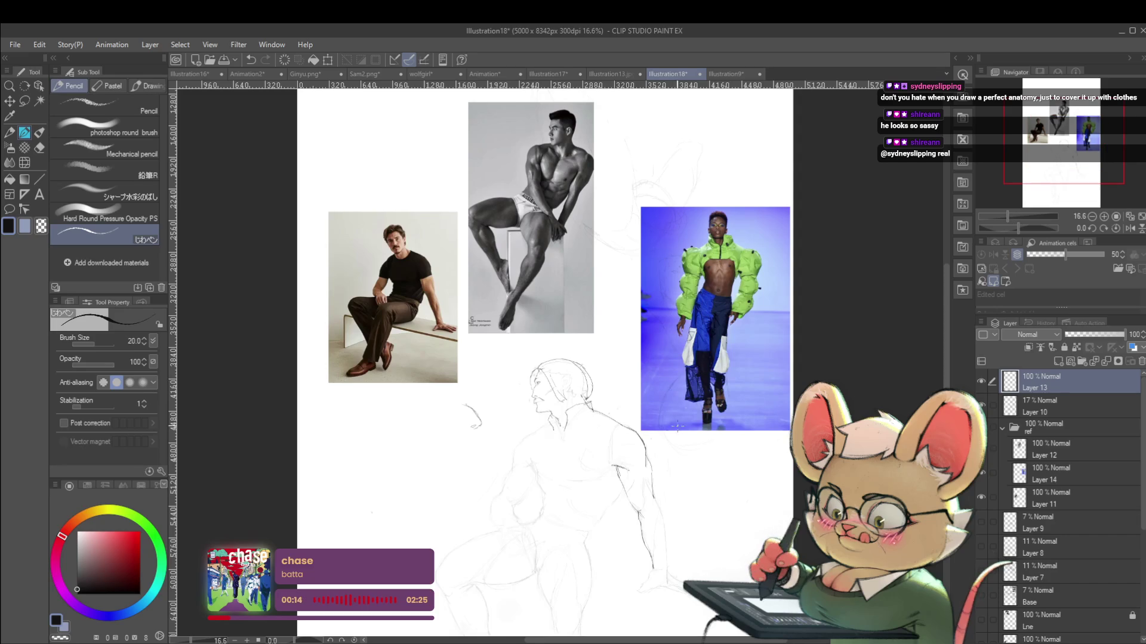
{"action": "left_click_drag", "start_coordinate": [601, 416], "coordinate": [622, 411]}
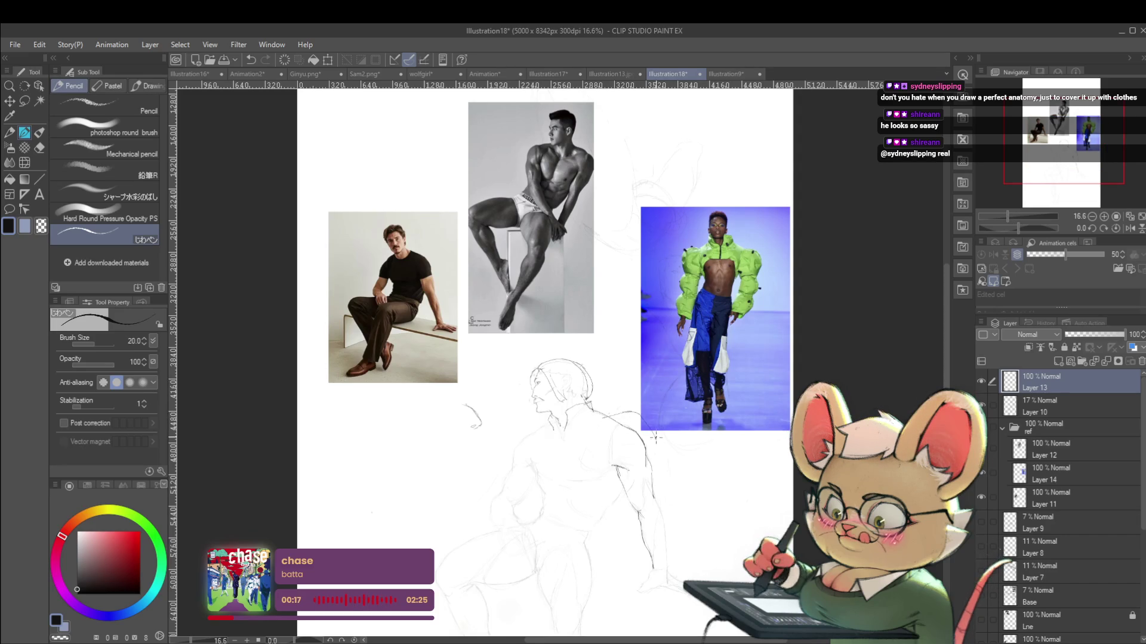
{"action": "left_click_drag", "start_coordinate": [660, 446], "coordinate": [655, 467]}
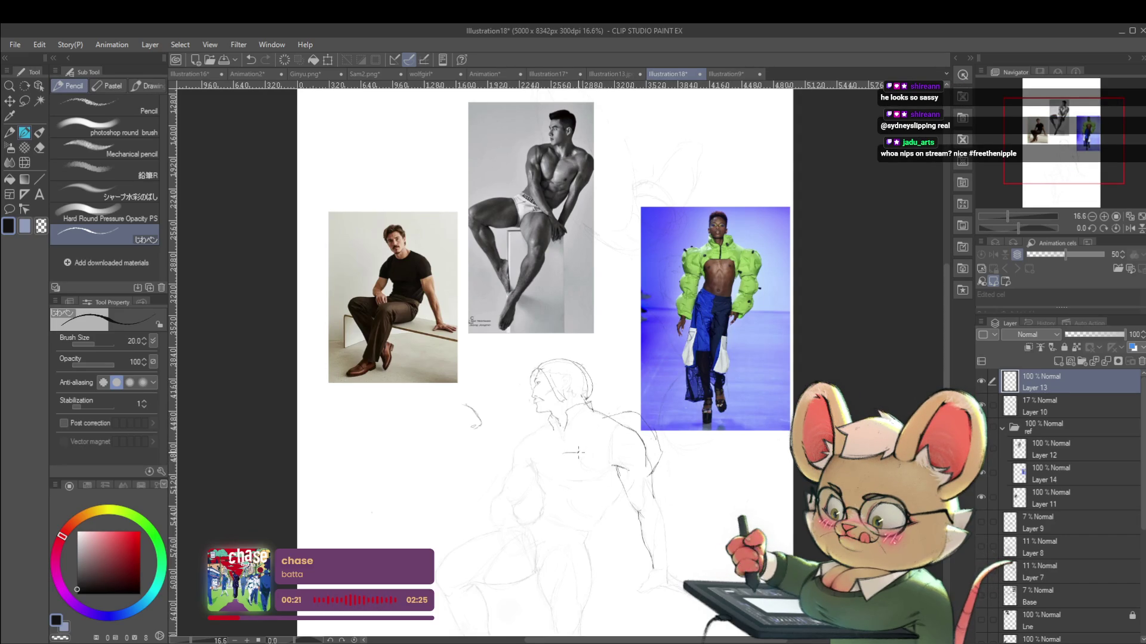
{"action": "left_click_drag", "start_coordinate": [584, 457], "coordinate": [603, 473]}
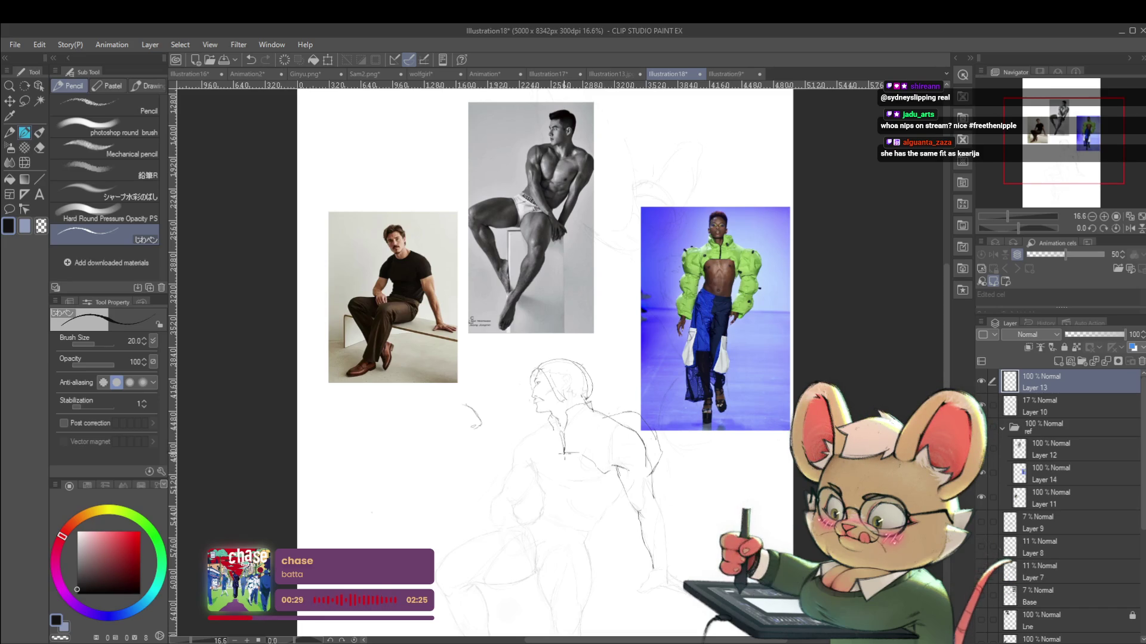
{"action": "scroll", "coordinate": [564, 454], "scroll_direction": "down", "scroll_amount": 2}
{"action": "left_click", "coordinate": [1129, 228]}
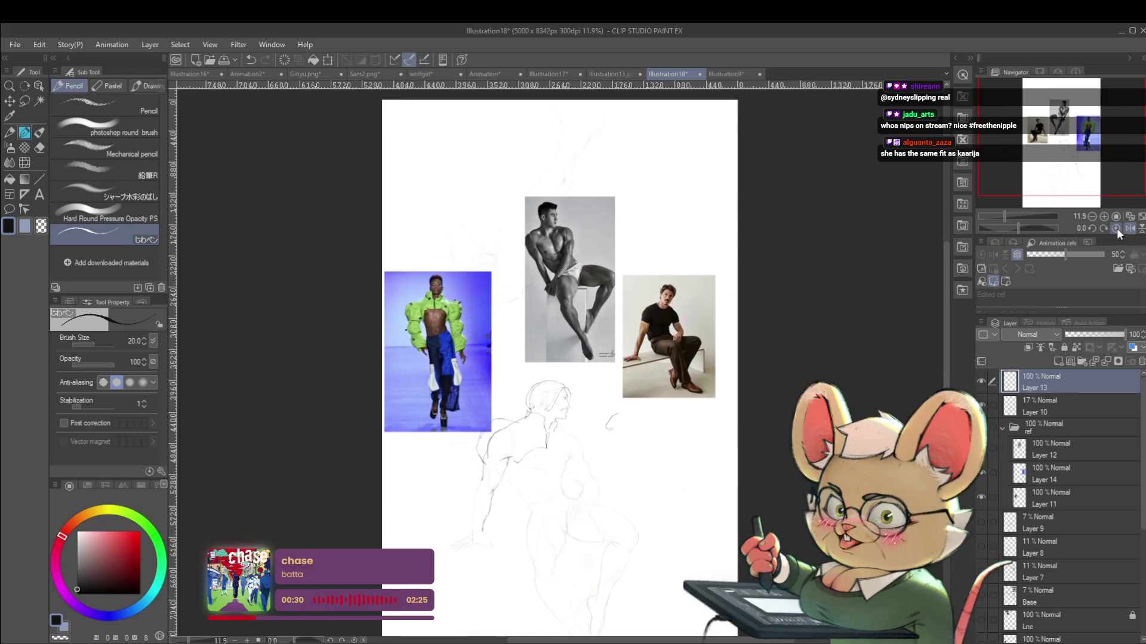
Zoom and pan around the mirrored sketch, then flip the view back to normal
{"action": "scroll", "coordinate": [567, 453], "scroll_direction": "up", "scroll_amount": 3}
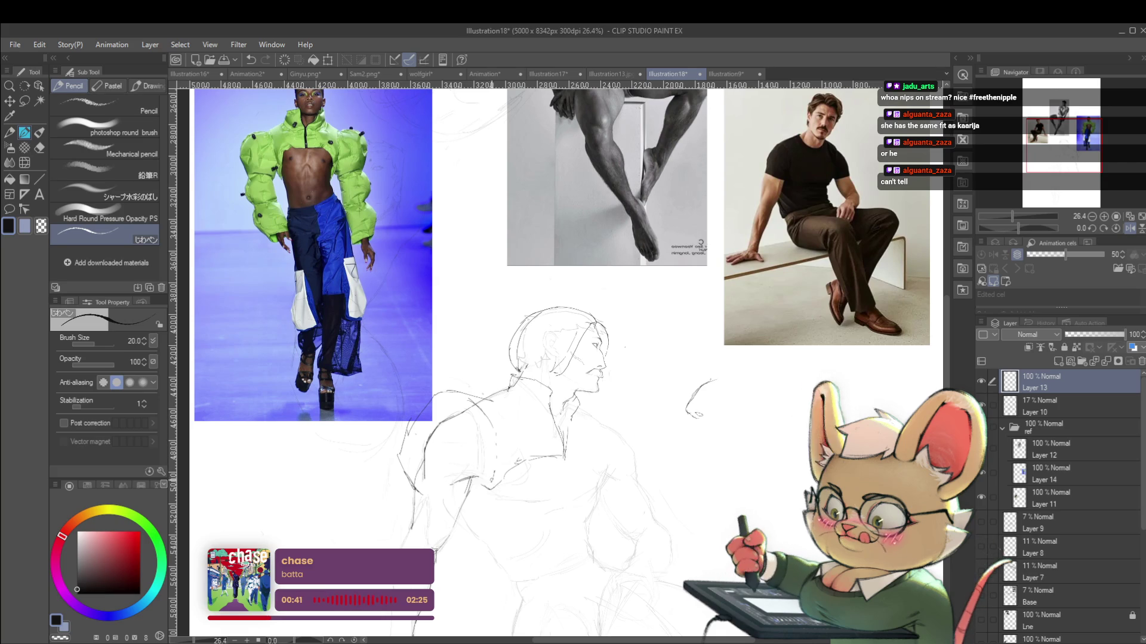
{"action": "left_click_drag", "start_coordinate": [477, 380], "coordinate": [500, 404]}
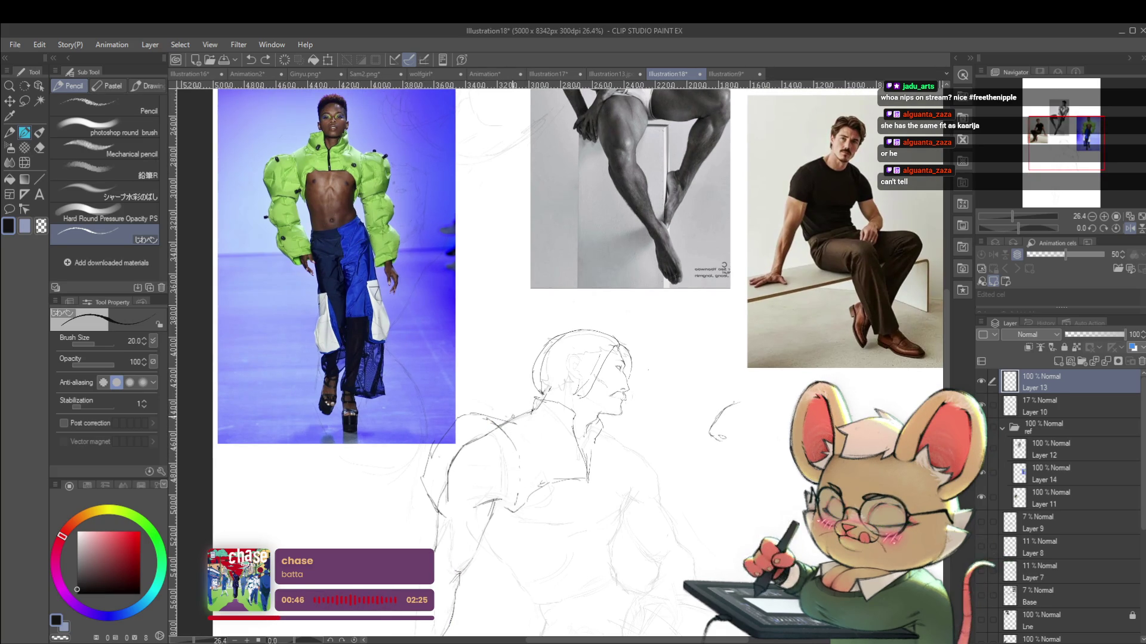
{"action": "scroll", "coordinate": [575, 415], "scroll_direction": "down", "scroll_amount": 3}
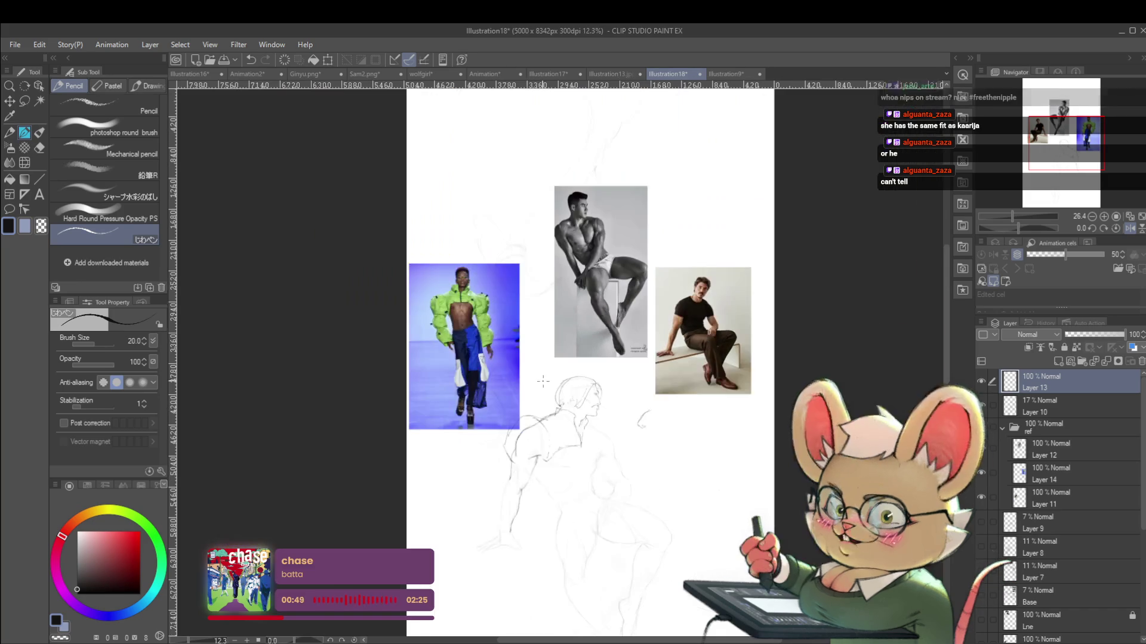
{"action": "scroll", "coordinate": [516, 455], "scroll_direction": "up", "scroll_amount": 2}
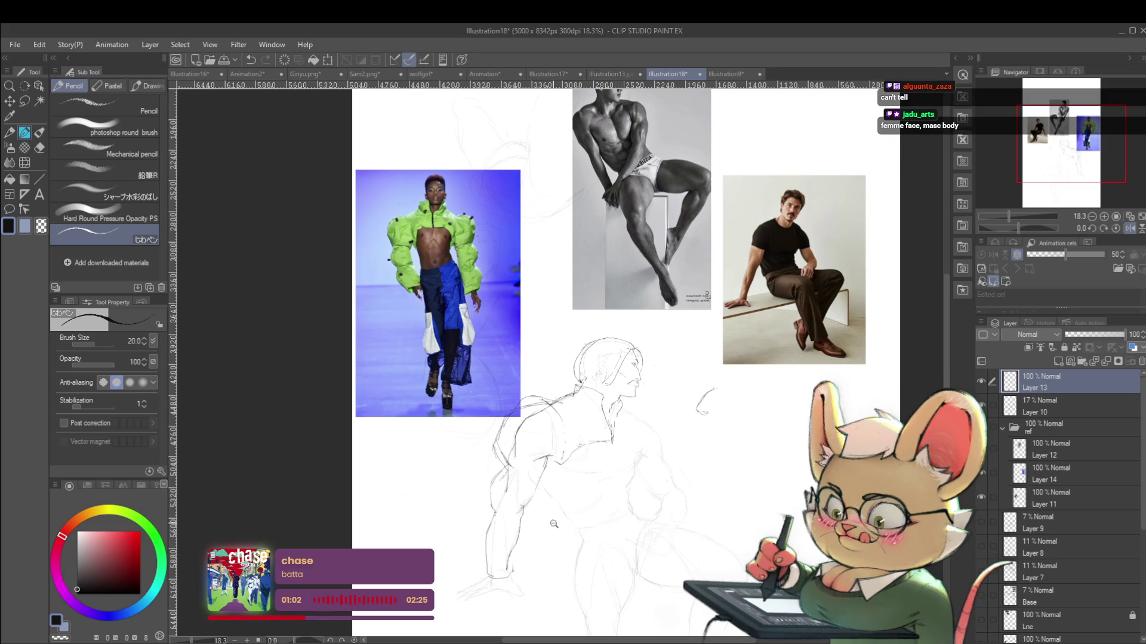
{"action": "scroll", "coordinate": [561, 525], "scroll_direction": "down", "scroll_amount": 2}
{"action": "left_click", "coordinate": [1129, 229]}
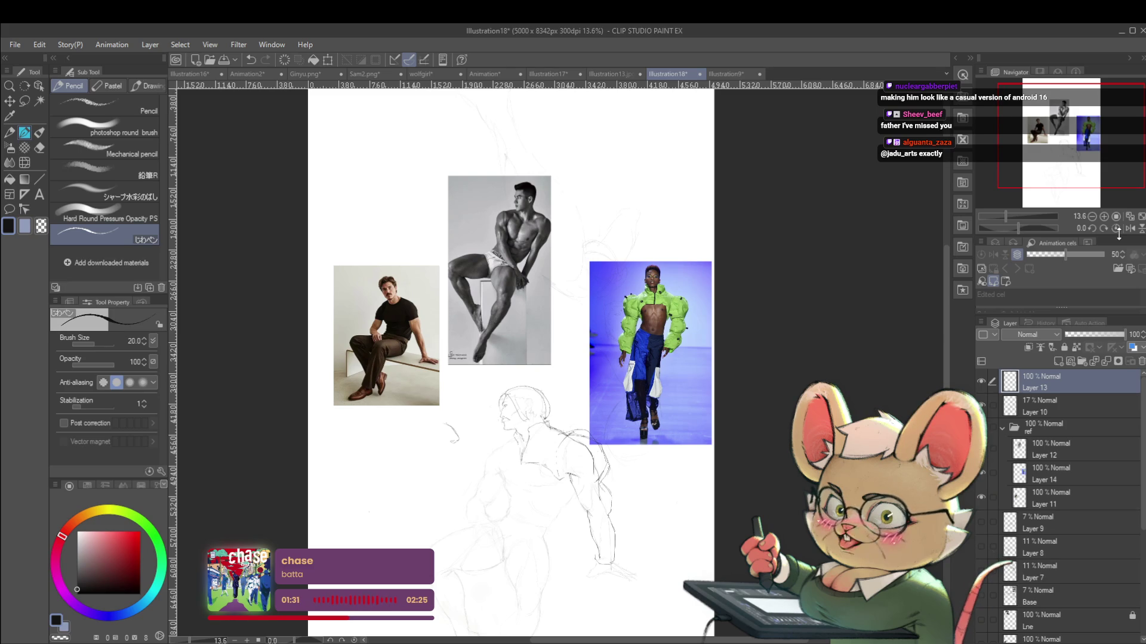
Zoom in and out over the sketch, mirroring the view horizontally to check proportions
{"action": "scroll", "coordinate": [605, 463], "scroll_direction": "up", "scroll_amount": 3}
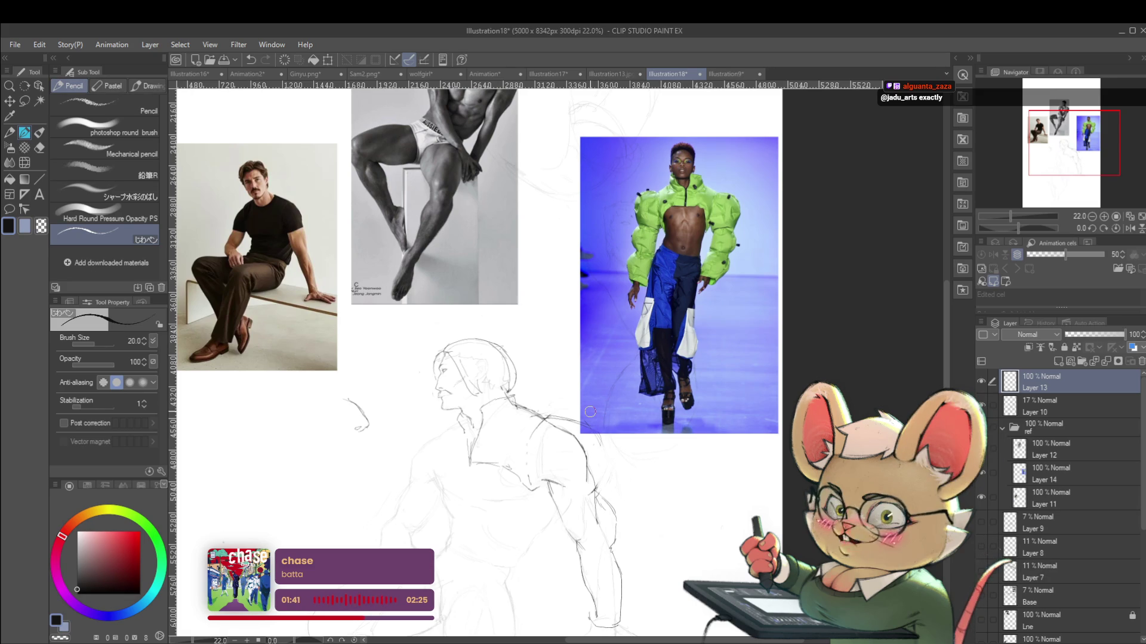
{"action": "scroll", "coordinate": [557, 426], "scroll_direction": "down", "scroll_amount": 2}
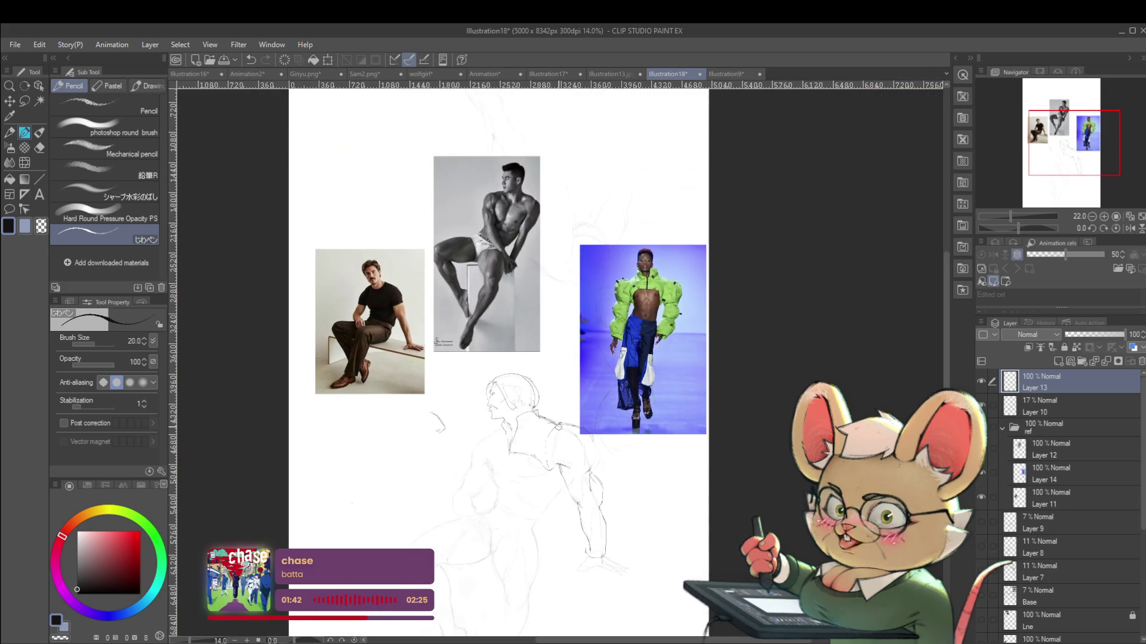
{"action": "left_click", "coordinate": [1130, 228]}
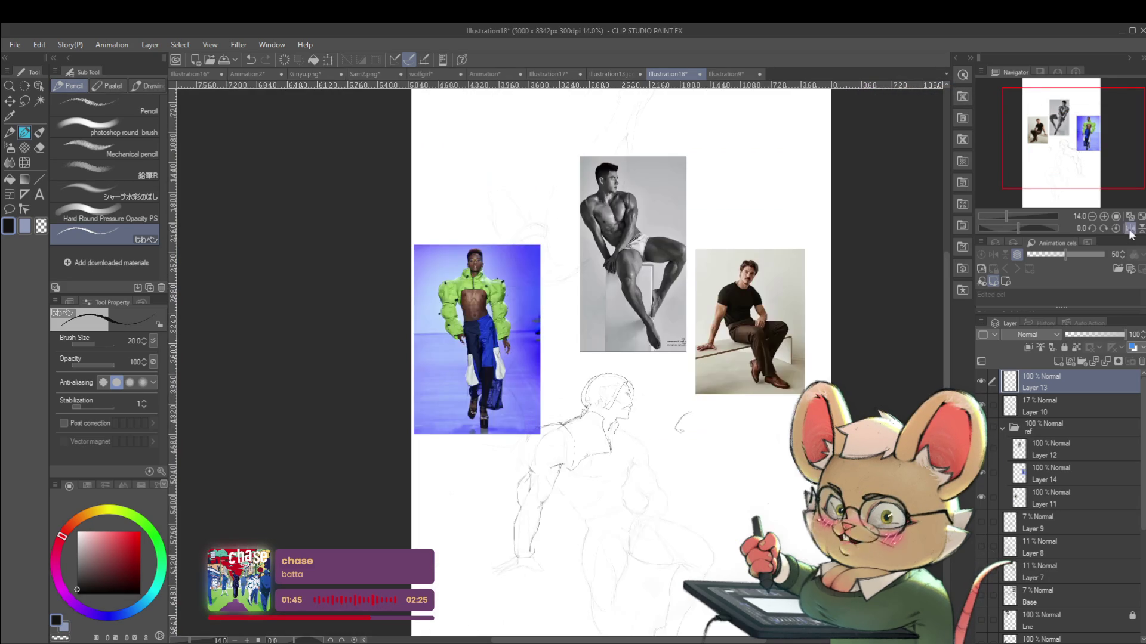
{"action": "scroll", "coordinate": [565, 423], "scroll_direction": "up", "scroll_amount": 2}
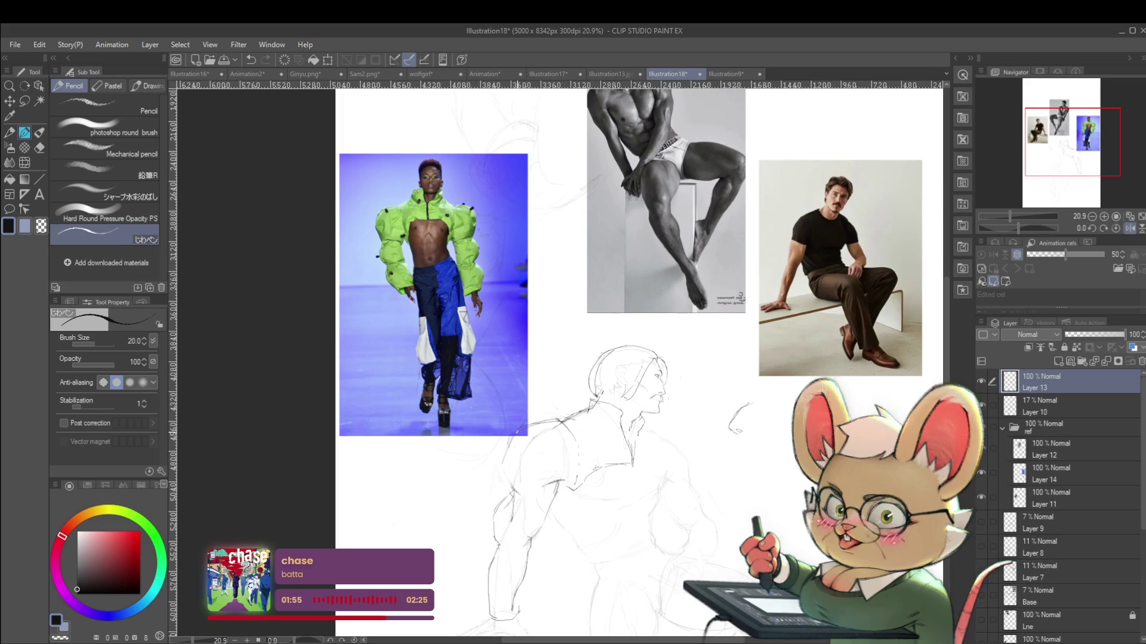
{"action": "scroll", "coordinate": [545, 398], "scroll_direction": "down", "scroll_amount": 3}
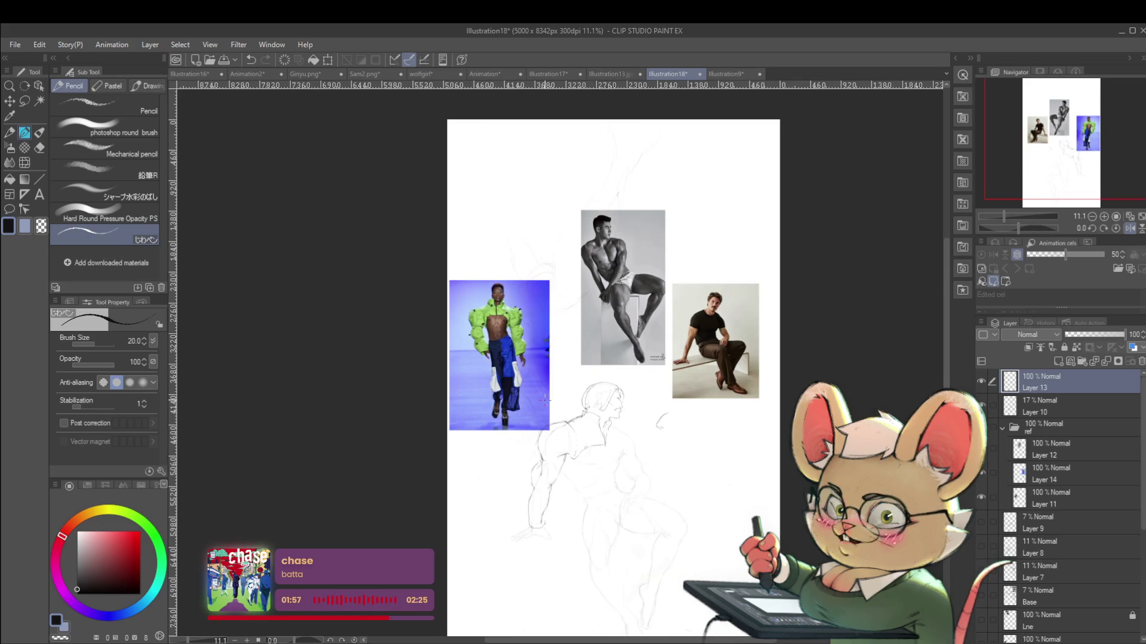
{"action": "scroll", "coordinate": [573, 418], "scroll_direction": "up", "scroll_amount": 2}
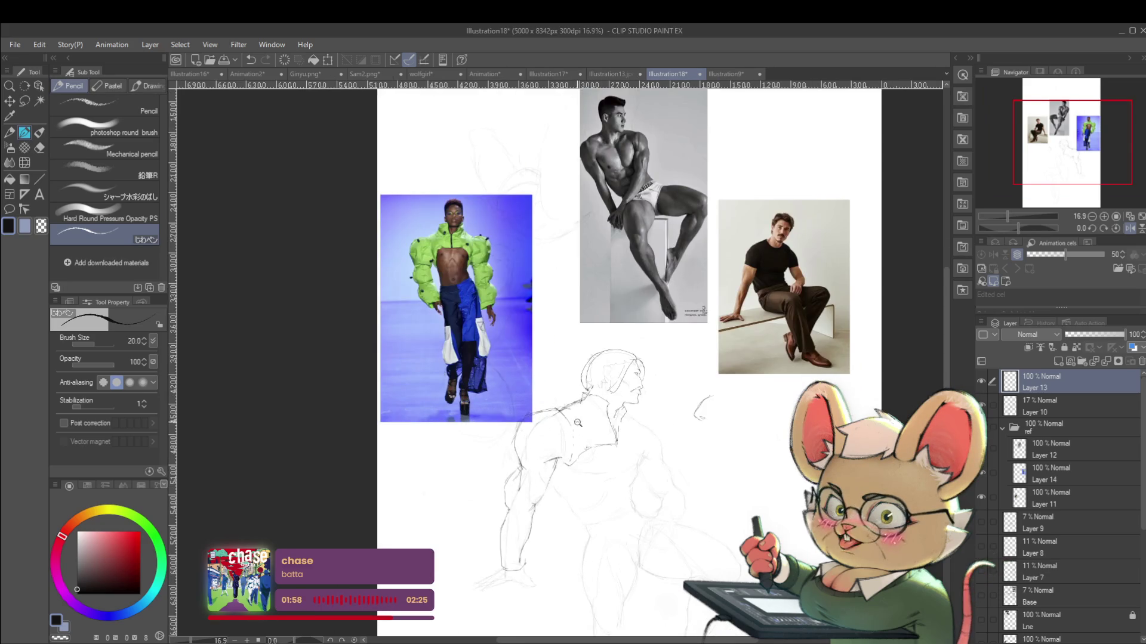
{"action": "scroll", "coordinate": [604, 419], "scroll_direction": "up", "scroll_amount": 2}
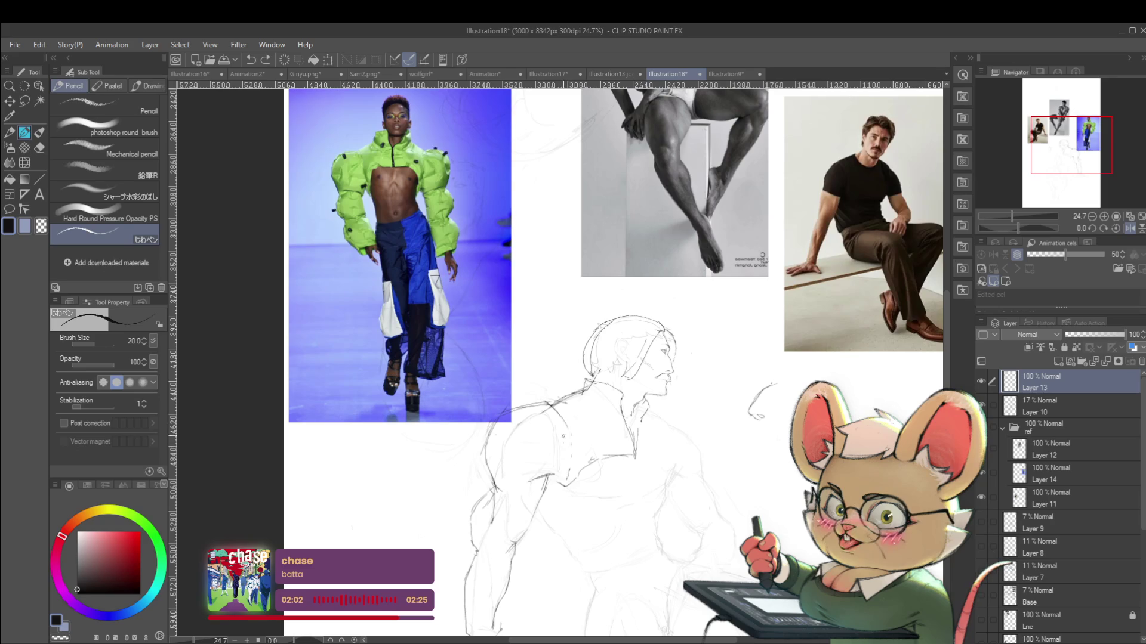
{"action": "scroll", "coordinate": [595, 424], "scroll_direction": "down", "scroll_amount": 3}
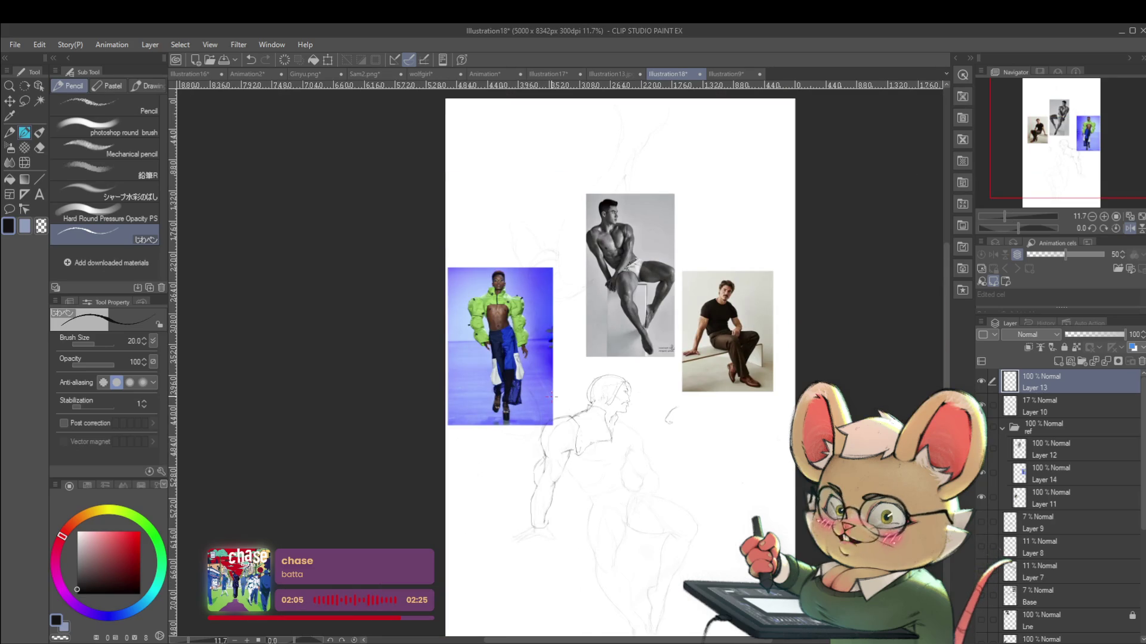
{"action": "scroll", "coordinate": [567, 462], "scroll_direction": "up", "scroll_amount": 2}
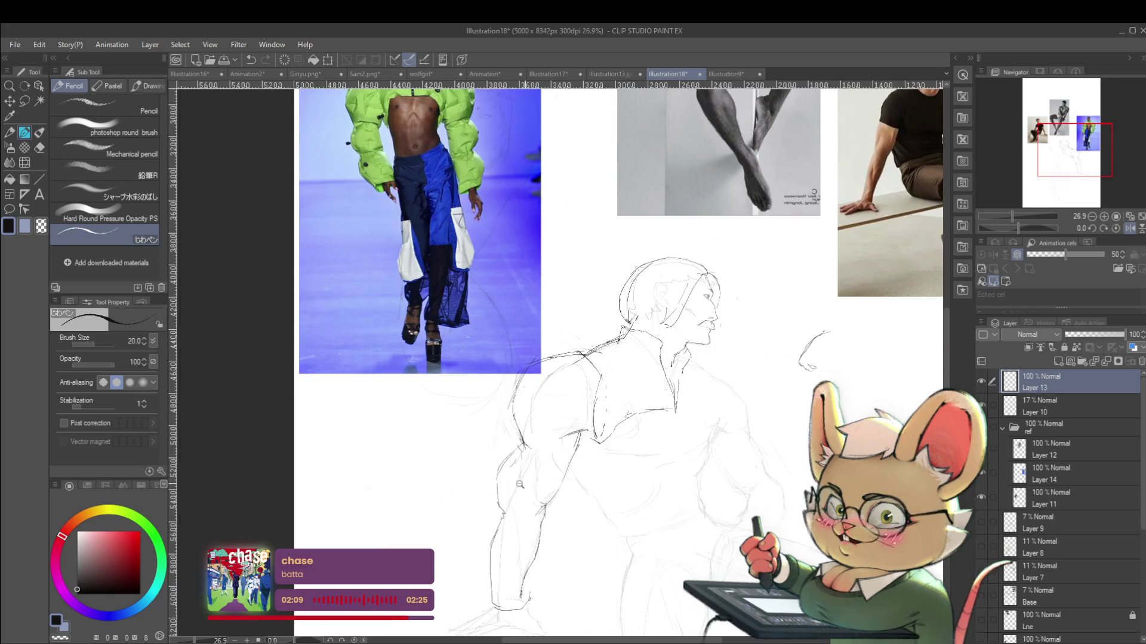
{"action": "scroll", "coordinate": [516, 461], "scroll_direction": "down", "scroll_amount": 2}
{"action": "scroll", "coordinate": [546, 473], "scroll_direction": "up", "scroll_amount": 1}
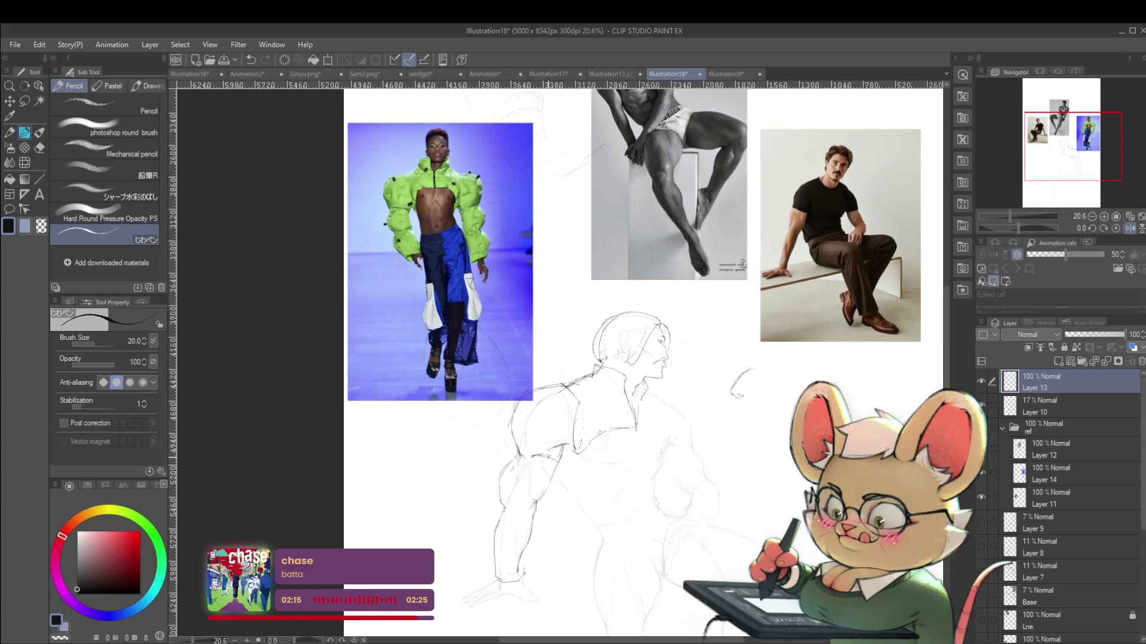
Add short marks on the arm and torso, then flip the view to check them
{"action": "left_click_drag", "start_coordinate": [546, 456], "coordinate": [560, 466]}
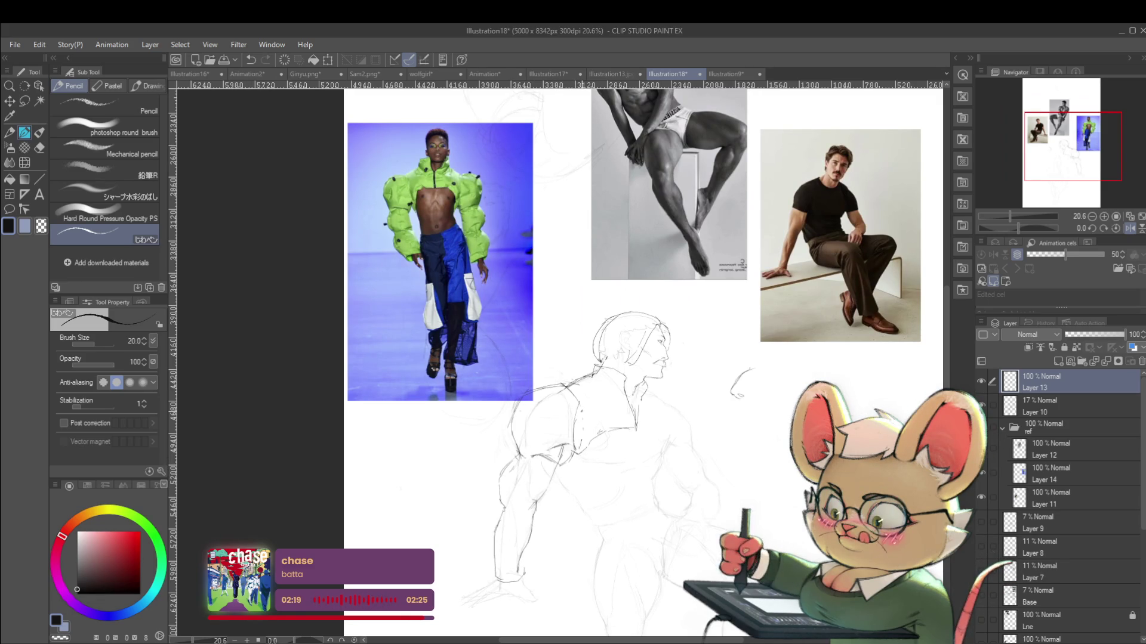
{"action": "left_click_drag", "start_coordinate": [579, 453], "coordinate": [570, 484]}
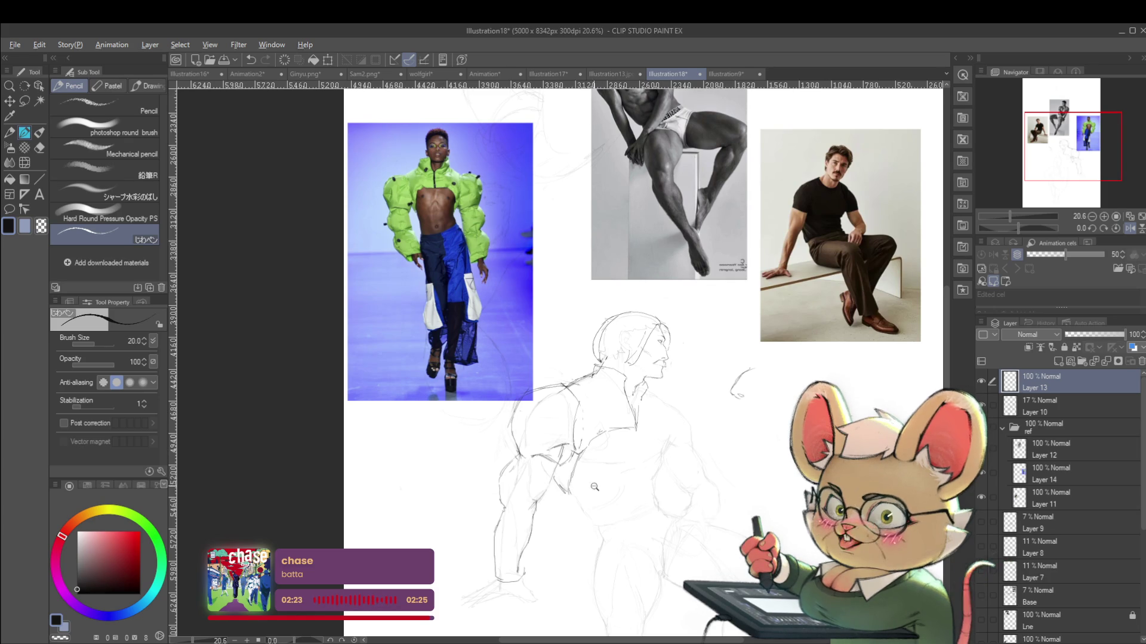
{"action": "scroll", "coordinate": [573, 492], "scroll_direction": "down", "scroll_amount": 3}
{"action": "left_click", "coordinate": [1128, 229]}
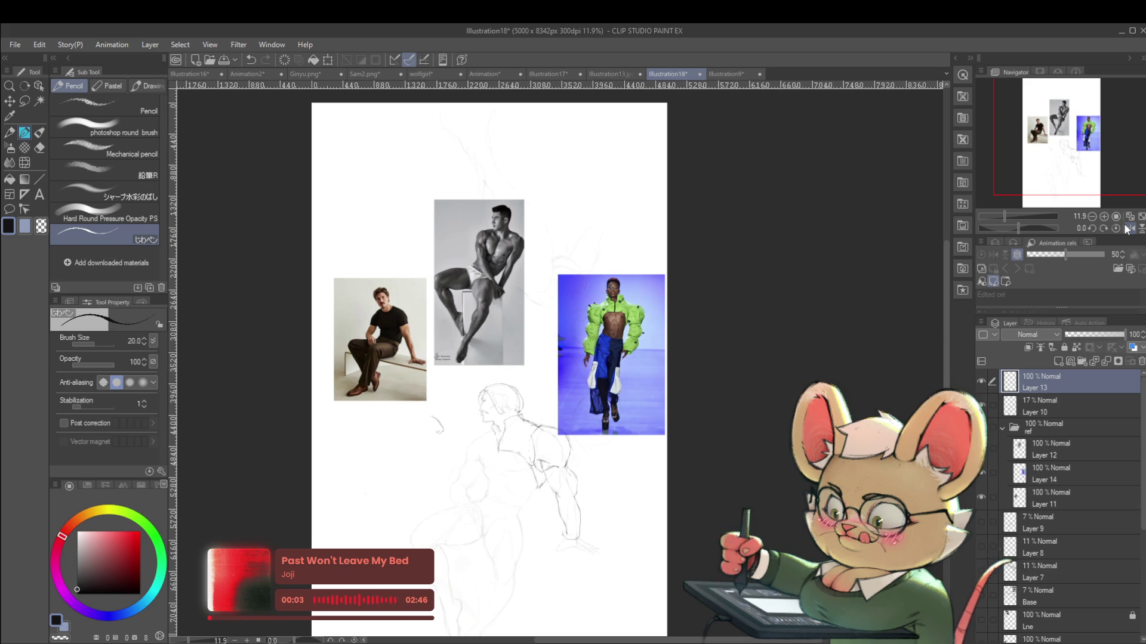
{"action": "scroll", "coordinate": [548, 427], "scroll_direction": "up", "scroll_amount": 4}
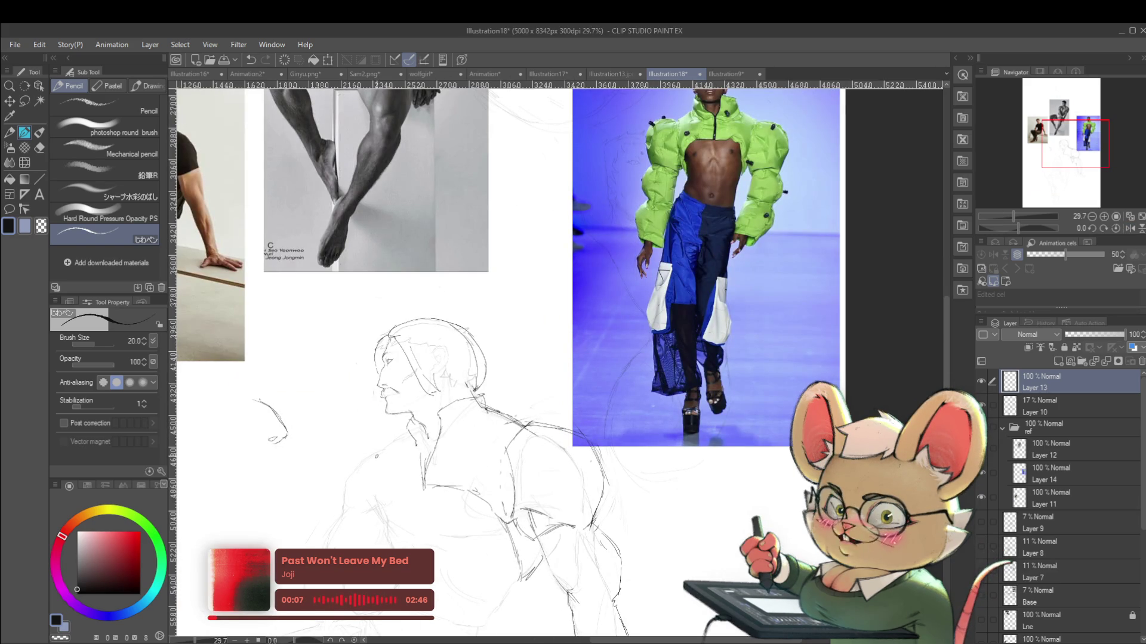
Add short pencil strokes to the figure and shoulder, reframing and mirroring to check
{"action": "left_click_drag", "start_coordinate": [394, 444], "coordinate": [360, 449]}
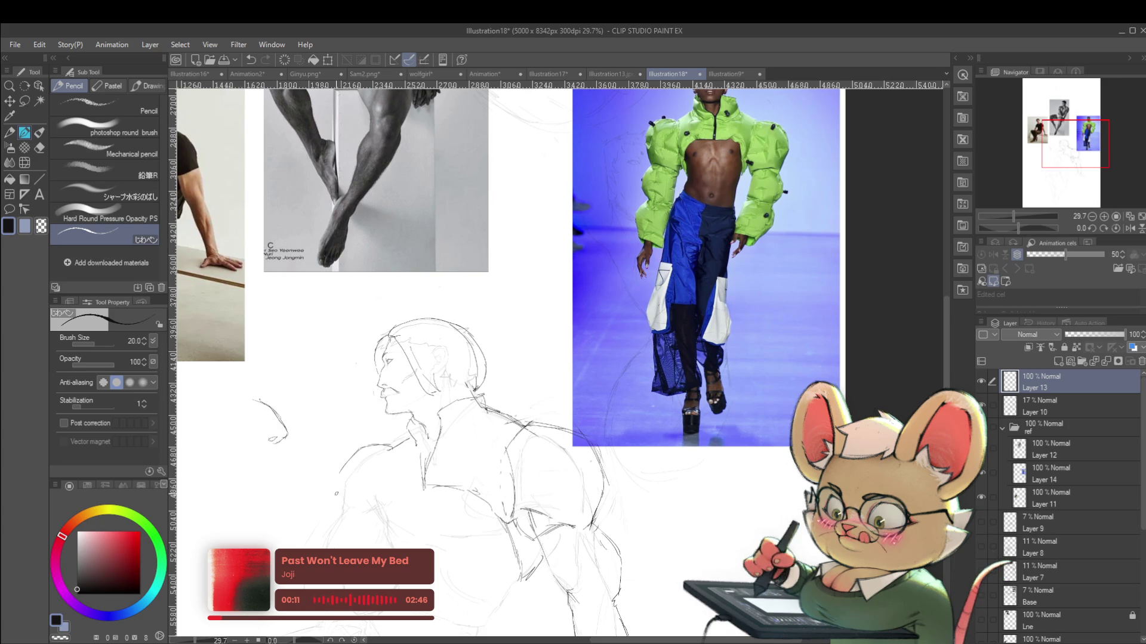
{"action": "scroll", "coordinate": [406, 466], "scroll_direction": "down", "scroll_amount": 5}
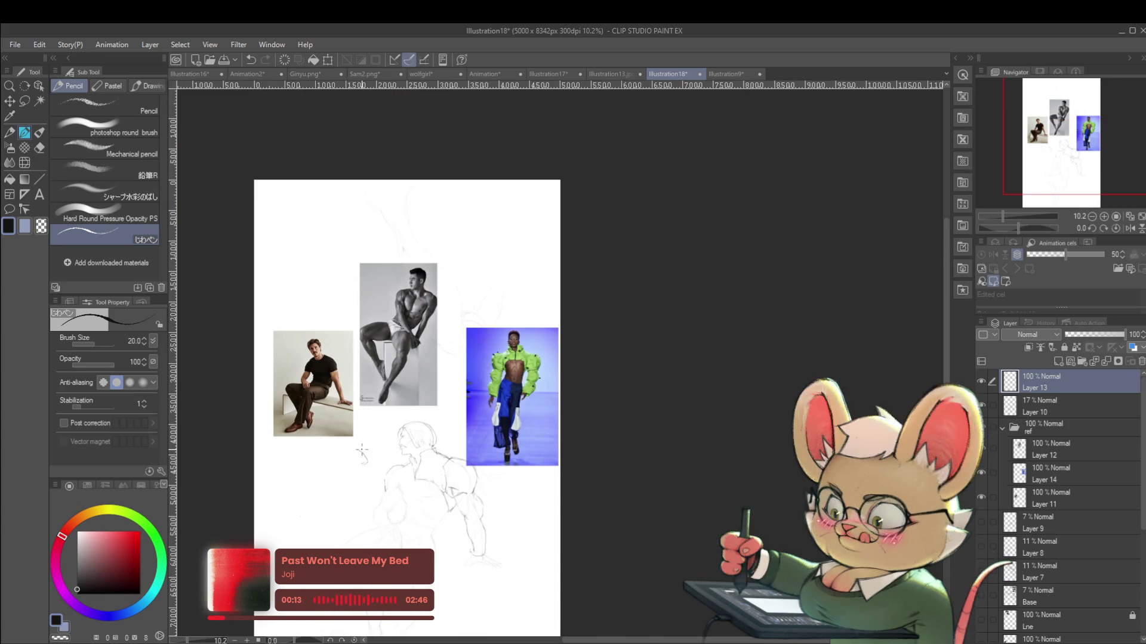
{"action": "scroll", "coordinate": [453, 439], "scroll_direction": "up", "scroll_amount": 4}
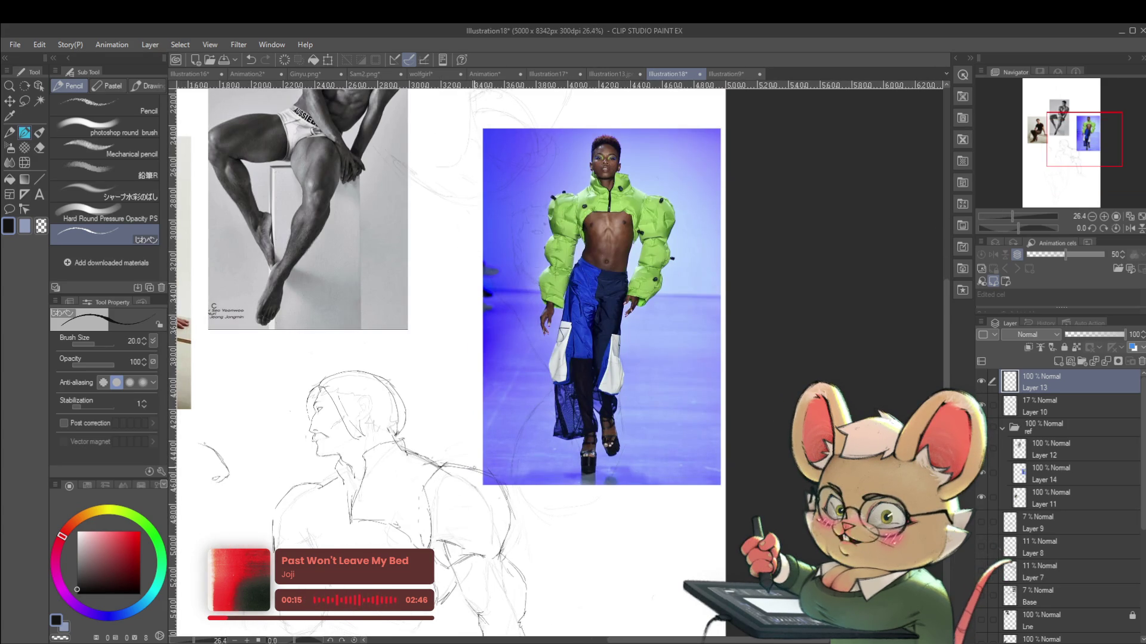
{"action": "left_click_drag", "start_coordinate": [476, 452], "coordinate": [476, 480]}
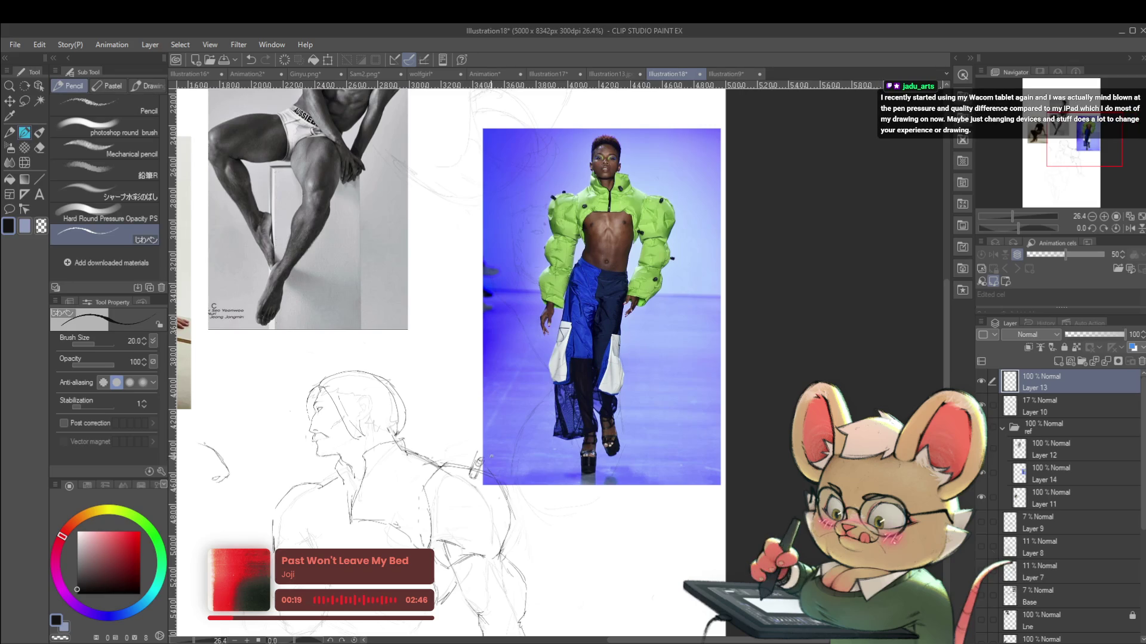
{"action": "scroll", "coordinate": [527, 424], "scroll_direction": "down", "scroll_amount": 2}
{"action": "left_click_drag", "start_coordinate": [527, 424], "coordinate": [543, 400]}
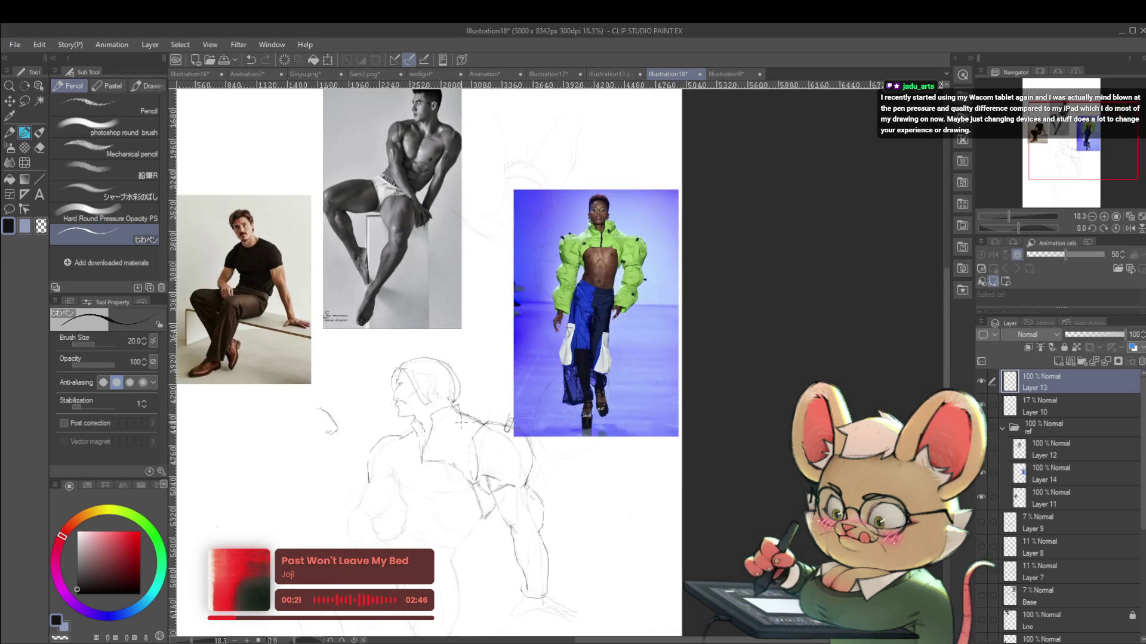
{"action": "scroll", "coordinate": [423, 465], "scroll_direction": "up", "scroll_amount": 3}
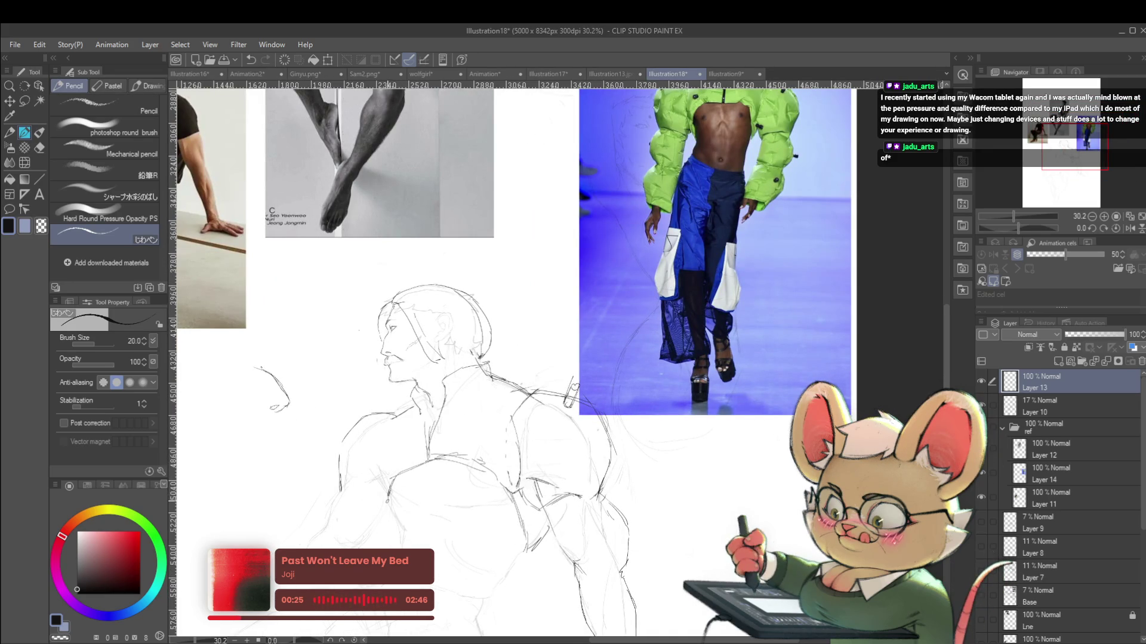
{"action": "scroll", "coordinate": [571, 392], "scroll_direction": "down", "scroll_amount": 4}
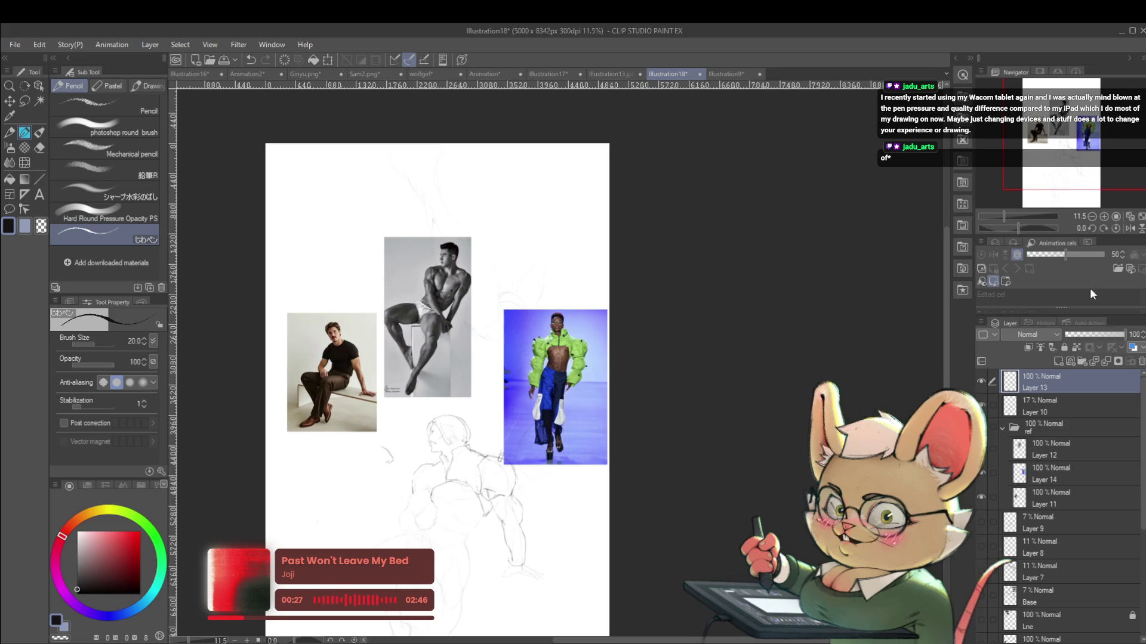
{"action": "left_click", "coordinate": [1127, 229]}
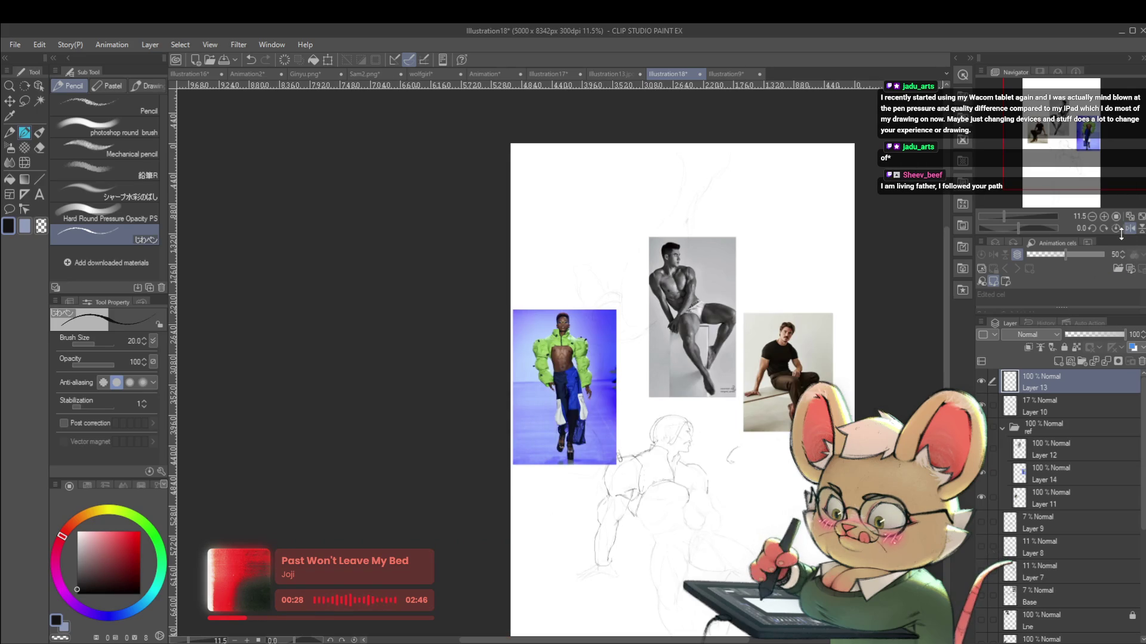
{"action": "scroll", "coordinate": [694, 487], "scroll_direction": "up", "scroll_amount": 1}
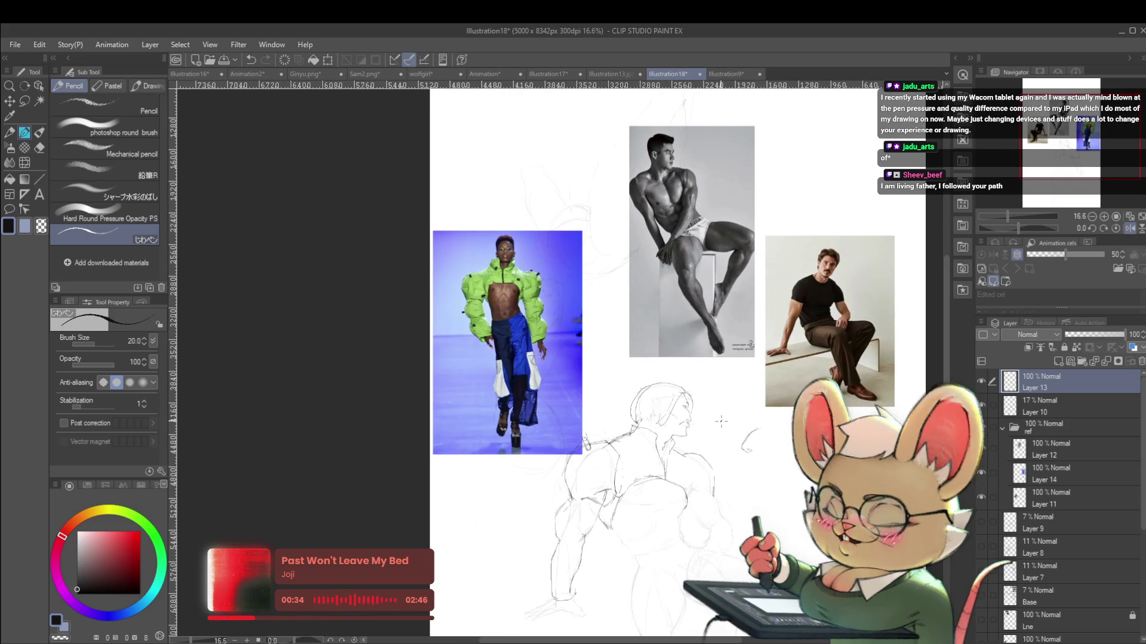
Restore the normal view, inspect the sketch, then mirror it again and shift the page left
{"action": "left_click", "coordinate": [1129, 228]}
{"action": "scroll", "coordinate": [481, 431], "scroll_direction": "up", "scroll_amount": 1}
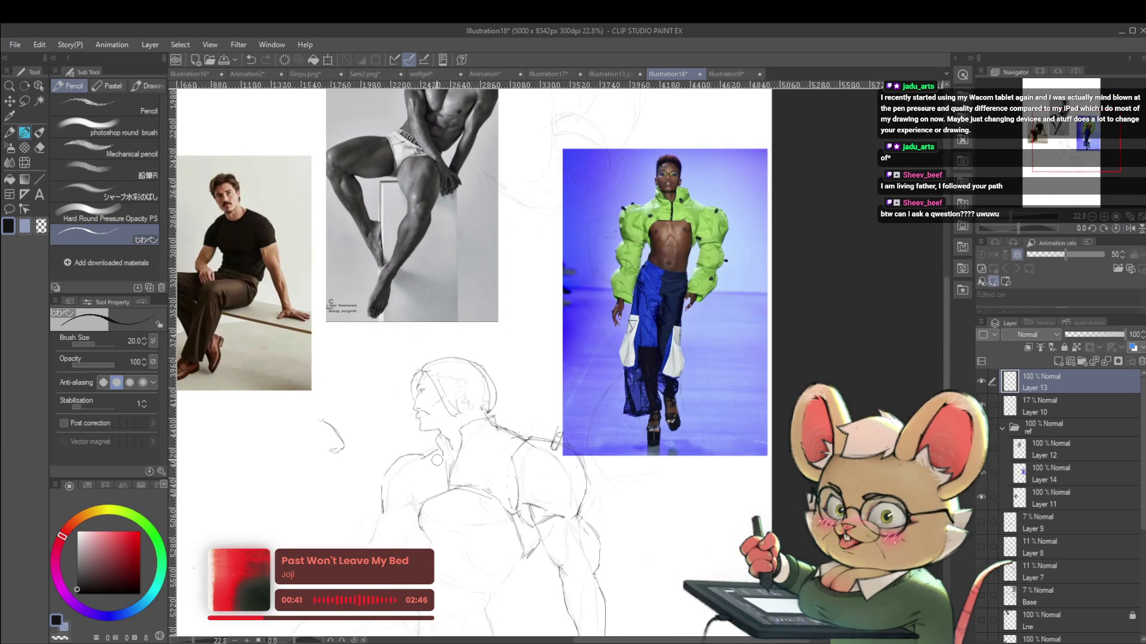
{"action": "left_click_drag", "start_coordinate": [434, 407], "coordinate": [464, 423]}
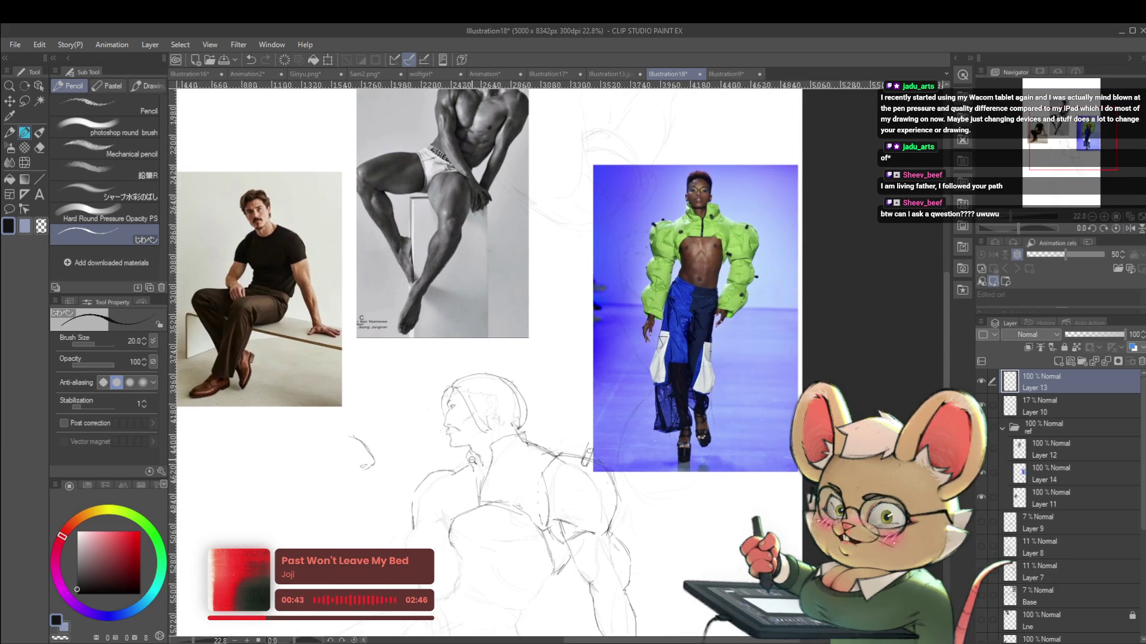
{"action": "scroll", "coordinate": [477, 461], "scroll_direction": "up", "scroll_amount": 1}
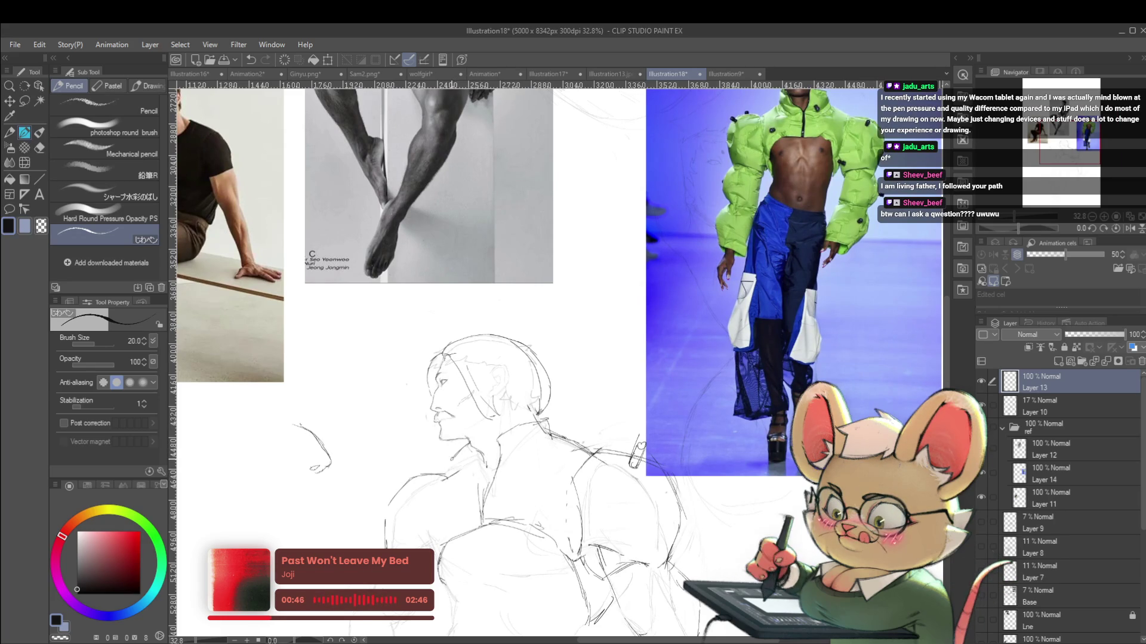
{"action": "scroll", "coordinate": [639, 488], "scroll_direction": "down", "scroll_amount": 3}
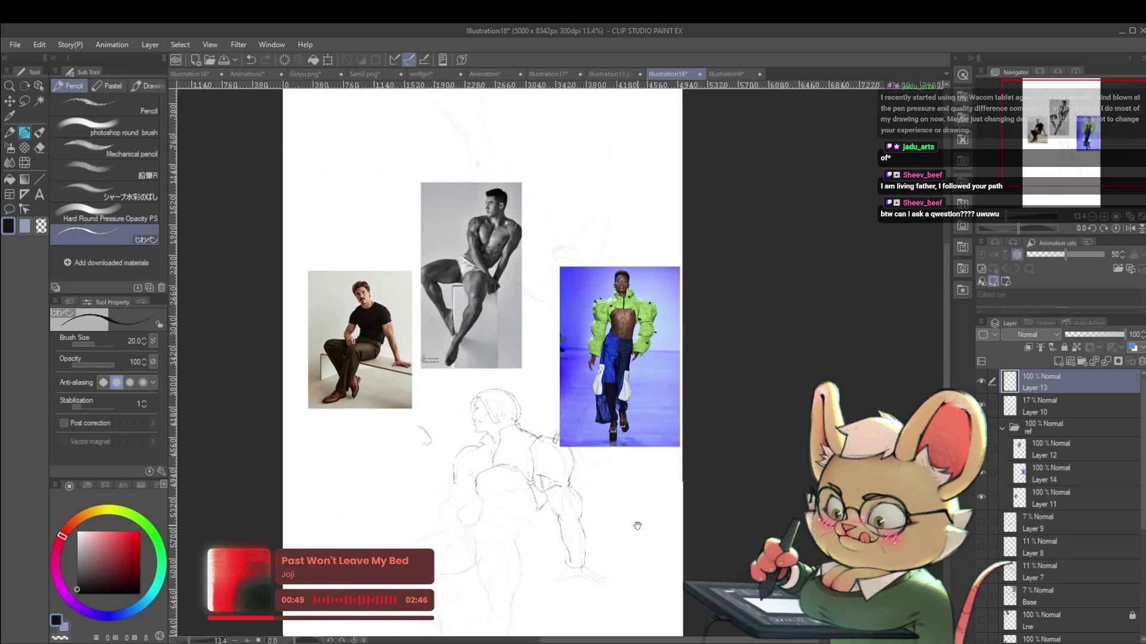
{"action": "scroll", "coordinate": [493, 441], "scroll_direction": "up", "scroll_amount": 1}
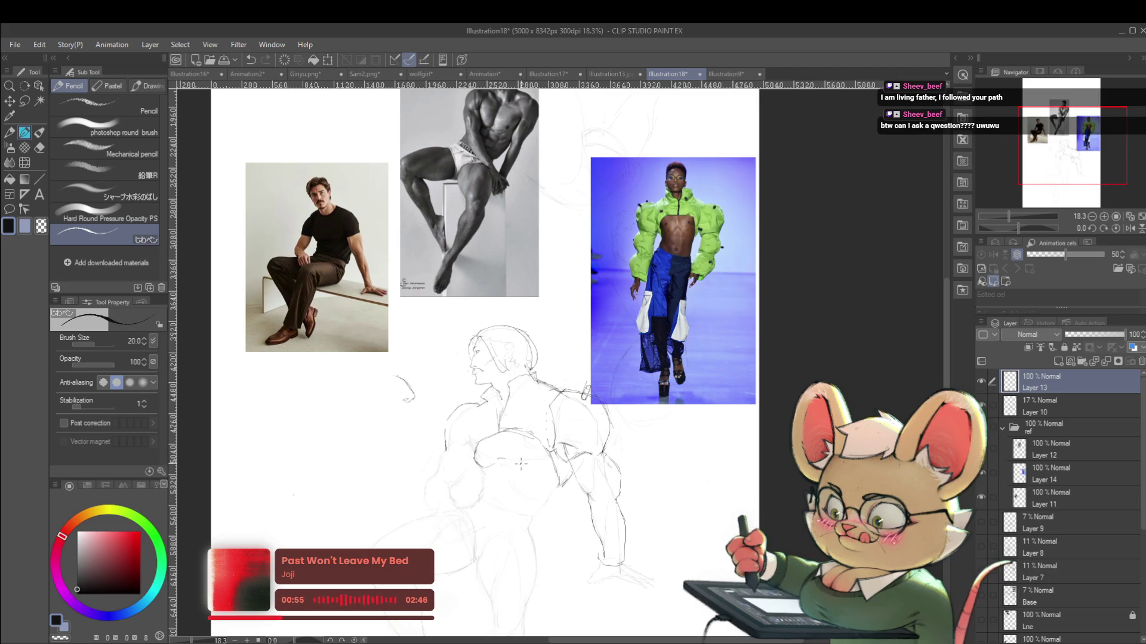
{"action": "scroll", "coordinate": [581, 451], "scroll_direction": "down", "scroll_amount": 1}
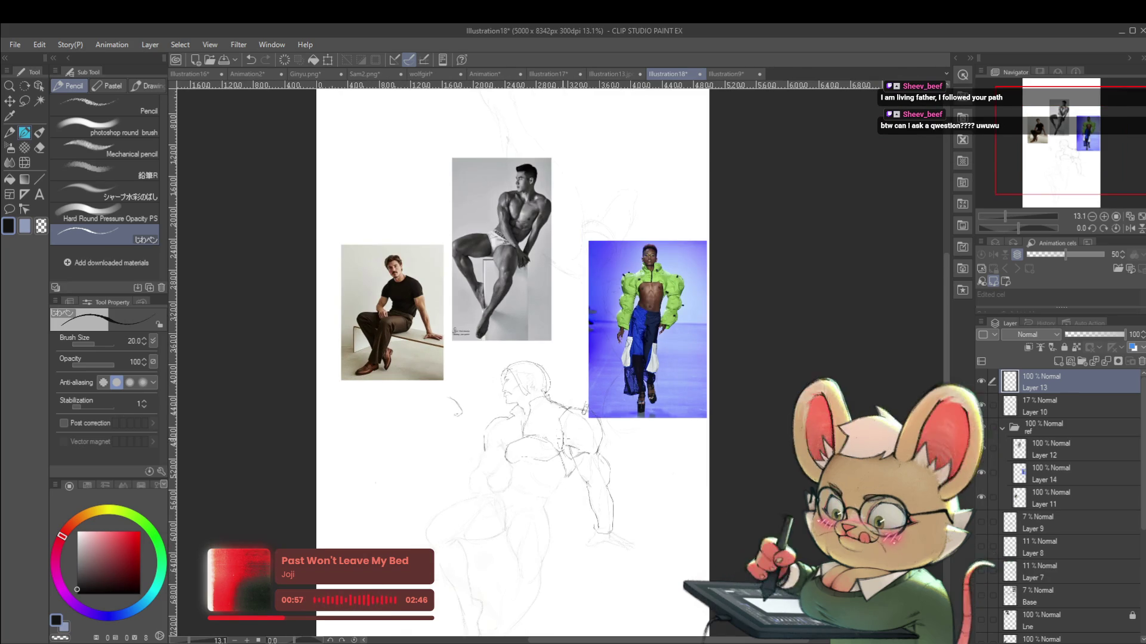
{"action": "left_click", "coordinate": [1130, 228]}
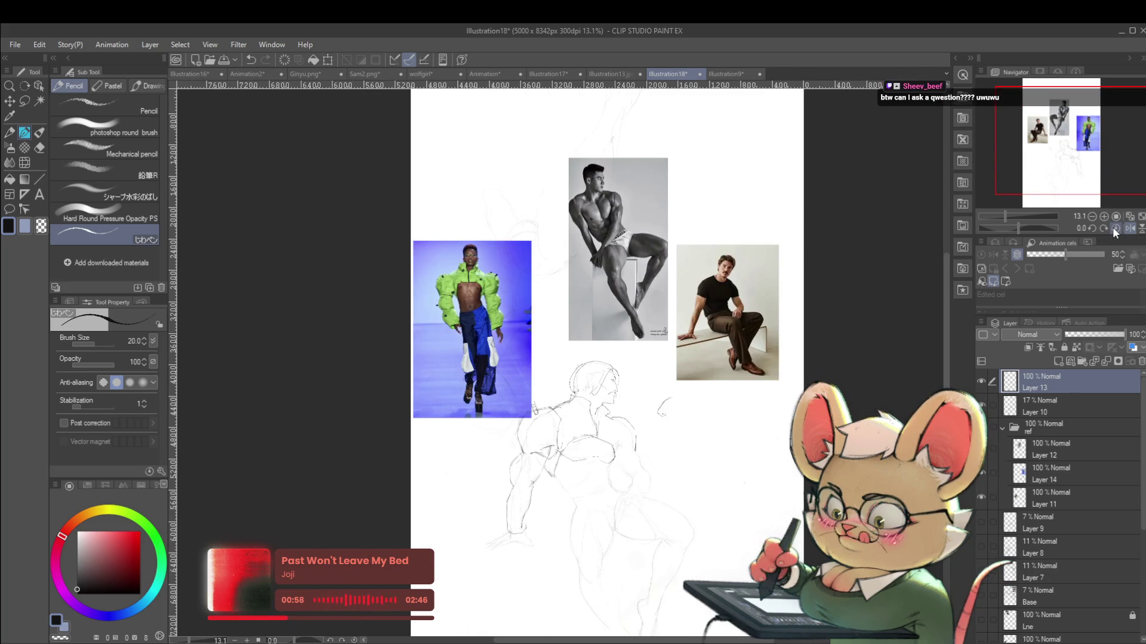
{"action": "left_click_drag", "start_coordinate": [756, 436], "coordinate": [694, 424]}
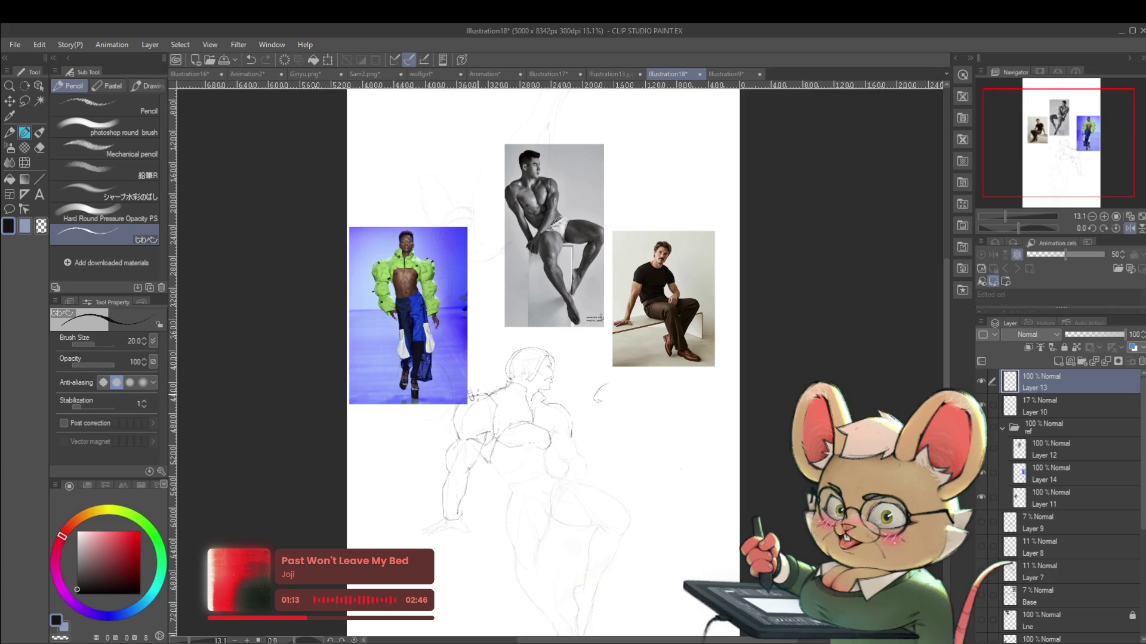
Flip the canvas view back to its normal, unmirrored orientation
{"action": "scroll", "coordinate": [505, 422], "scroll_direction": "up", "scroll_amount": 3}
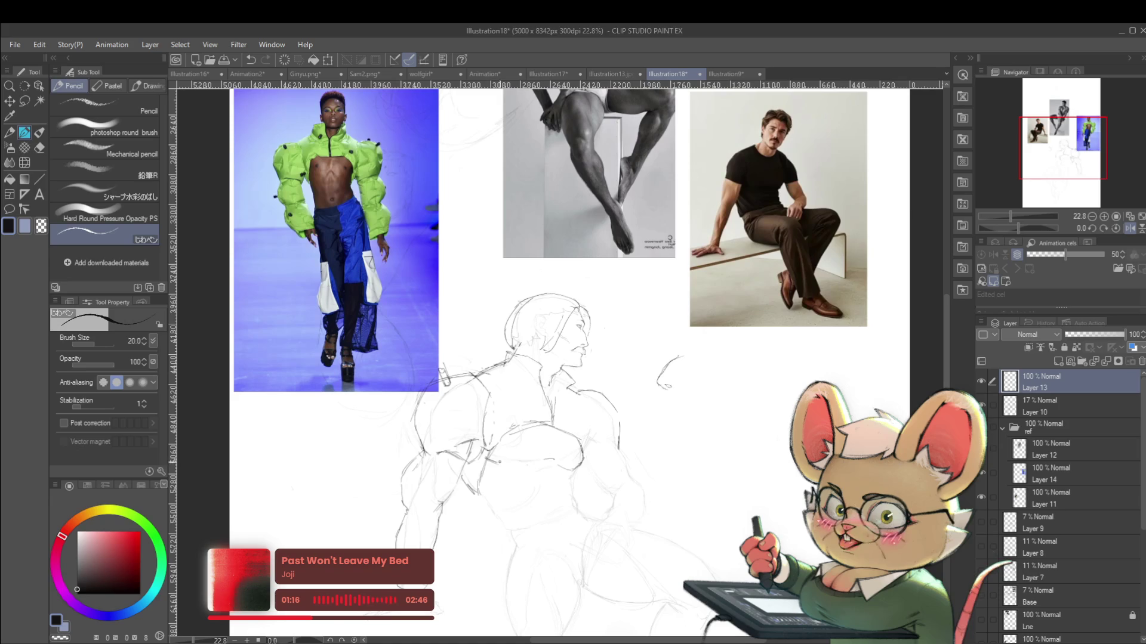
{"action": "scroll", "coordinate": [533, 460], "scroll_direction": "down", "scroll_amount": 4}
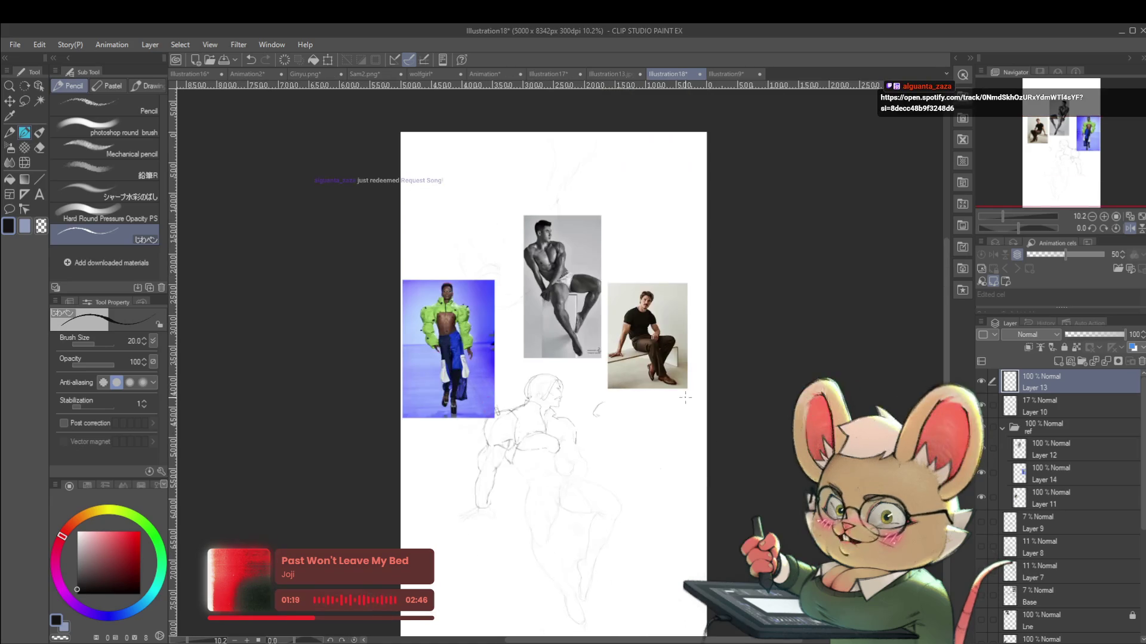
{"action": "scroll", "coordinate": [577, 470], "scroll_direction": "up", "scroll_amount": 4}
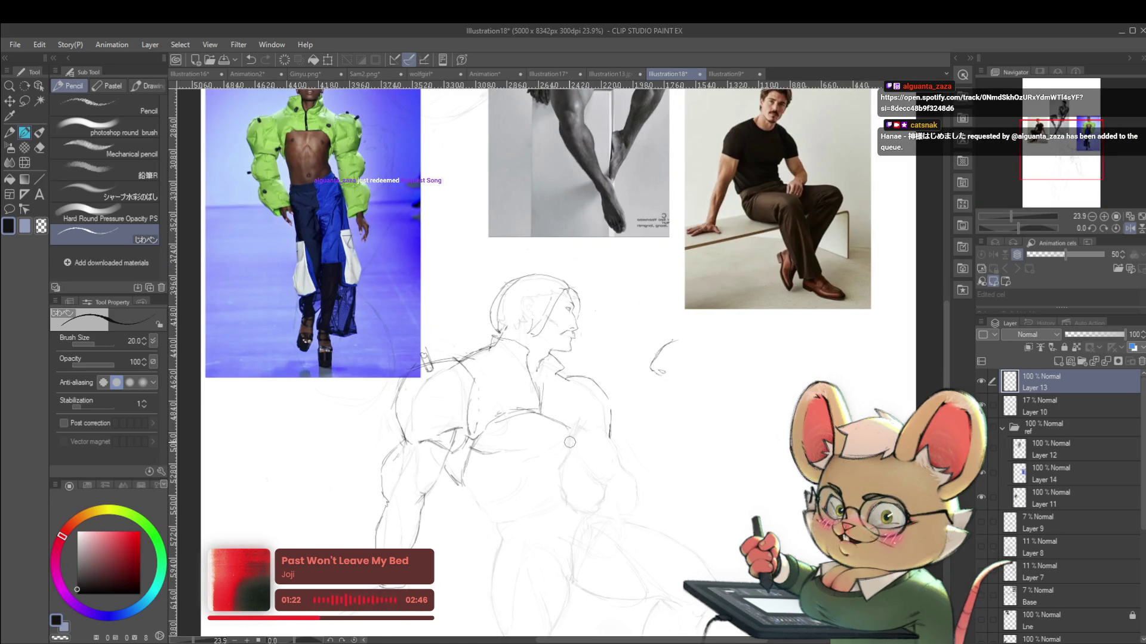
{"action": "left_click", "coordinate": [1129, 228]}
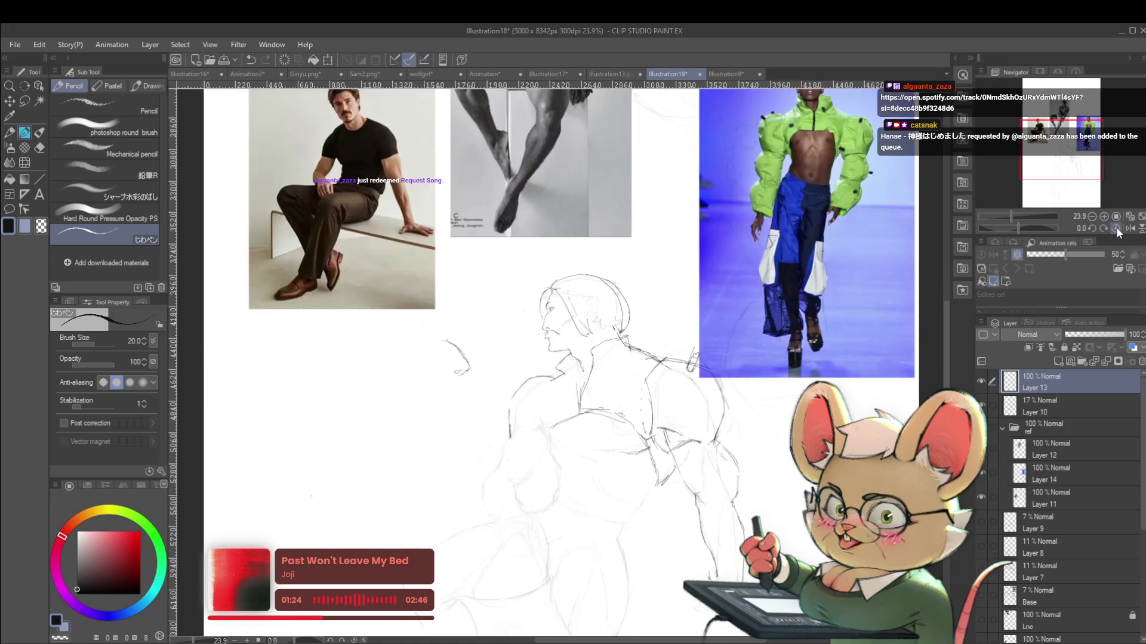
Inspect the chest and reference photos, then fit the whole page in the window
{"action": "scroll", "coordinate": [564, 430], "scroll_direction": "up", "scroll_amount": 2}
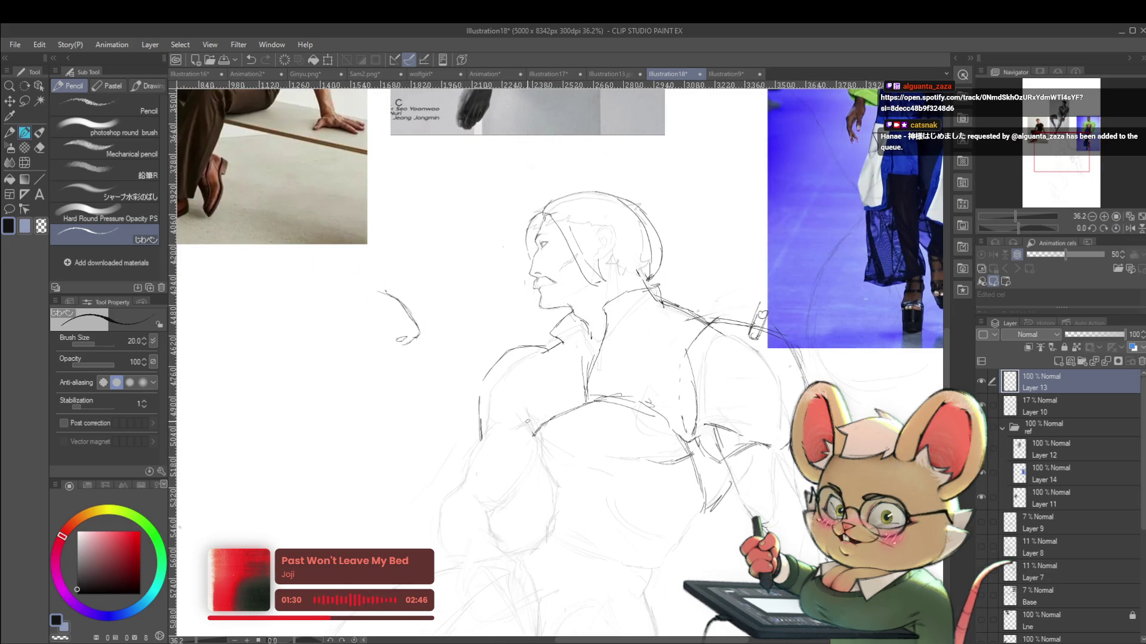
{"action": "scroll", "coordinate": [552, 351], "scroll_direction": "down", "scroll_amount": 3}
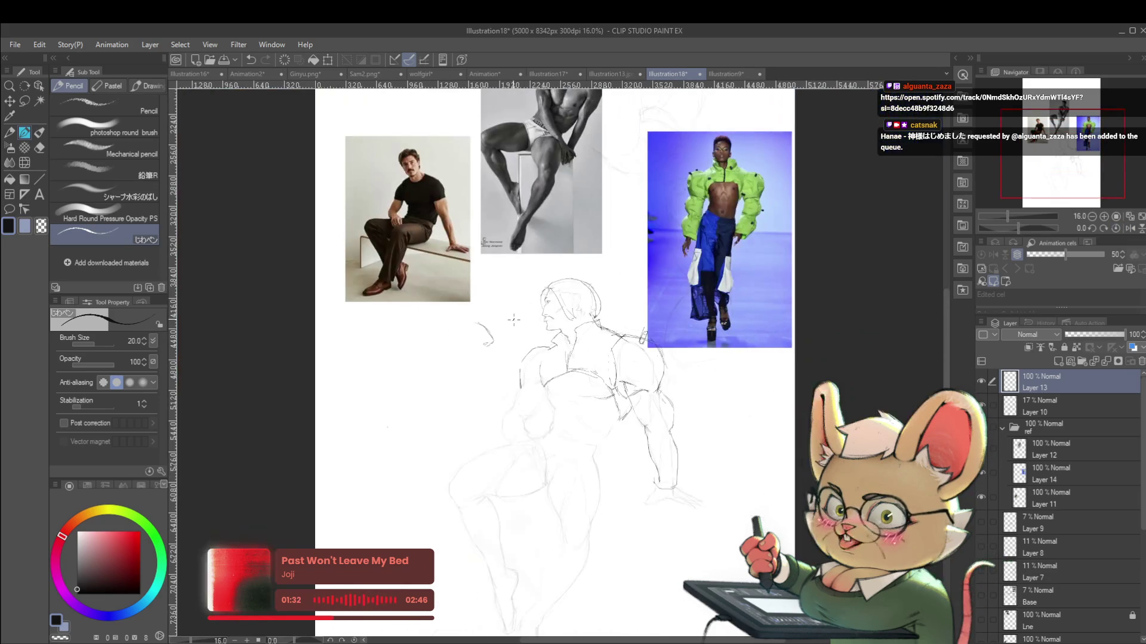
{"action": "scroll", "coordinate": [556, 356], "scroll_direction": "up", "scroll_amount": 3}
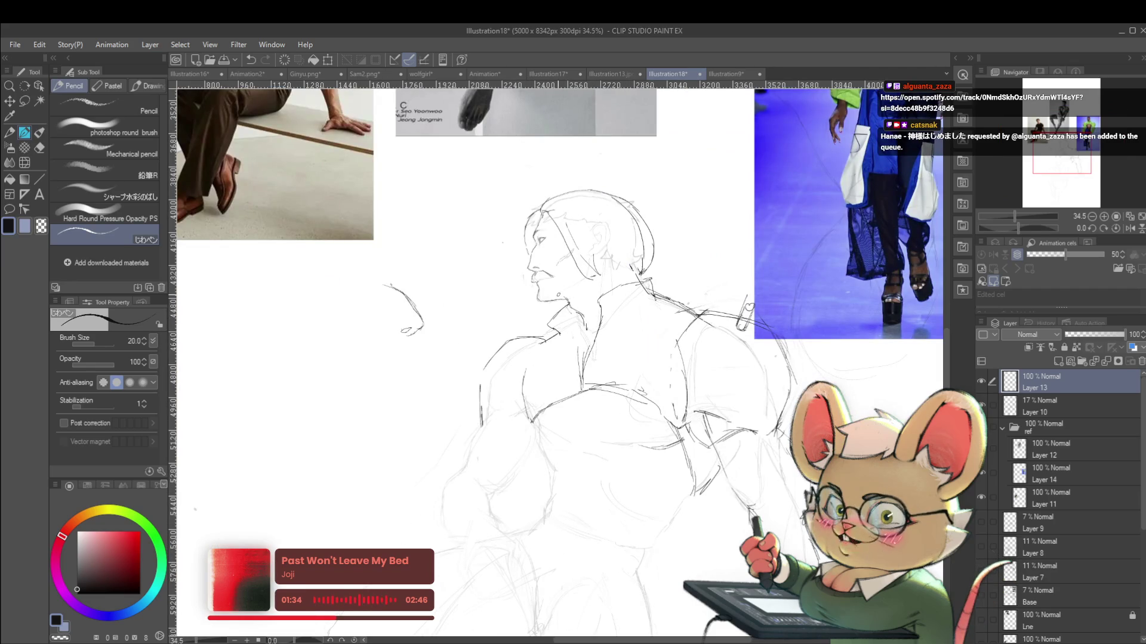
{"action": "scroll", "coordinate": [548, 358], "scroll_direction": "down", "scroll_amount": 1}
{"action": "left_click_drag", "start_coordinate": [549, 358], "coordinate": [548, 499]}
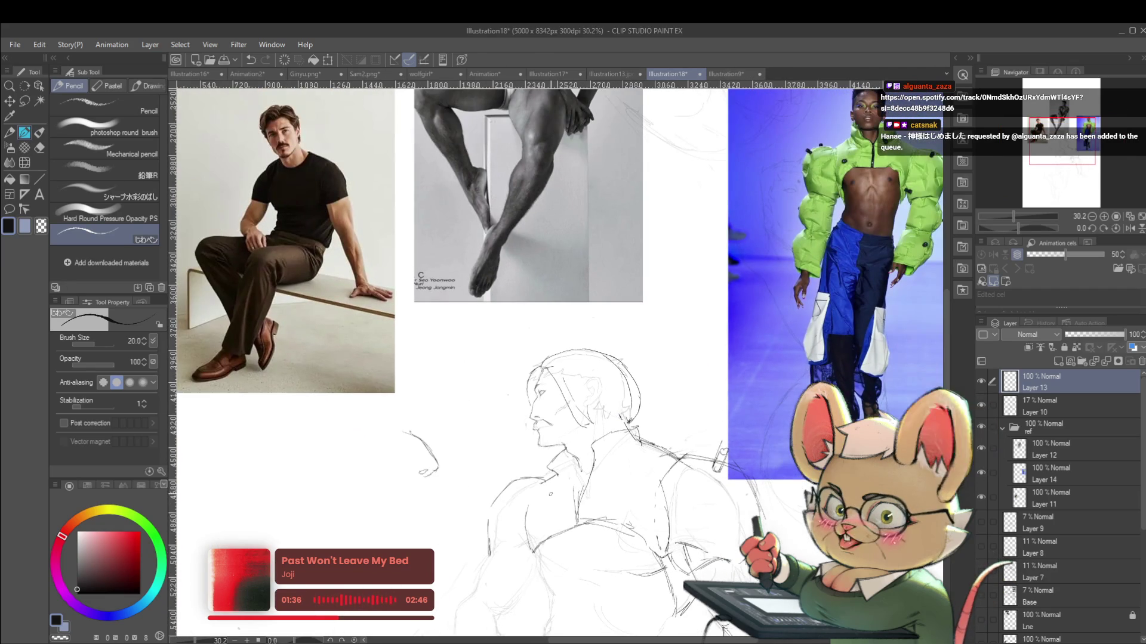
{"action": "scroll", "coordinate": [549, 499], "scroll_direction": "up", "scroll_amount": 2}
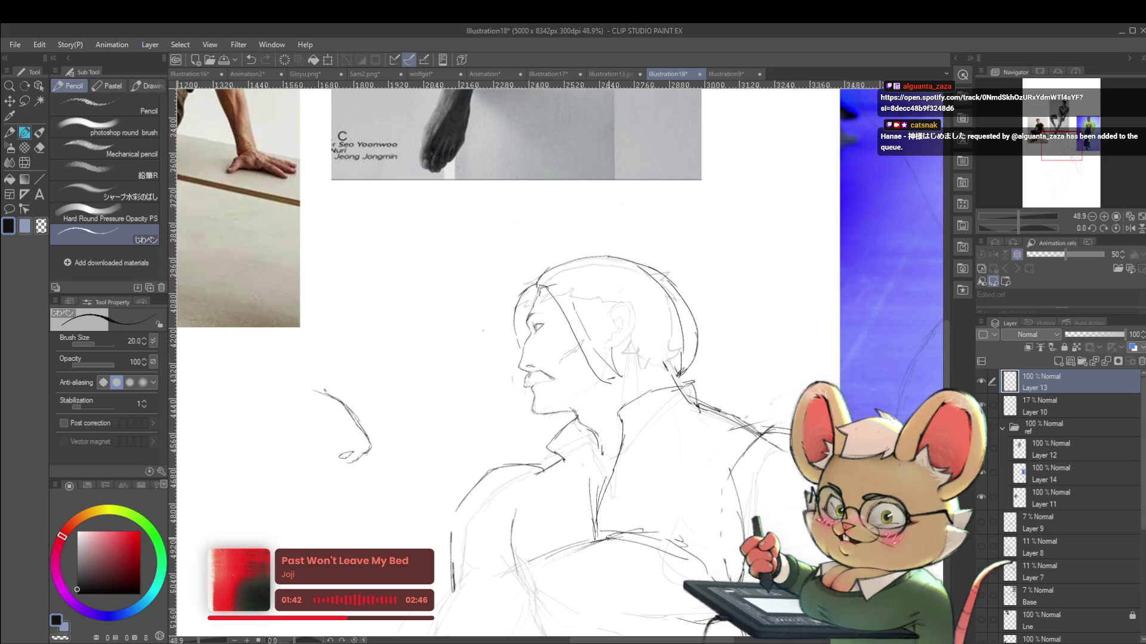
{"action": "left_click_drag", "start_coordinate": [530, 571], "coordinate": [437, 471]}
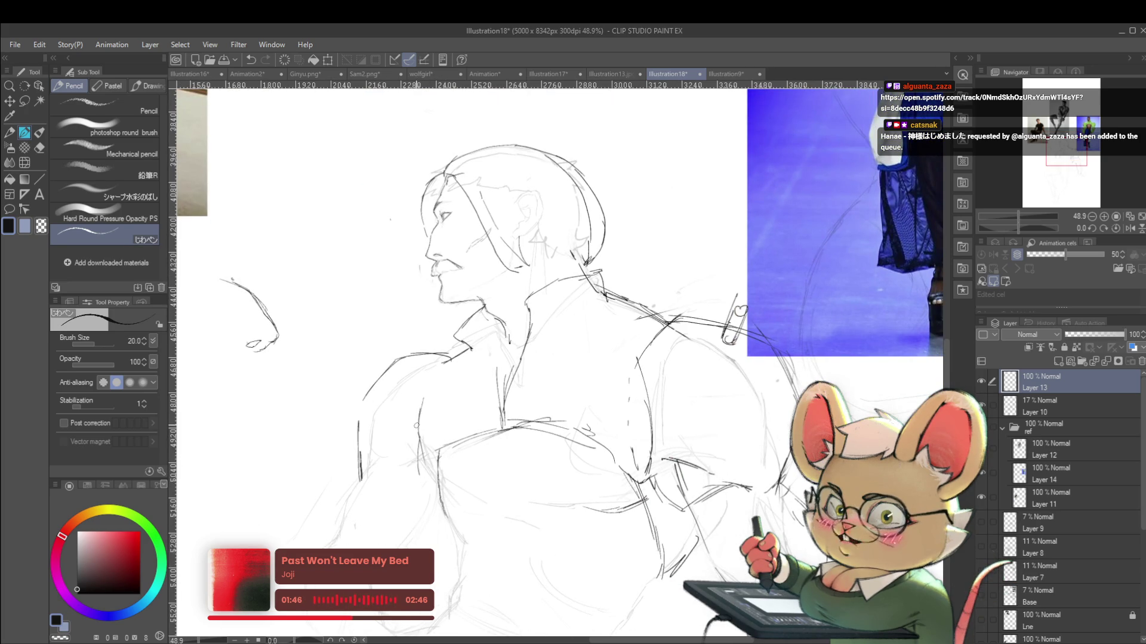
{"action": "key", "text": "ctrl+0"}
{"action": "left_click_drag", "start_coordinate": [597, 502], "coordinate": [595, 482]}
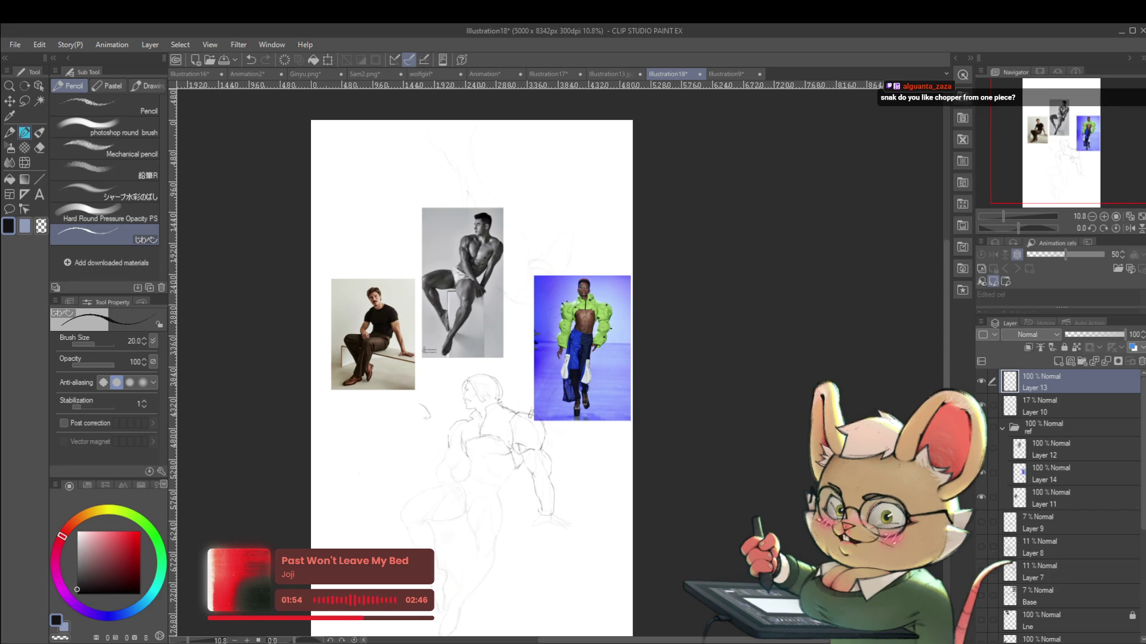
{"action": "left_click", "coordinate": [1131, 229]}
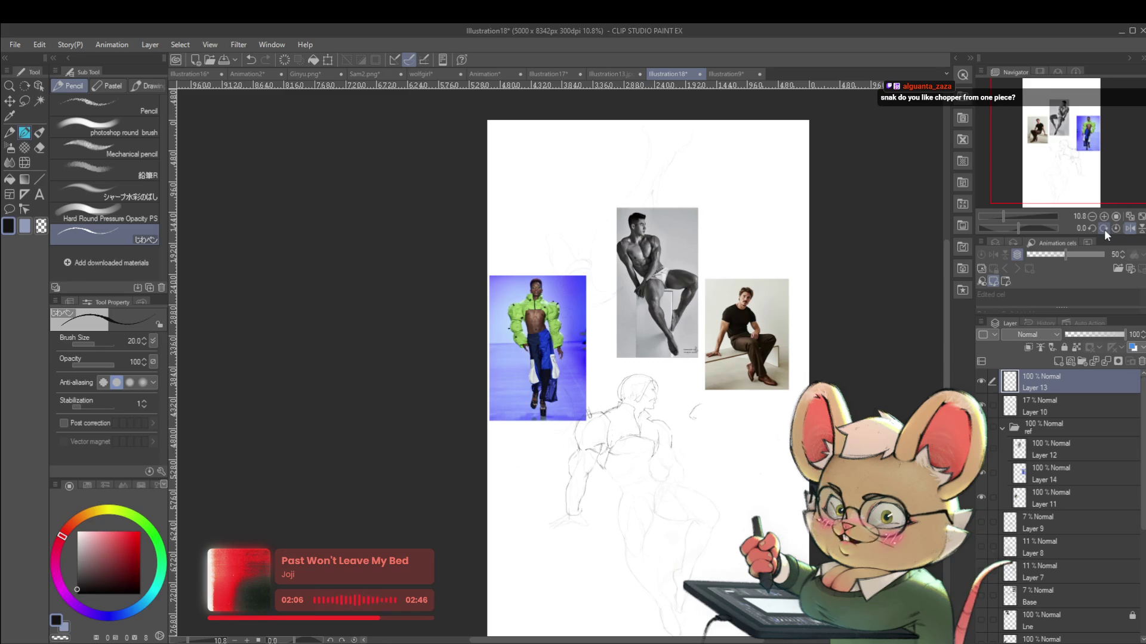
{"action": "scroll", "coordinate": [600, 469], "scroll_direction": "up", "scroll_amount": 4}
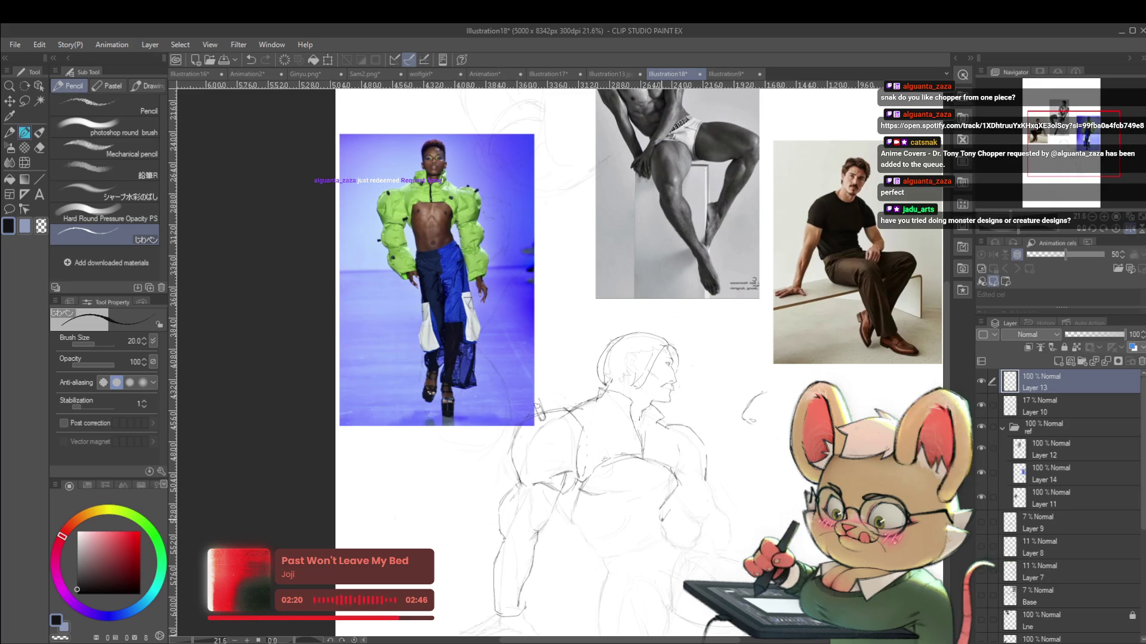
{"action": "scroll", "coordinate": [694, 492], "scroll_direction": "down", "scroll_amount": 3}
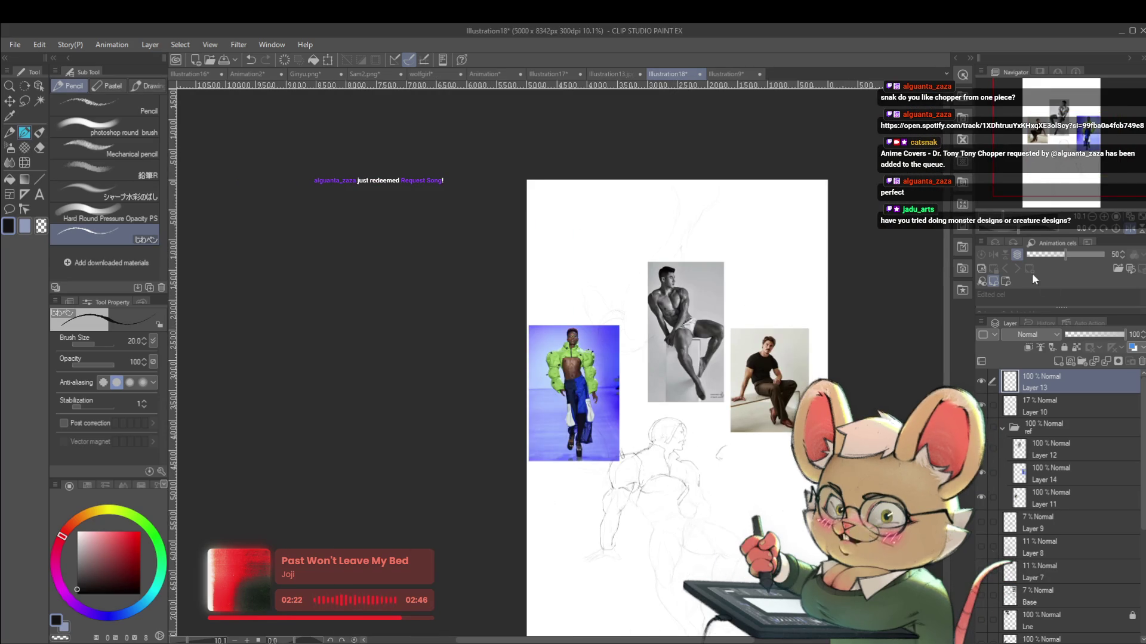
{"action": "scroll", "coordinate": [695, 487], "scroll_direction": "up", "scroll_amount": 3}
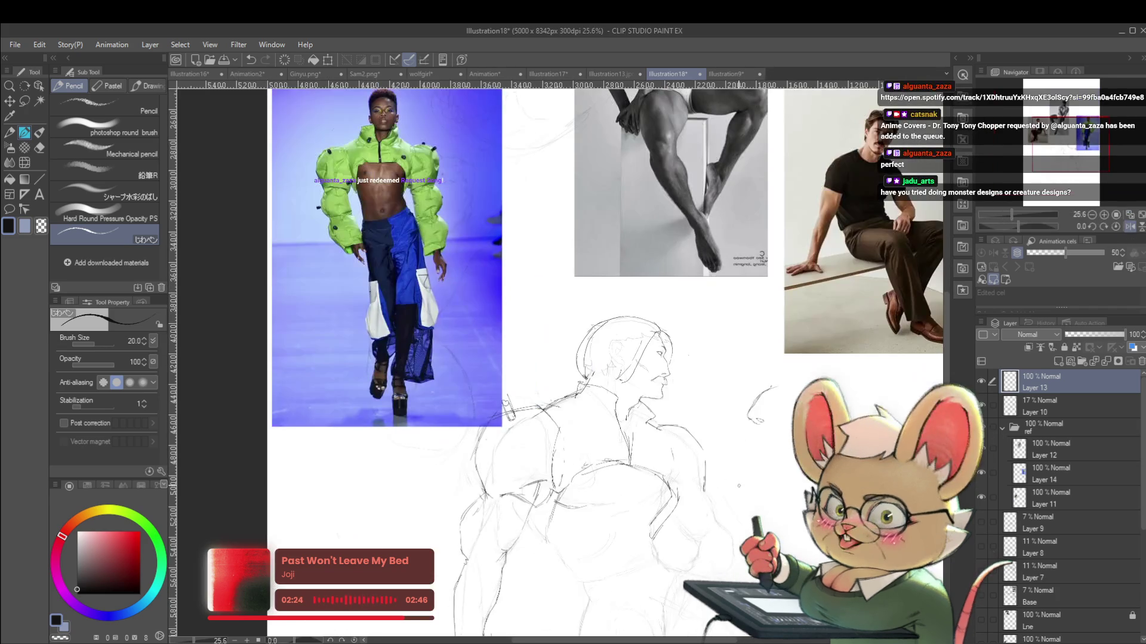
{"action": "left_click", "coordinate": [1129, 227]}
{"action": "scroll", "coordinate": [475, 531], "scroll_direction": "up", "scroll_amount": 2}
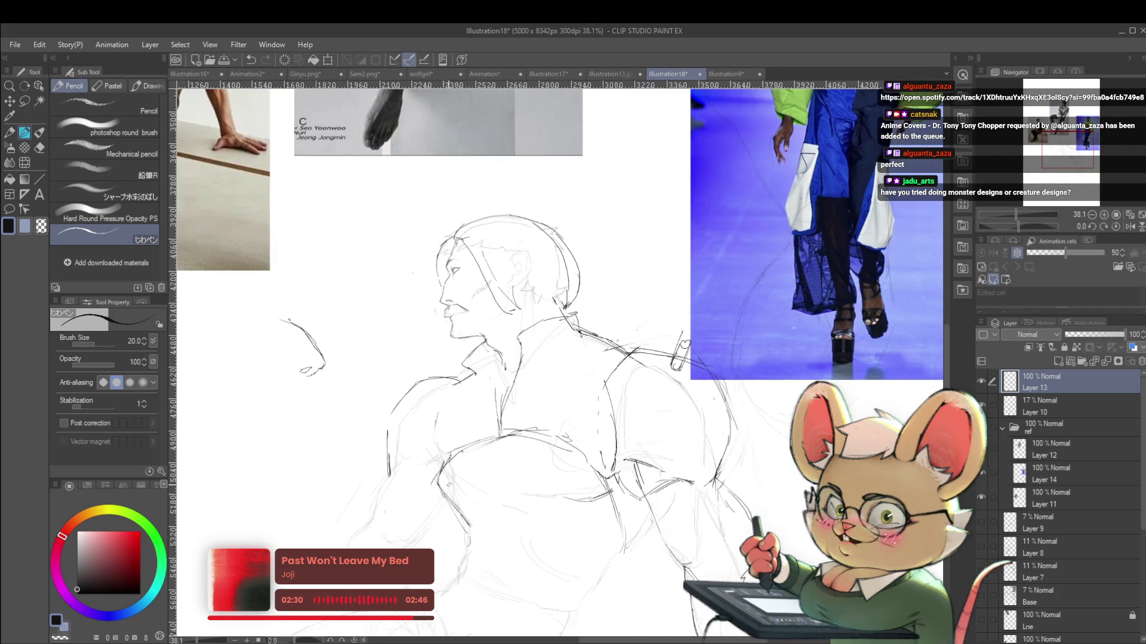
{"action": "scroll", "coordinate": [472, 513], "scroll_direction": "down", "scroll_amount": 4}
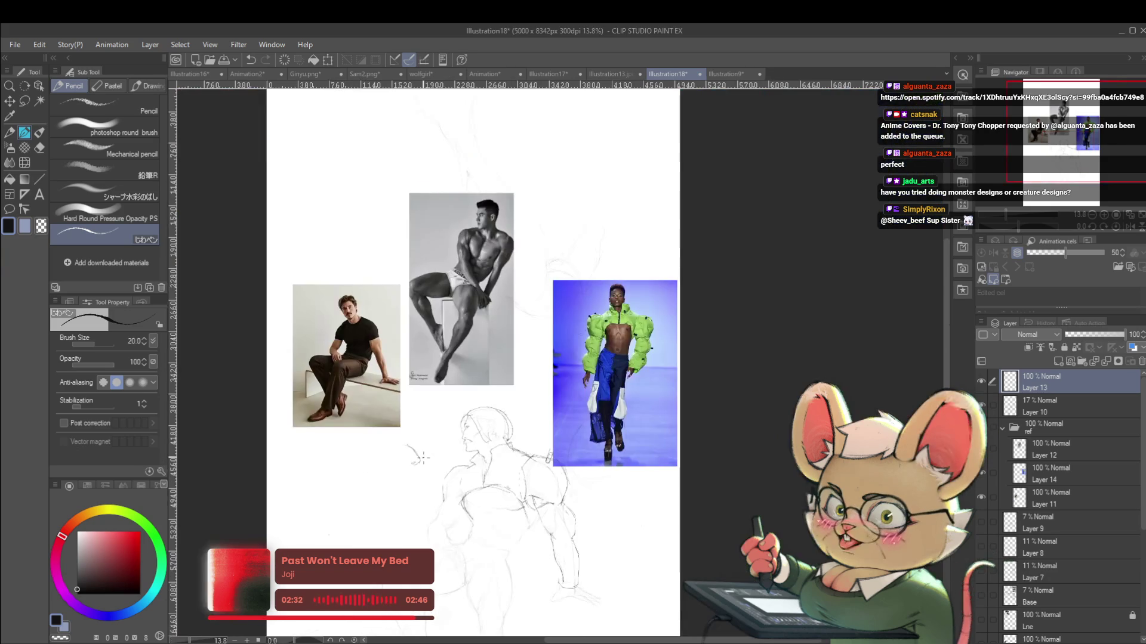
{"action": "scroll", "coordinate": [420, 458], "scroll_direction": "up", "scroll_amount": 2}
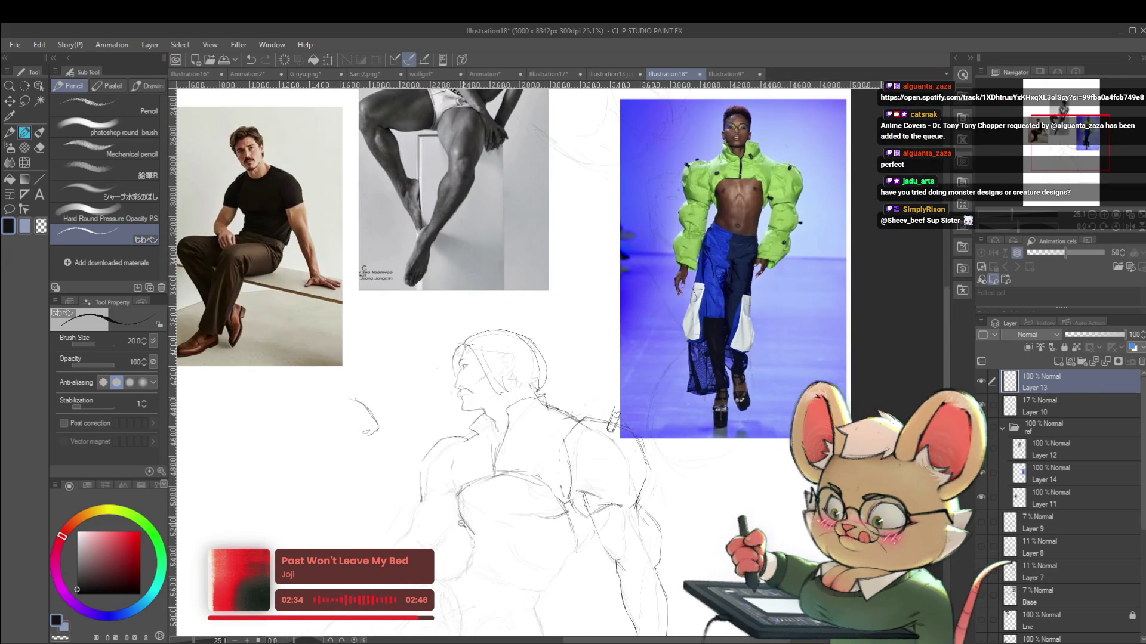
{"action": "scroll", "coordinate": [441, 482], "scroll_direction": "down", "scroll_amount": 3}
{"action": "scroll", "coordinate": [447, 501], "scroll_direction": "up", "scroll_amount": 3}
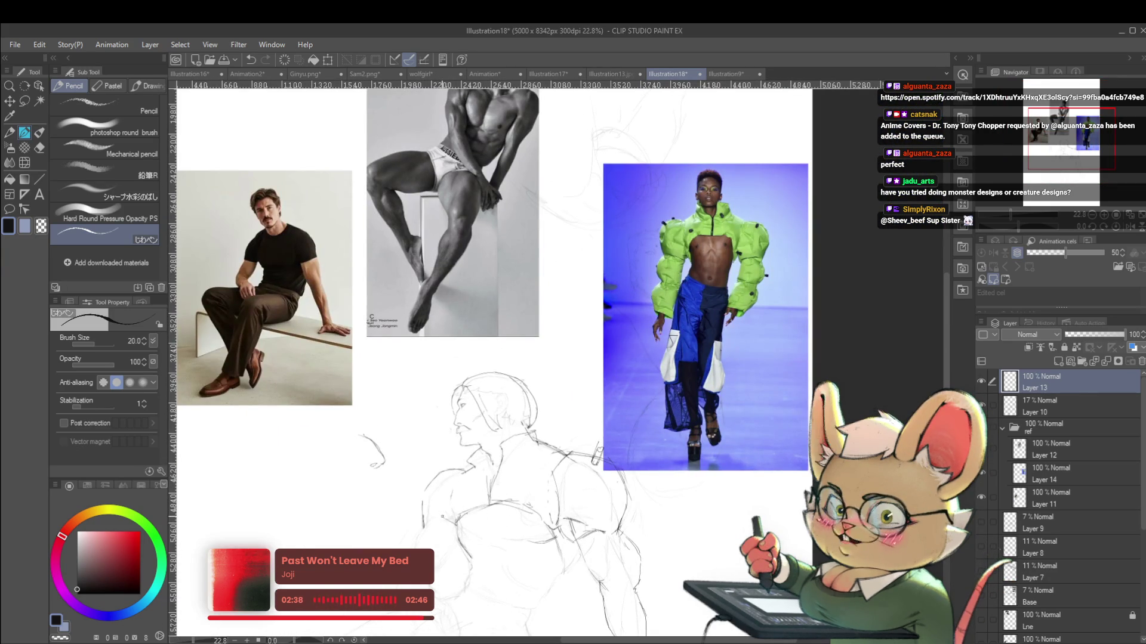
{"action": "scroll", "coordinate": [444, 512], "scroll_direction": "down", "scroll_amount": 4}
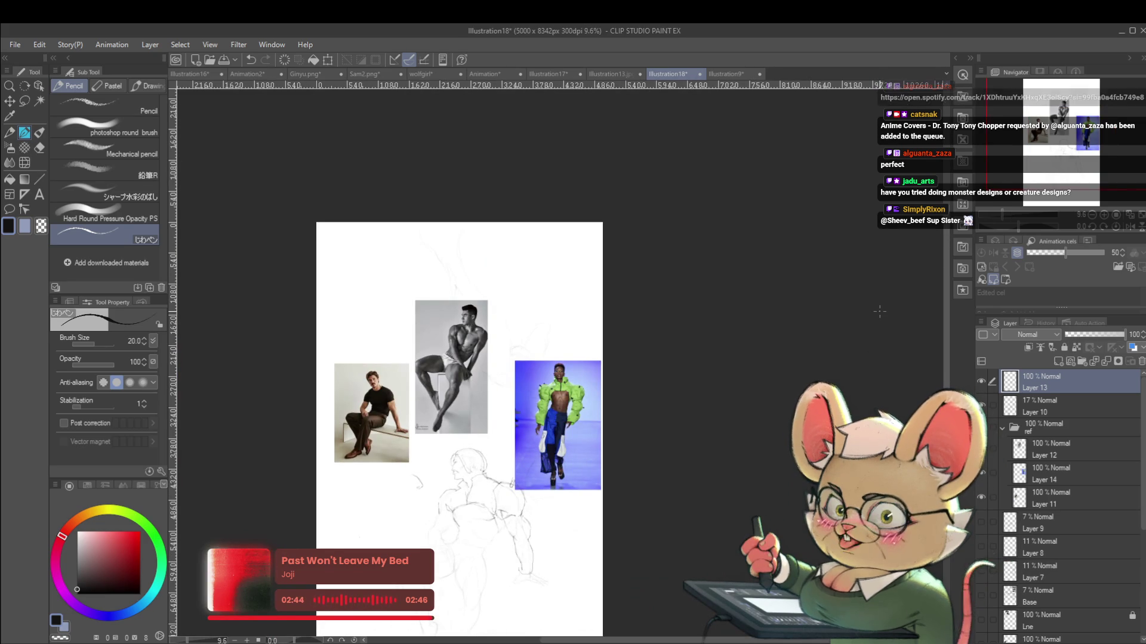
Mirror the canvas horizontally, recentre the page and zoom in slightly on the sketch
{"action": "left_click", "coordinate": [1130, 226]}
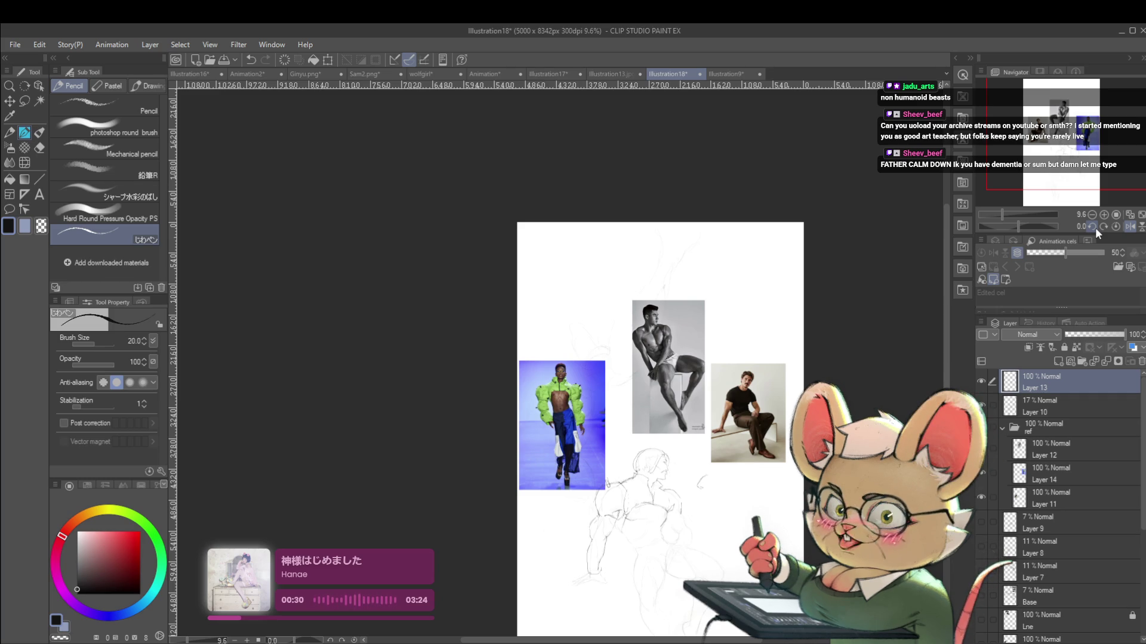
{"action": "left_click_drag", "start_coordinate": [743, 523], "coordinate": [758, 446]}
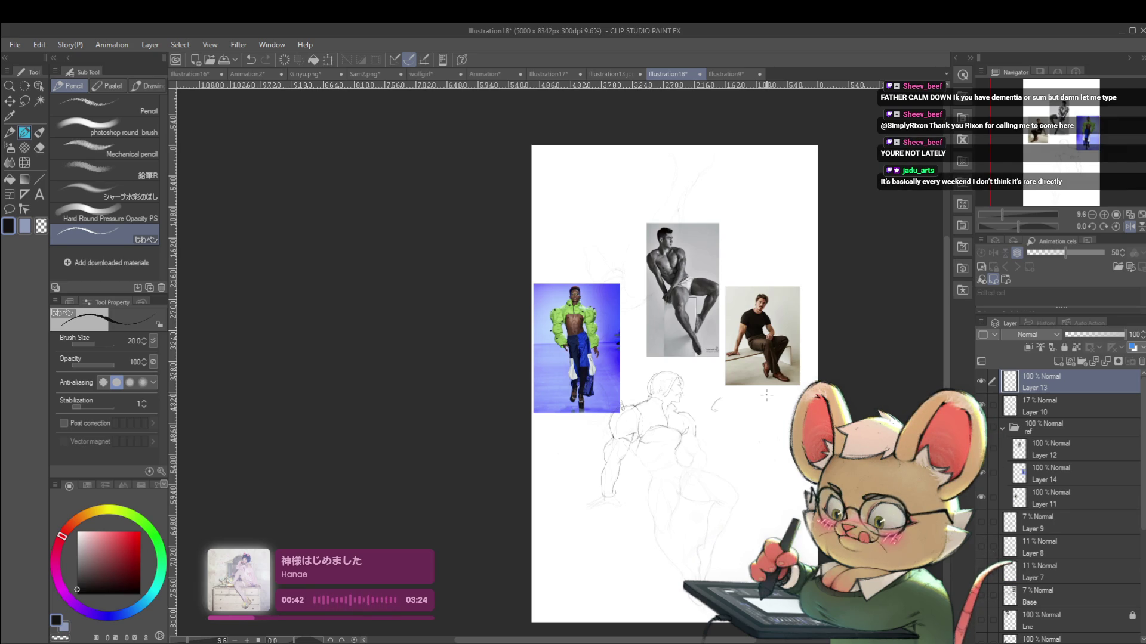
{"action": "left_click", "coordinate": [720, 430]}
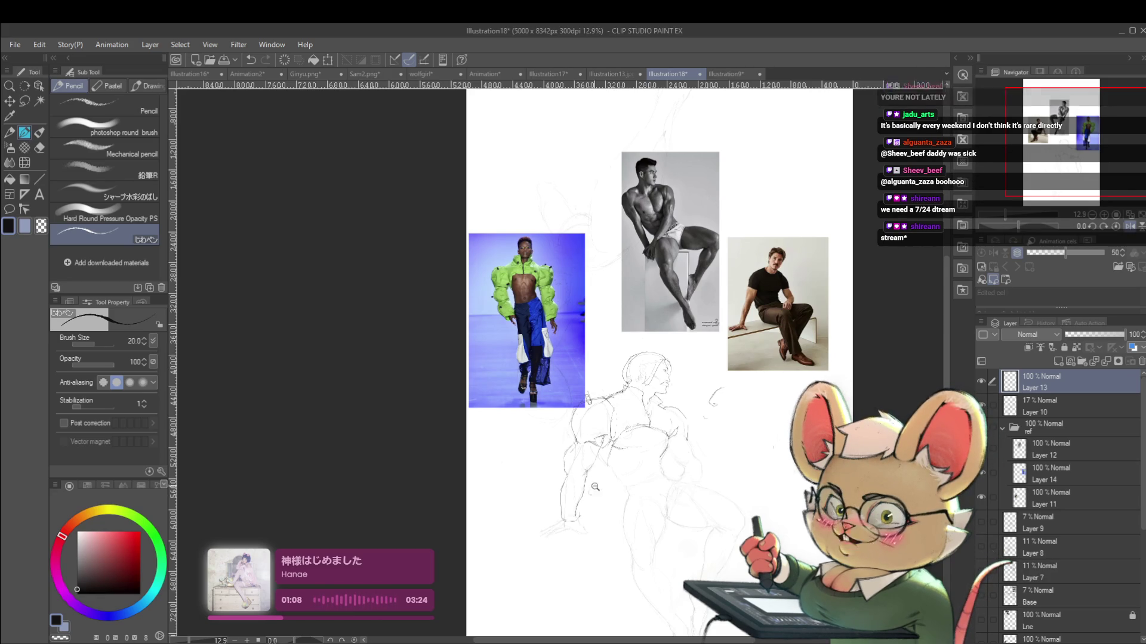
Add a short pencil stroke near the sketch's lower arm
{"action": "scroll", "coordinate": [600, 472], "scroll_direction": "up", "scroll_amount": 2}
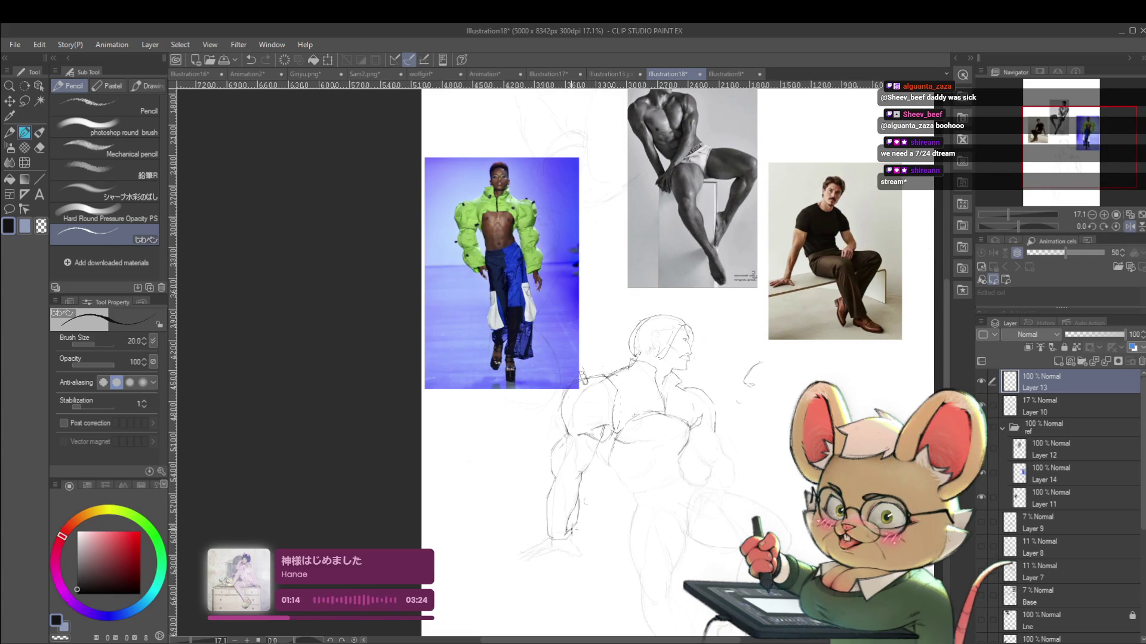
{"action": "left_click_drag", "start_coordinate": [562, 534], "coordinate": [540, 540]}
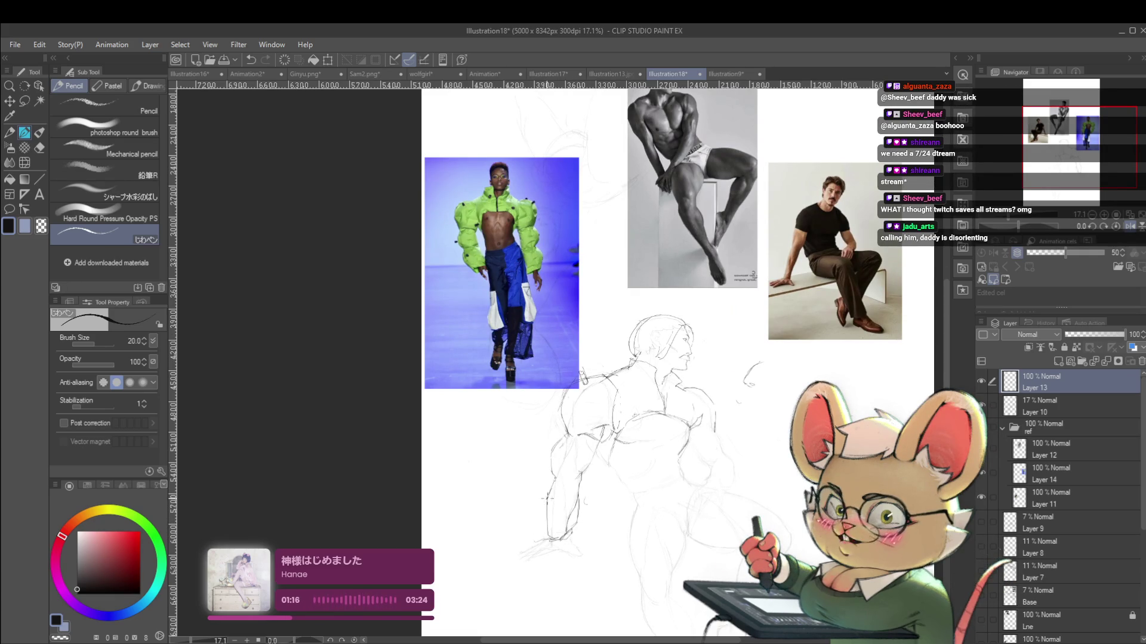
{"action": "scroll", "coordinate": [566, 503], "scroll_direction": "down", "scroll_amount": 3}
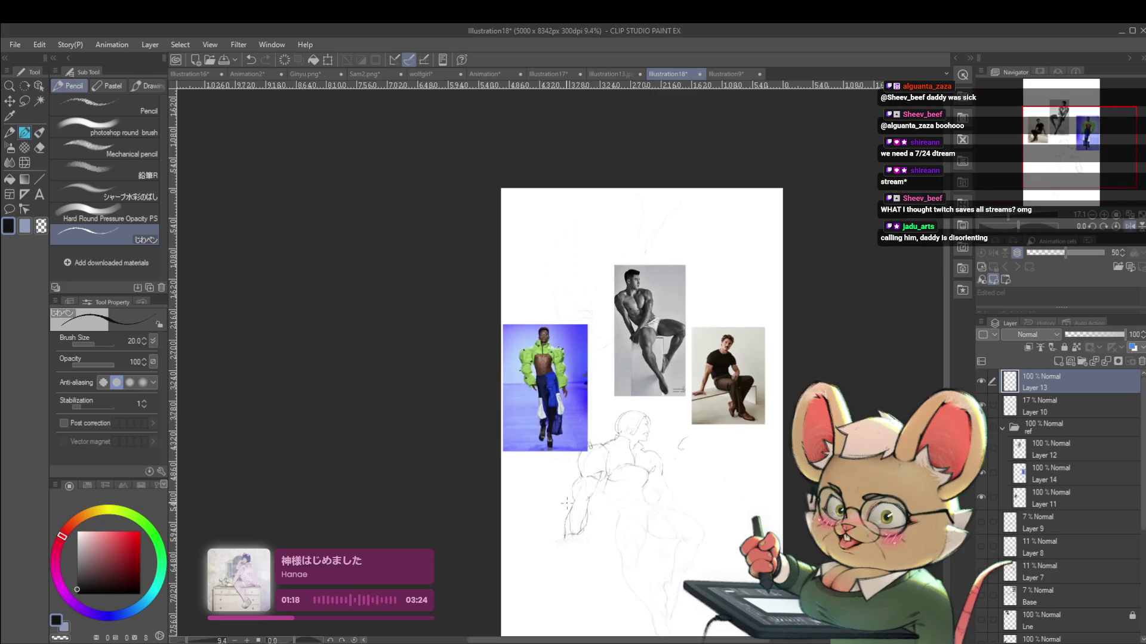
Toggle the horizontal flip several times to compare mirrored and normal views of the sketch
{"action": "left_click", "coordinate": [1130, 227]}
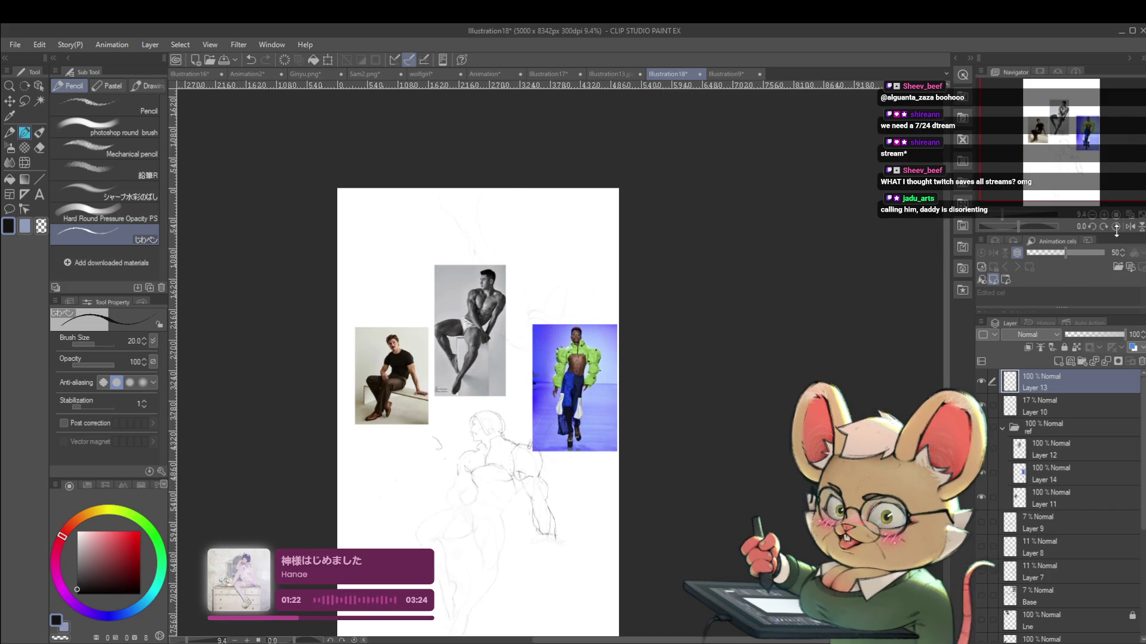
{"action": "left_click", "coordinate": [1129, 226]}
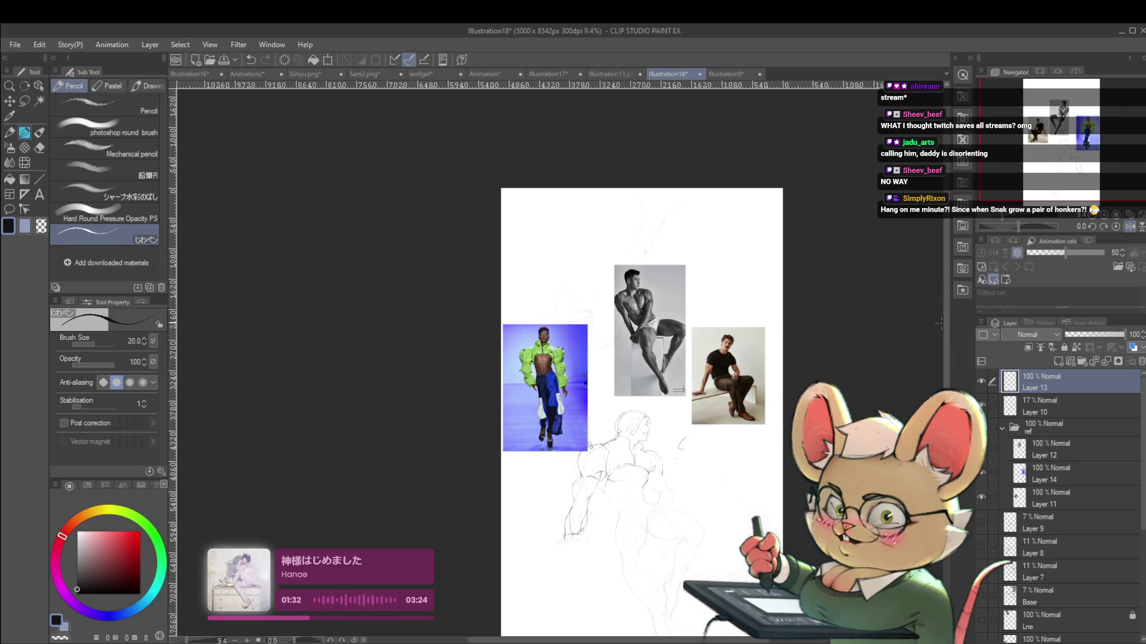
{"action": "left_click", "coordinate": [1131, 221]}
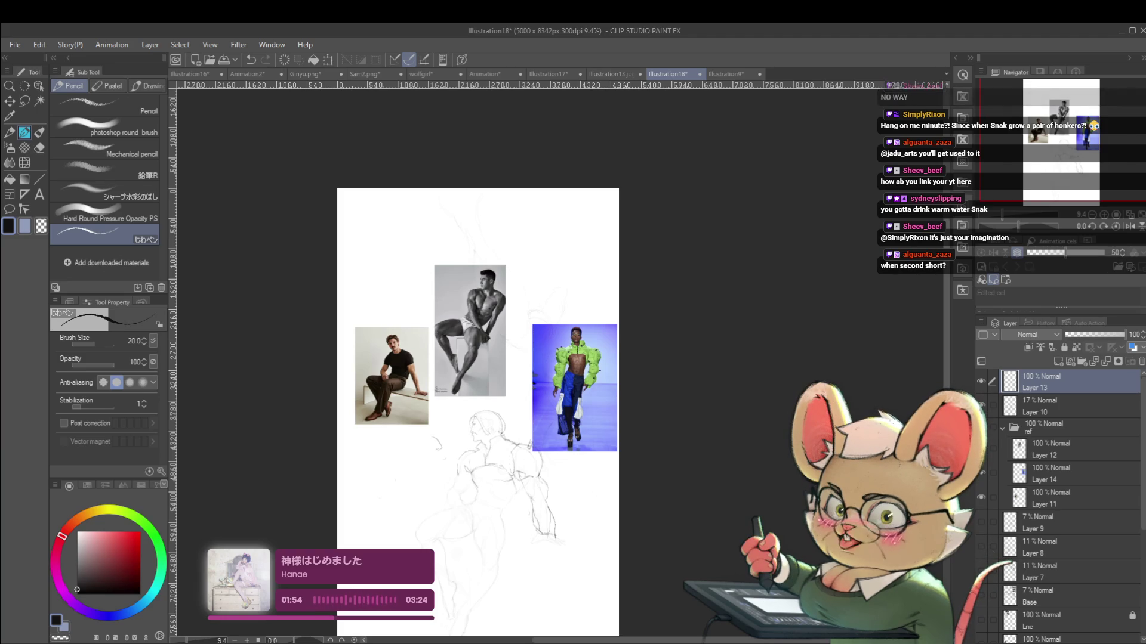
{"action": "left_click", "coordinate": [1129, 226]}
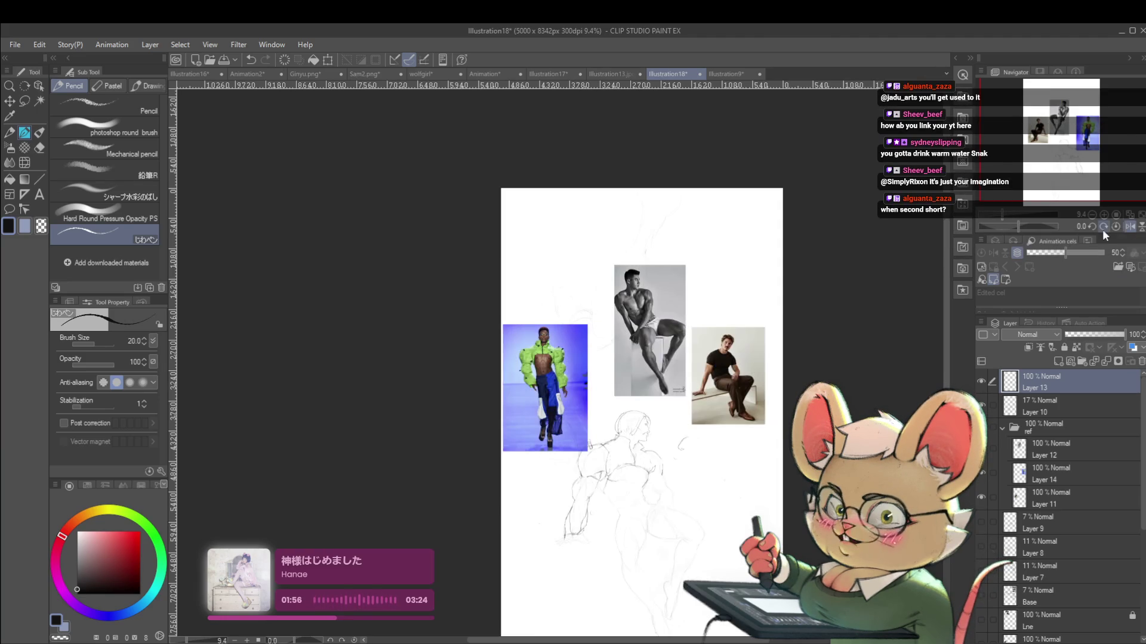
Zoom out to the reference photos, centre the sketch, and select a layer in the ref folder
{"action": "left_click_drag", "start_coordinate": [1009, 215], "coordinate": [1026, 214]}
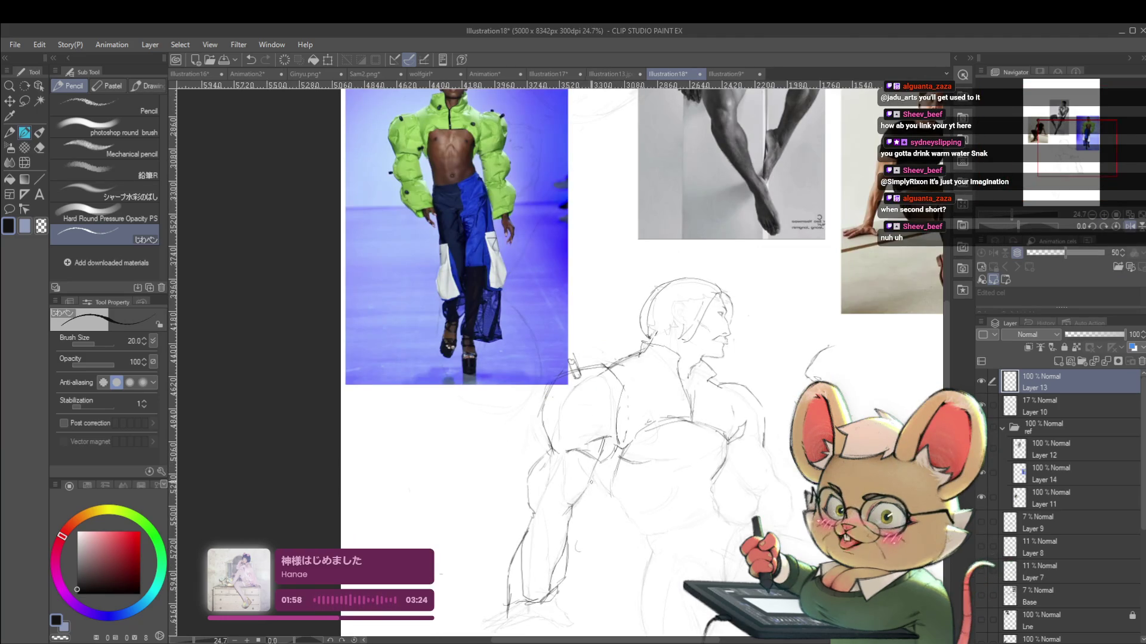
{"action": "left_click", "coordinate": [634, 430], "text": "ctrl+alt"}
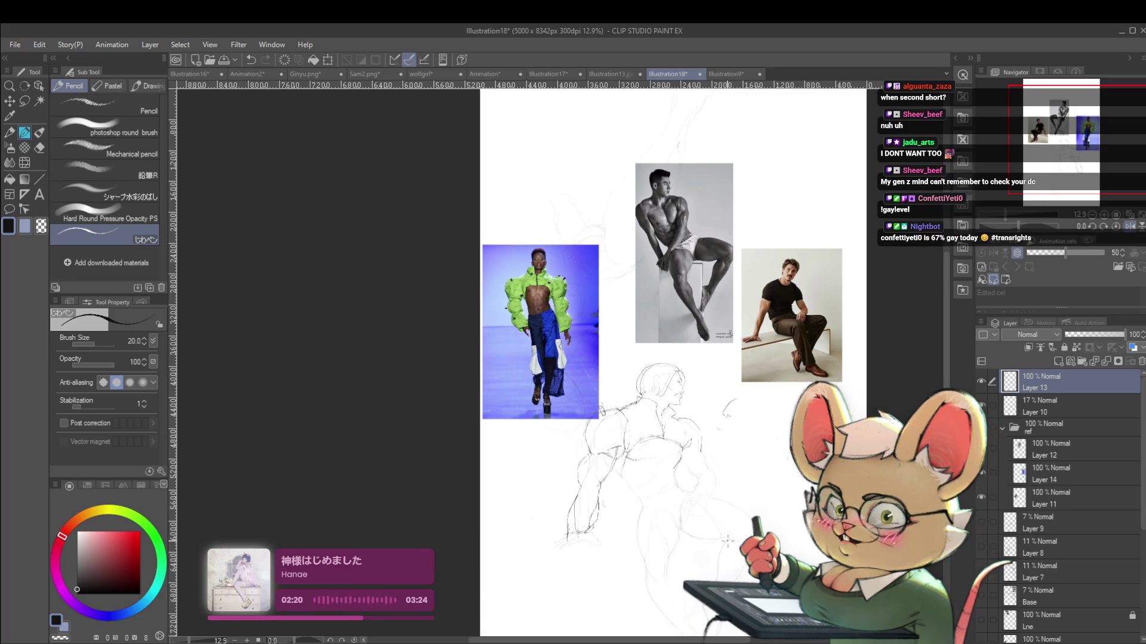
{"action": "scroll", "coordinate": [744, 405], "scroll_direction": "up", "scroll_amount": 3}
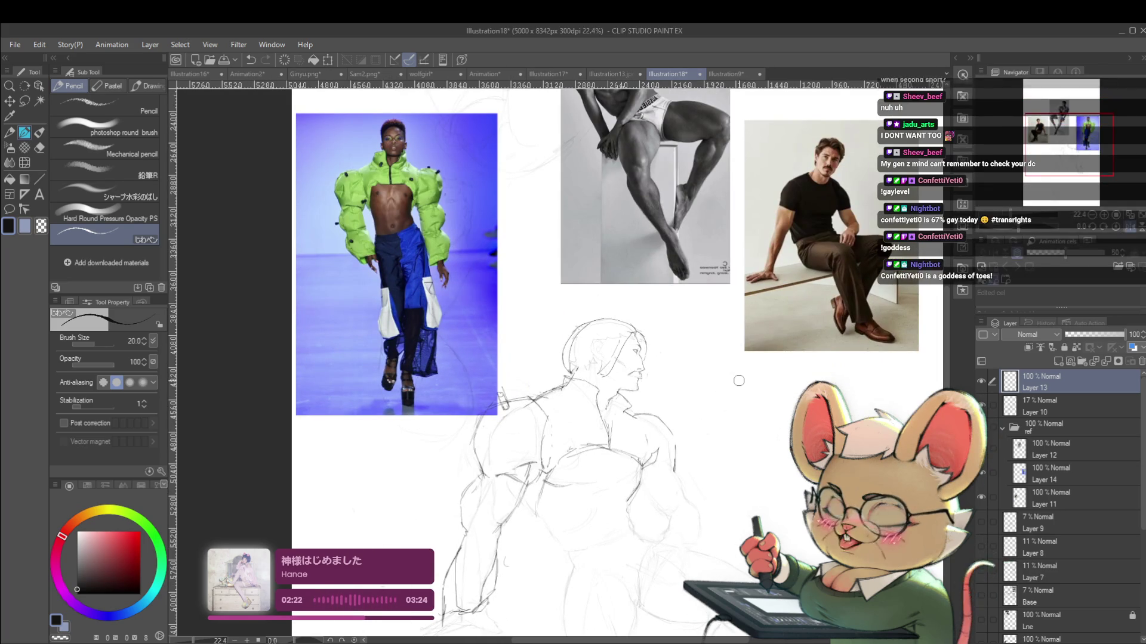
{"action": "left_click_drag", "start_coordinate": [723, 467], "coordinate": [738, 435]}
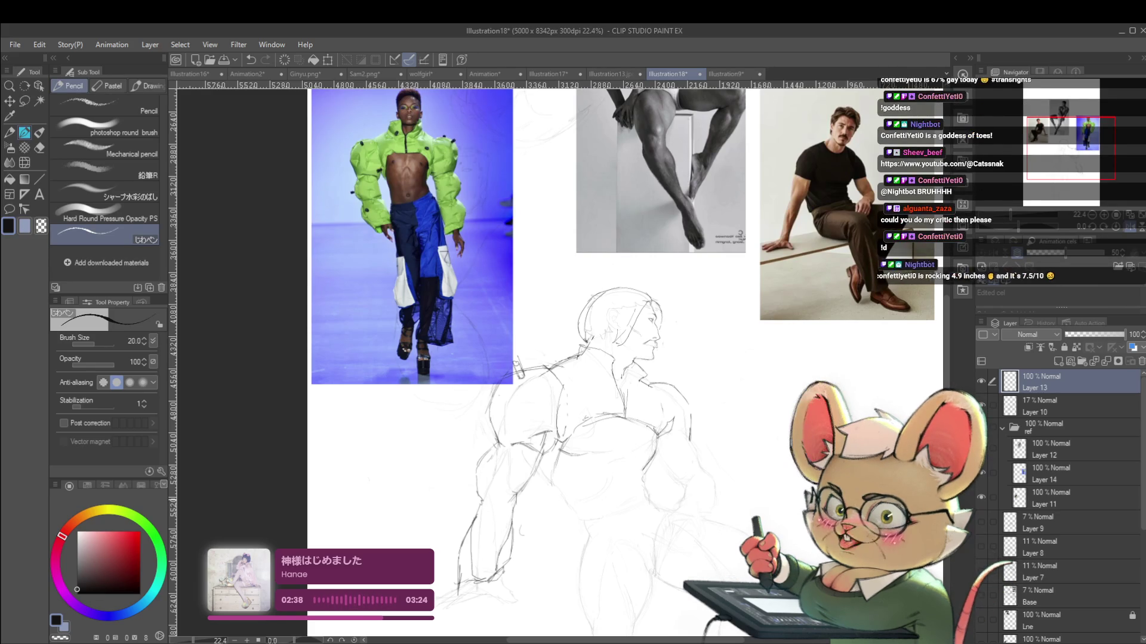
{"action": "scroll", "coordinate": [561, 358], "scroll_direction": "down", "scroll_amount": 2}
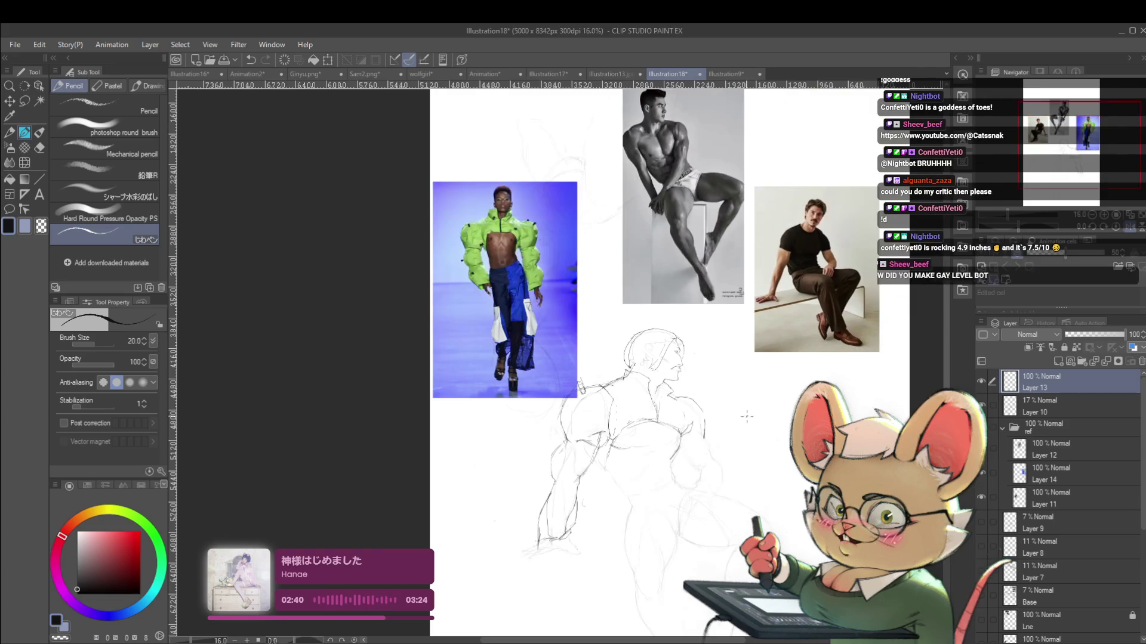
{"action": "scroll", "coordinate": [560, 358], "scroll_direction": "up", "scroll_amount": 2}
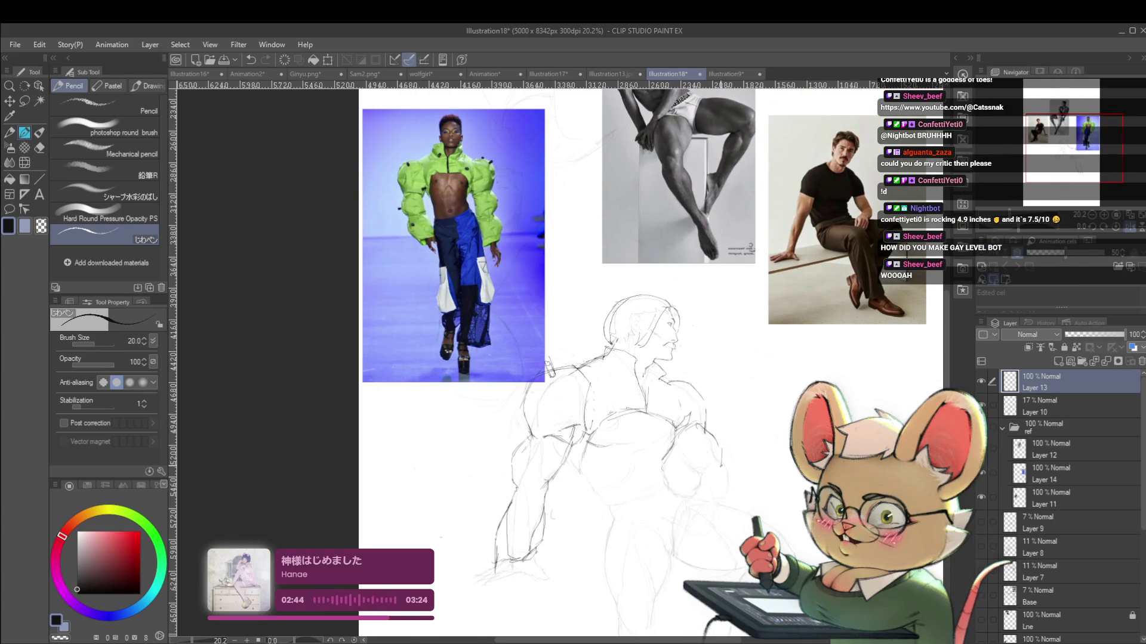
{"action": "scroll", "coordinate": [621, 358], "scroll_direction": "down", "scroll_amount": 2}
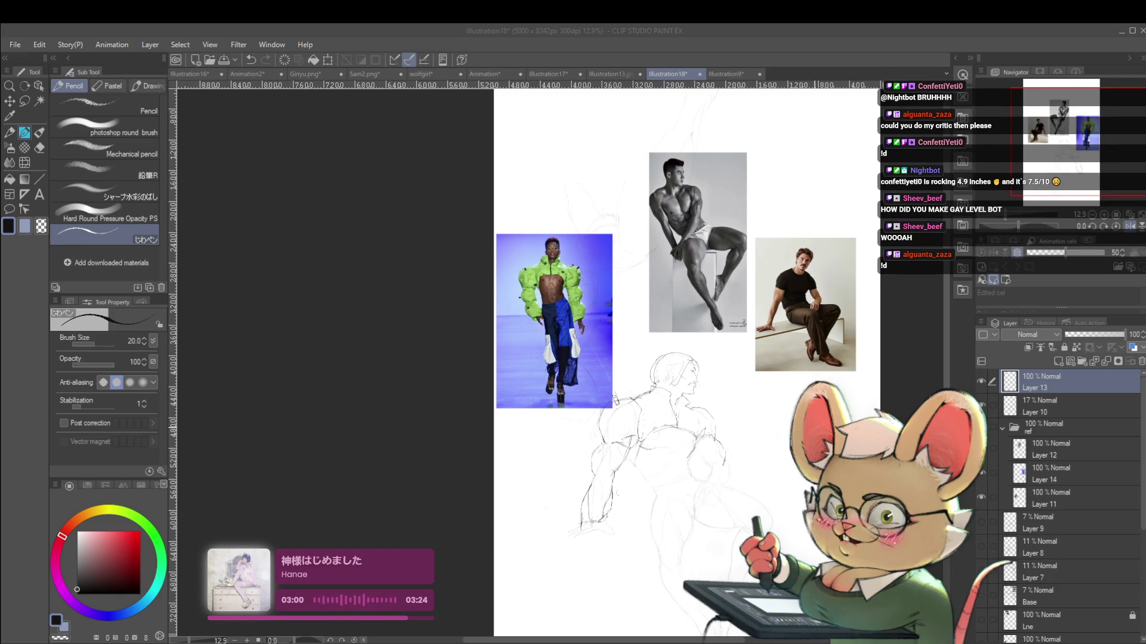
{"action": "scroll", "coordinate": [668, 364], "scroll_direction": "up", "scroll_amount": 5}
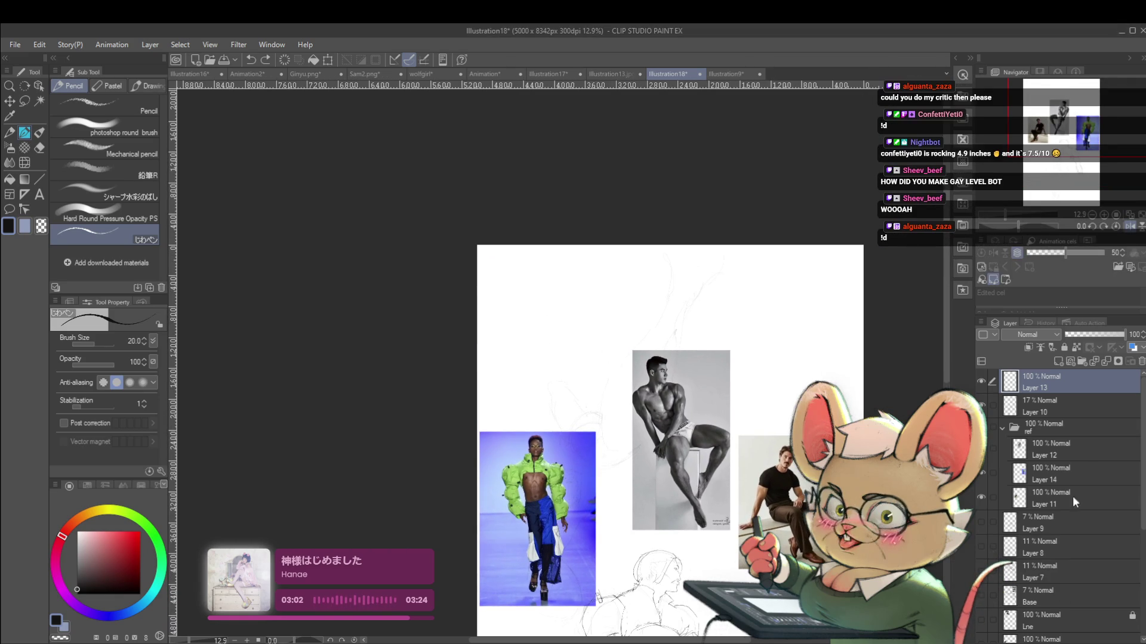
{"action": "left_click", "coordinate": [1057, 449]}
Paste the sketchbook photo into the ref folder, move it top left and scale it to 204%
{"action": "key", "text": "ctrl+v"}
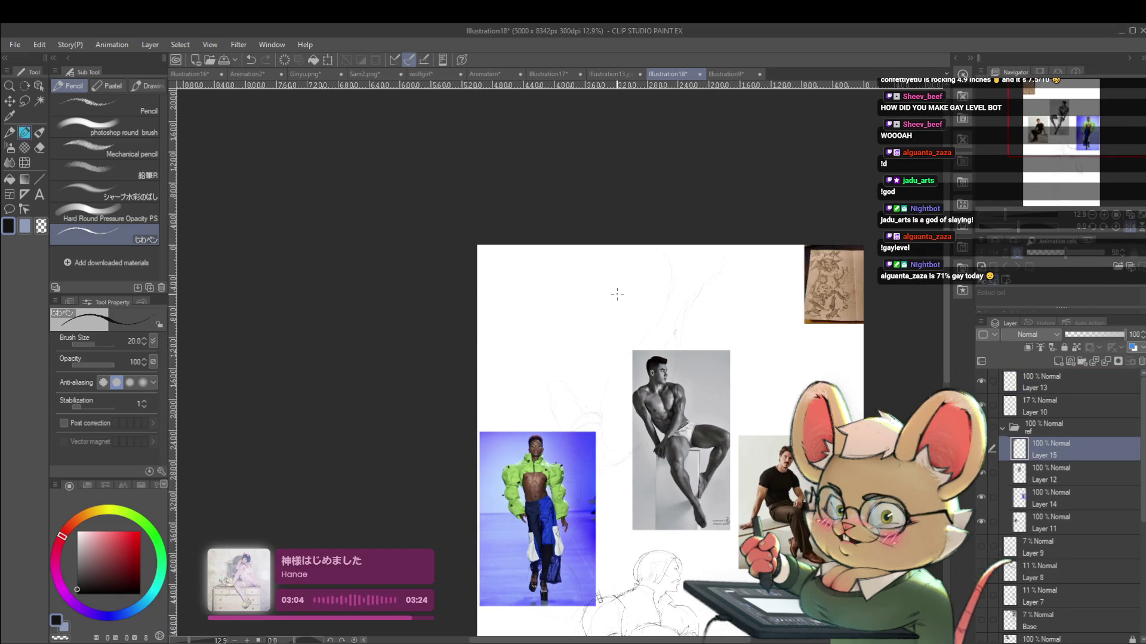
{"action": "key", "text": "ctrl+t"}
{"action": "mouse_move", "coordinate": [866, 330]}
{"action": "left_mouse_down"}
{"action": "mouse_move", "coordinate": [591, 361]}
{"action": "mouse_move", "coordinate": [625, 407]}
{"action": "left_mouse_up"}
{"action": "scroll", "coordinate": [601, 326], "scroll_direction": "up", "scroll_amount": 3}
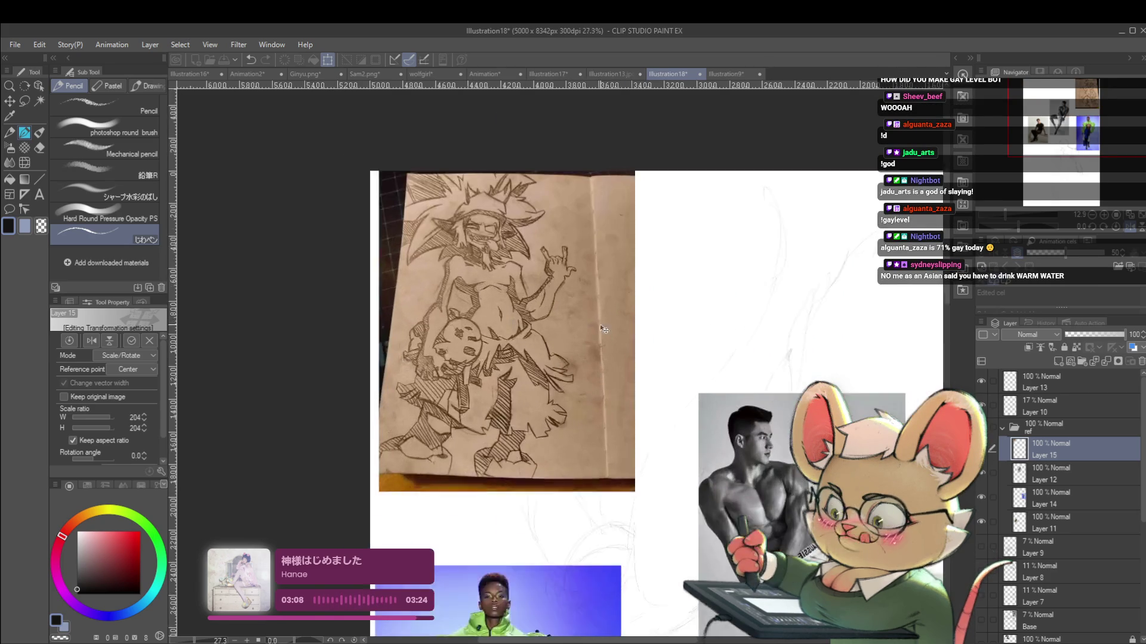
{"action": "scroll", "coordinate": [601, 326], "scroll_direction": "up", "scroll_amount": 1}
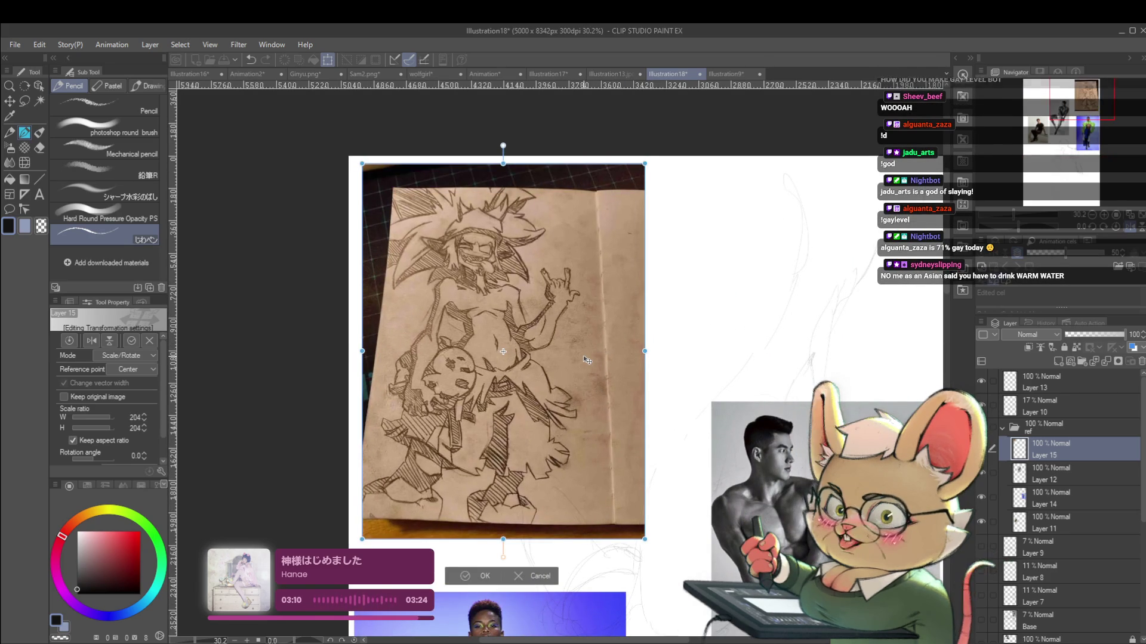
{"action": "key", "text": "Return"}
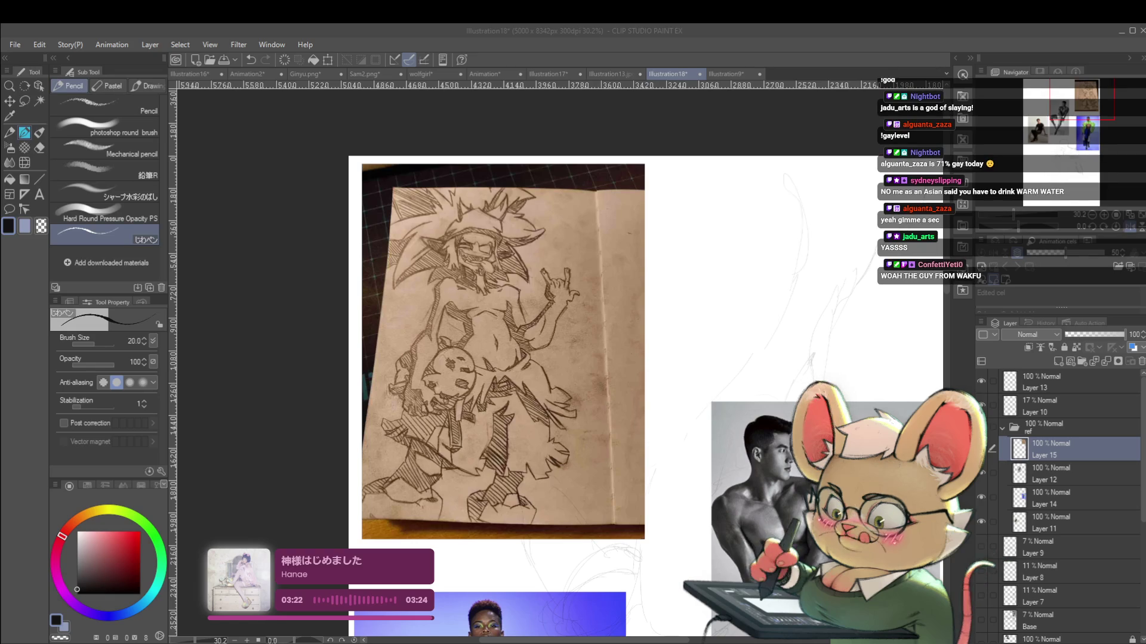
{"action": "left_click", "coordinate": [826, 327]}
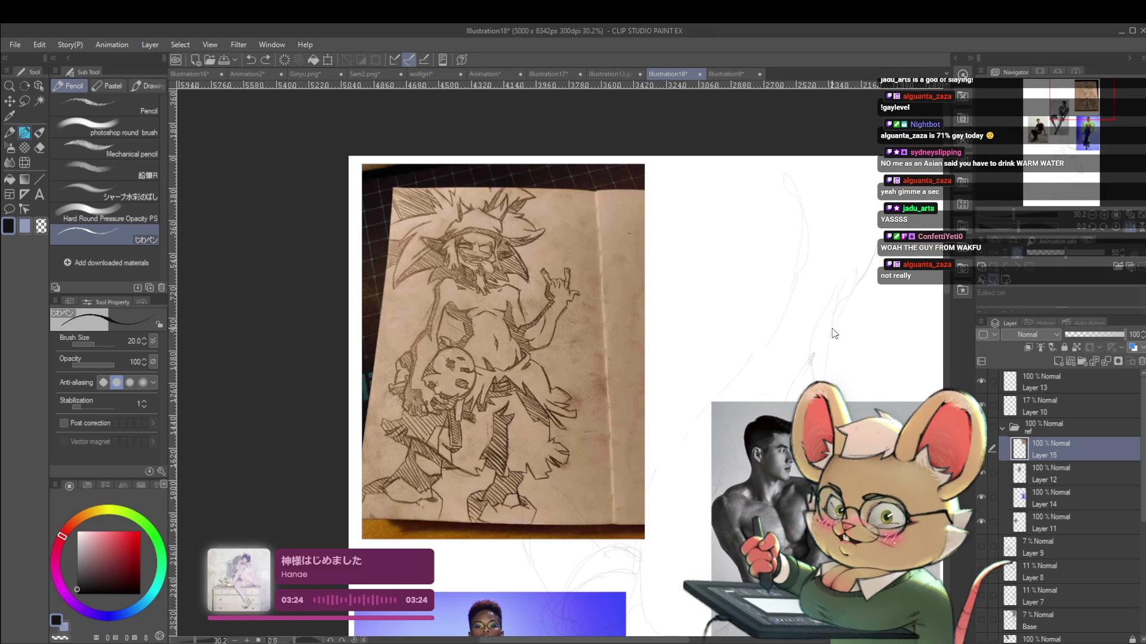
{"action": "scroll", "coordinate": [829, 330], "scroll_direction": "down", "scroll_amount": 2}
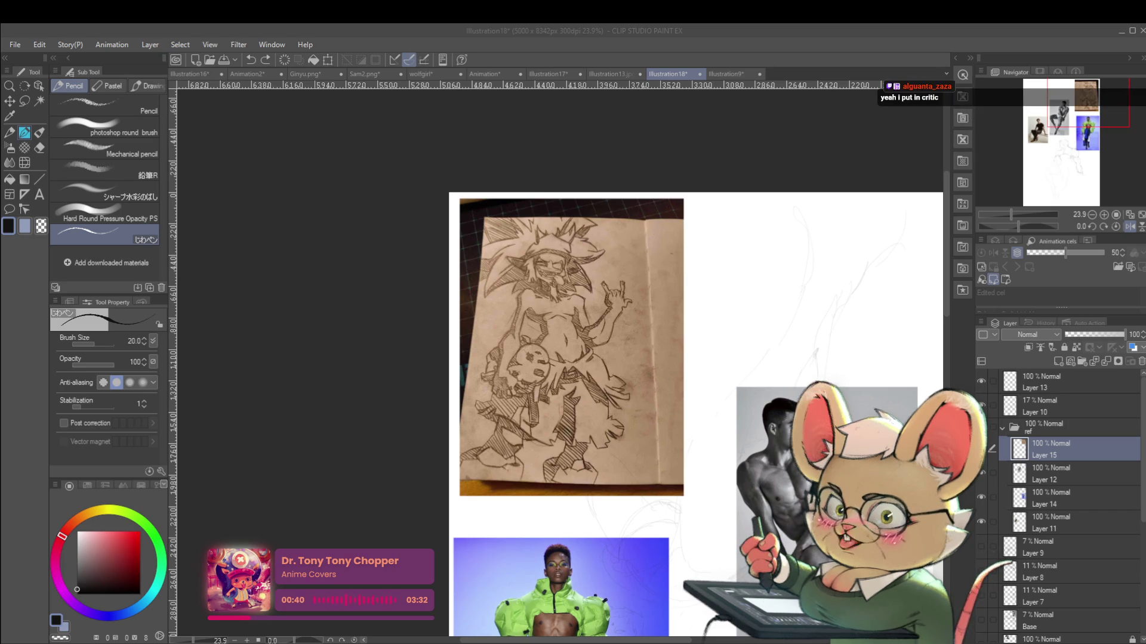
{"action": "left_click", "coordinate": [779, 303]}
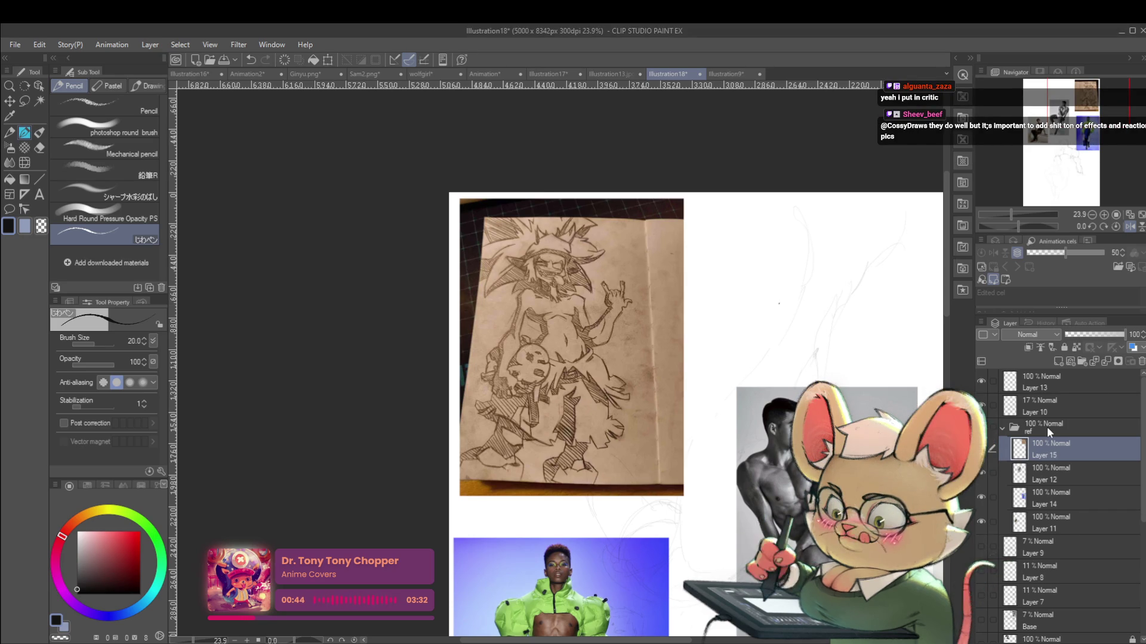
Paste the coloured character reference, centre it on the page and enlarge it to 130%
{"action": "key", "text": "ctrl+v"}
{"action": "scroll", "coordinate": [761, 486], "scroll_direction": "right", "scroll_amount": 3}
{"action": "left_click_drag", "start_coordinate": [742, 374], "coordinate": [627, 376]}
{"action": "scroll", "coordinate": [626, 376], "scroll_direction": "up", "scroll_amount": 4}
{"action": "mouse_move", "coordinate": [729, 500]}
{"action": "left_mouse_down"}
{"action": "mouse_move", "coordinate": [758, 503]}
{"action": "mouse_move", "coordinate": [805, 555]}
{"action": "left_mouse_up"}
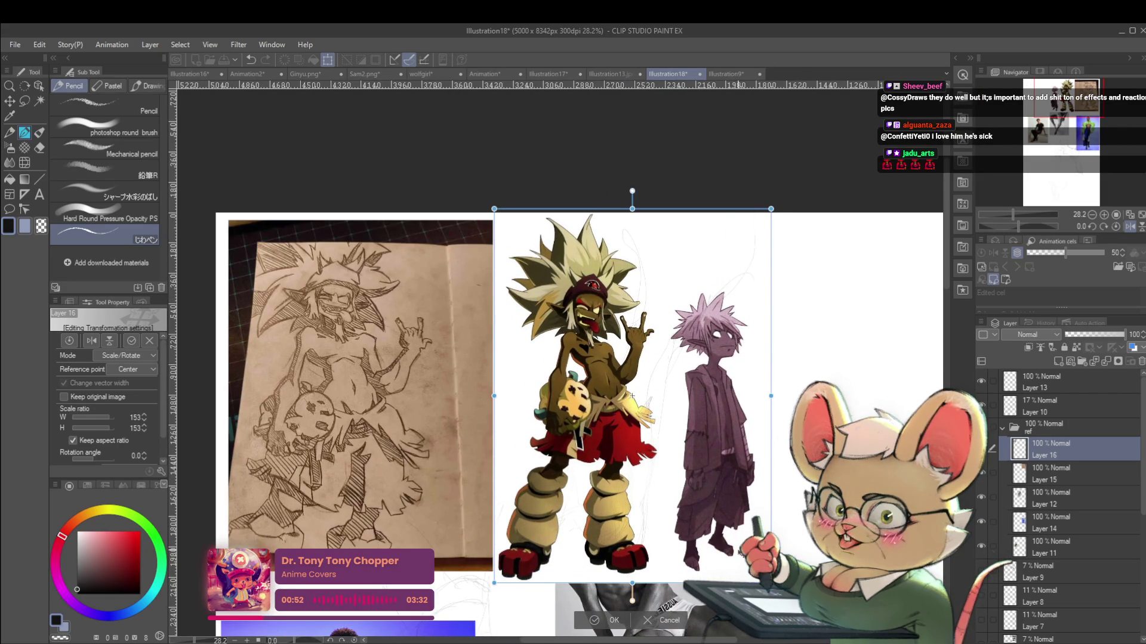
{"action": "key", "text": "Return"}
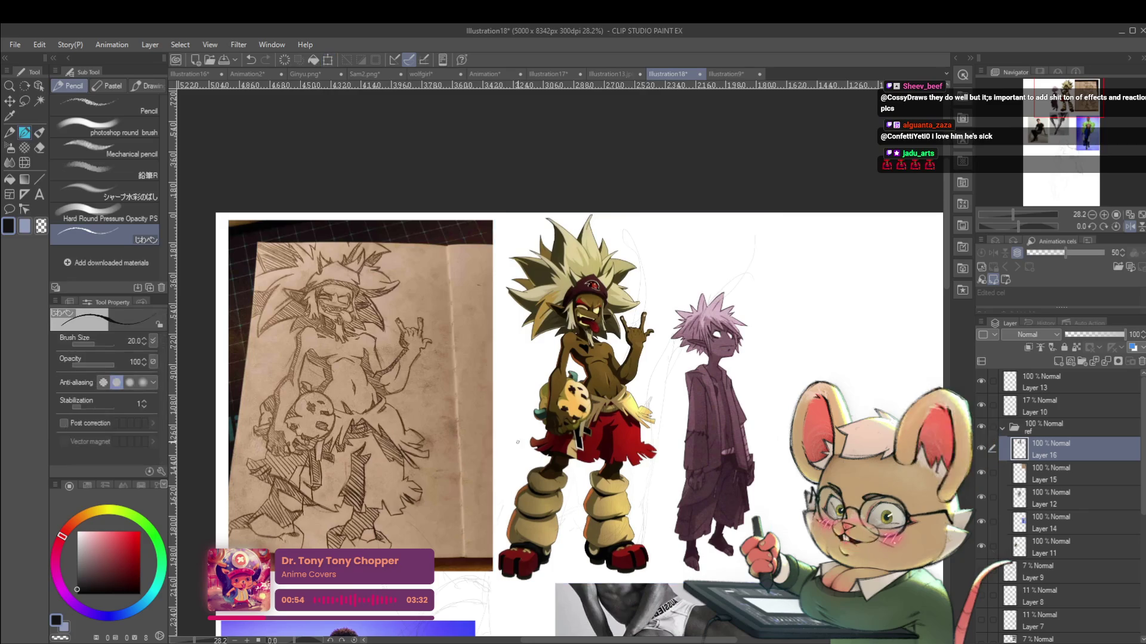
Pick red, set Layer 16 to 49% and Layer 15 to 42%, hide Layer 12, add a new layer
{"action": "scroll", "coordinate": [679, 345], "scroll_direction": "down", "scroll_amount": 2}
{"action": "left_click", "coordinate": [140, 545]}
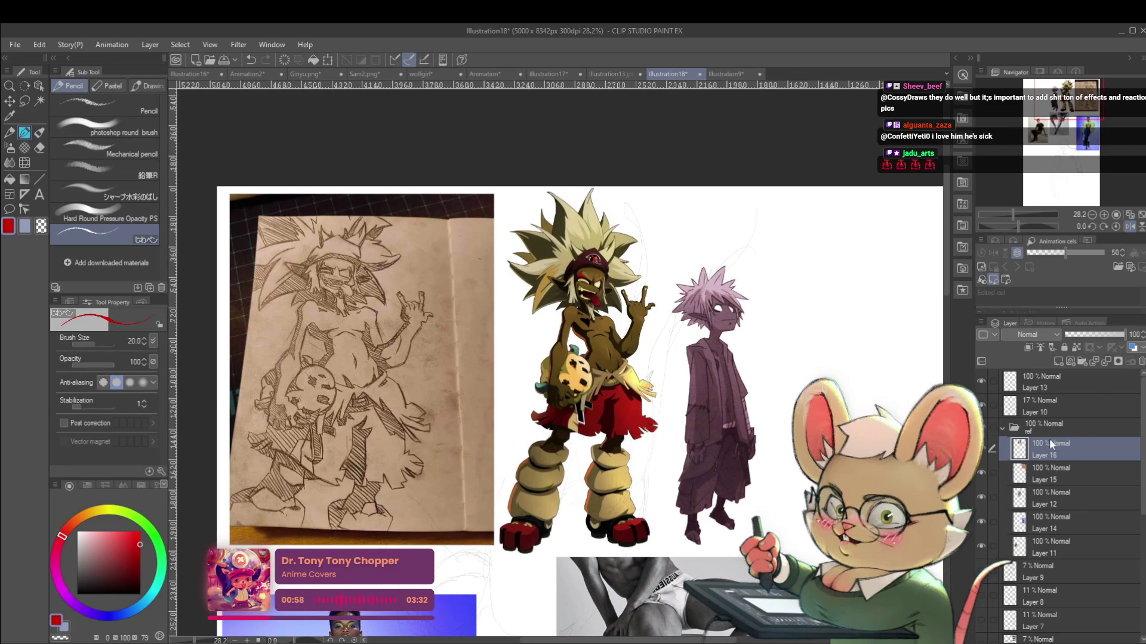
{"action": "left_click", "coordinate": [1090, 335]}
{"action": "left_click_drag", "start_coordinate": [1089, 335], "coordinate": [1094, 336]}
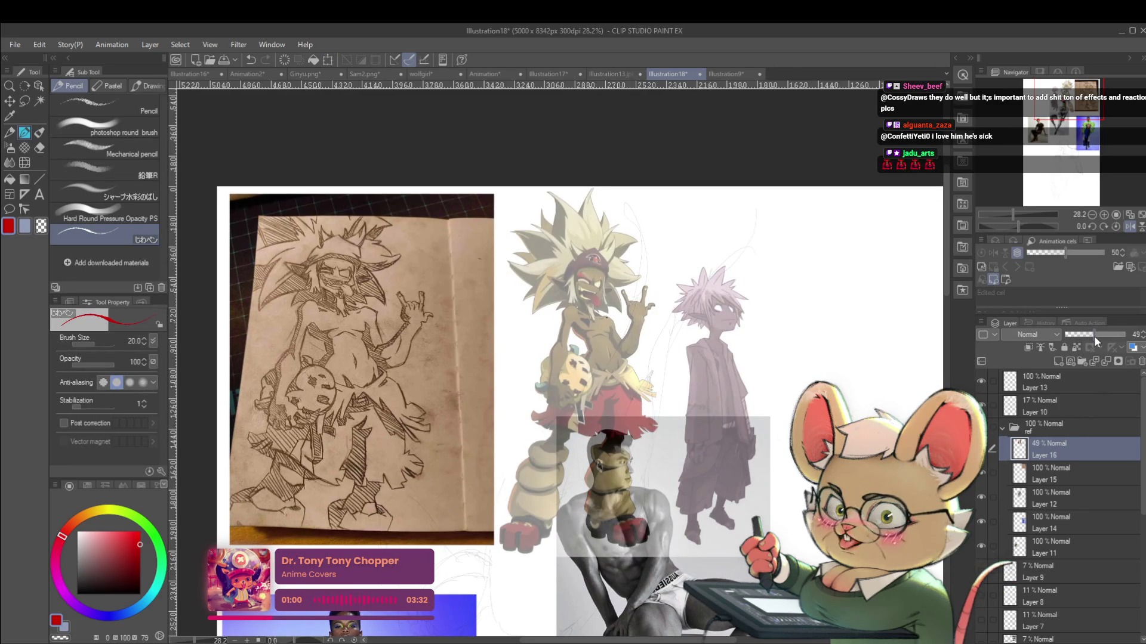
{"action": "left_click", "coordinate": [981, 497]}
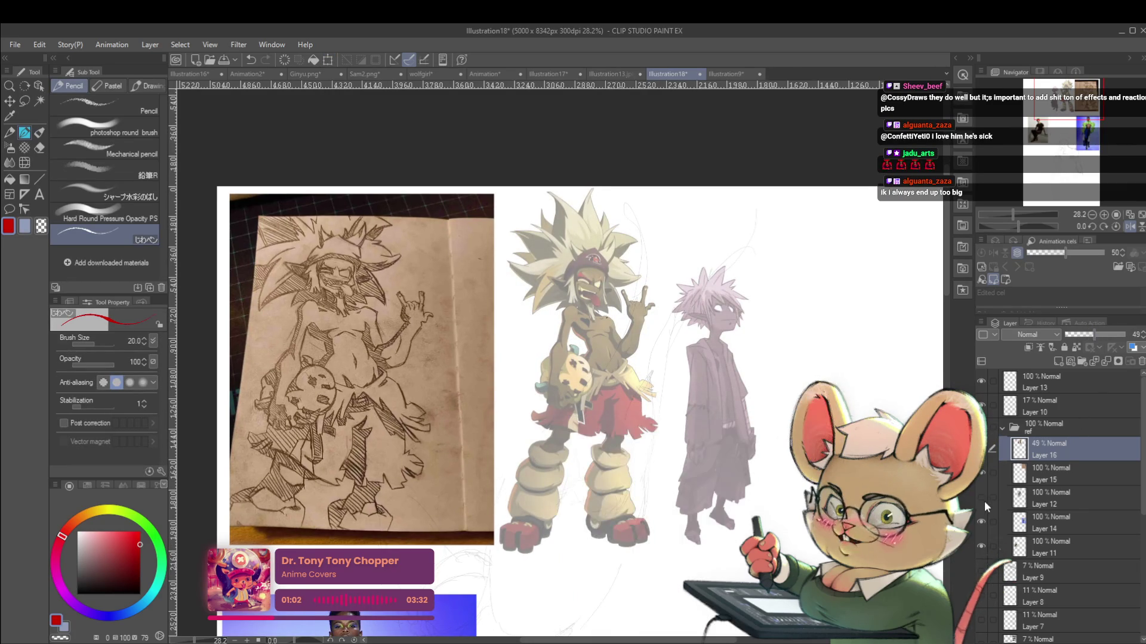
{"action": "left_click", "coordinate": [1051, 478]}
{"action": "left_click_drag", "start_coordinate": [1104, 338], "coordinate": [1090, 336]}
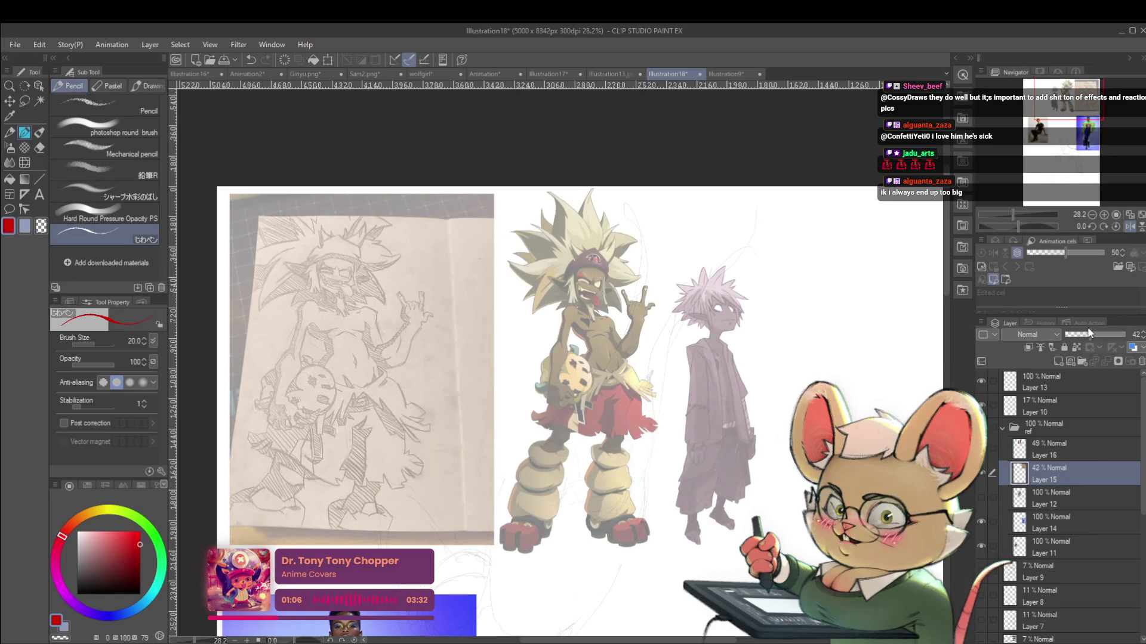
{"action": "left_click", "coordinate": [1055, 447]}
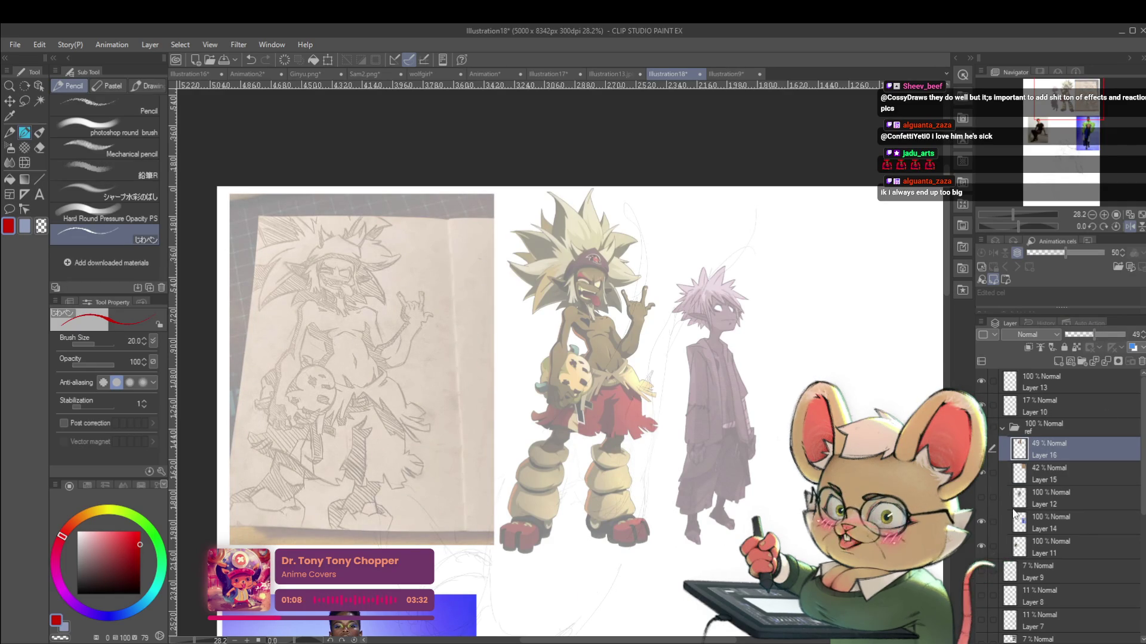
{"action": "key", "text": "ctrl+shift+n"}
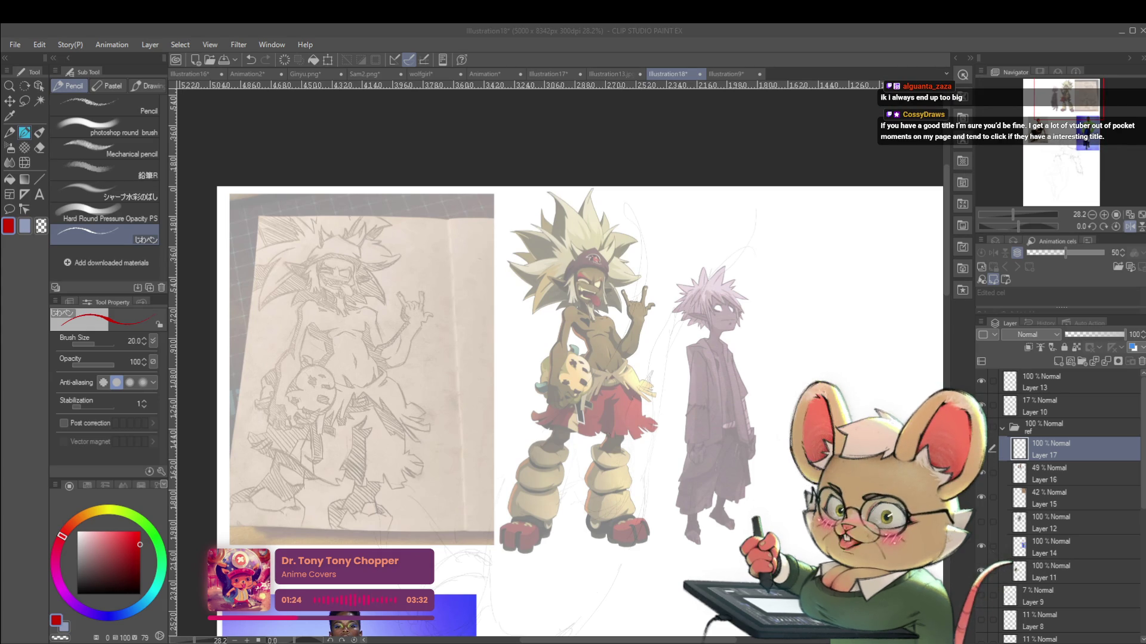
In mirrored view, draw a red gesture line from the top hair spike down, undoing the lower parts
{"action": "left_click", "coordinate": [1130, 226]}
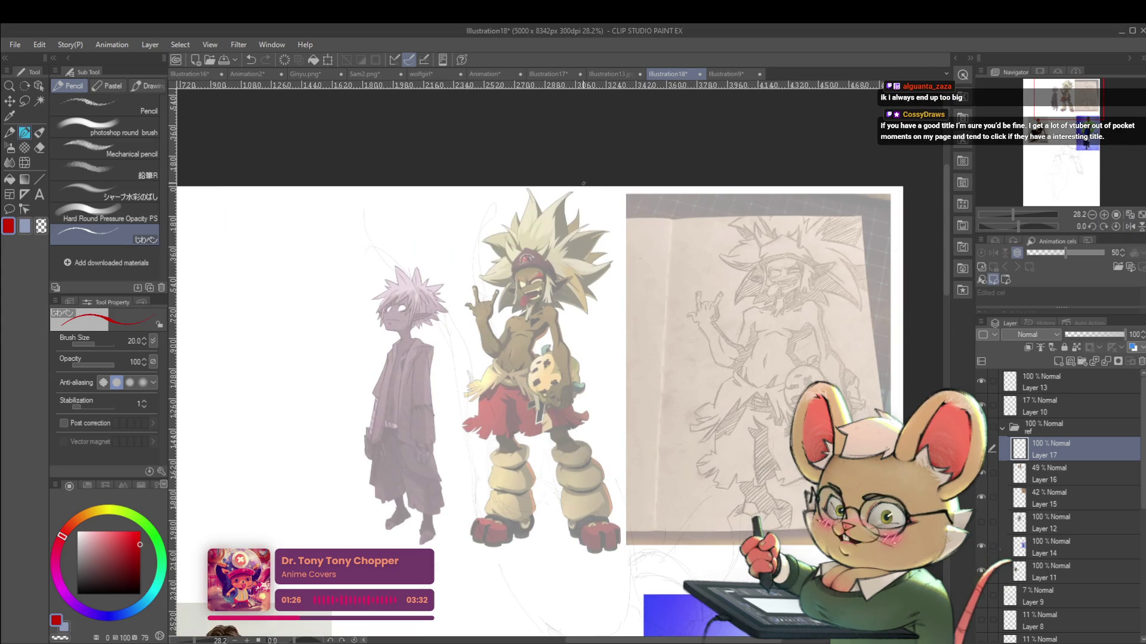
{"action": "left_click_drag", "start_coordinate": [577, 187], "coordinate": [550, 216]}
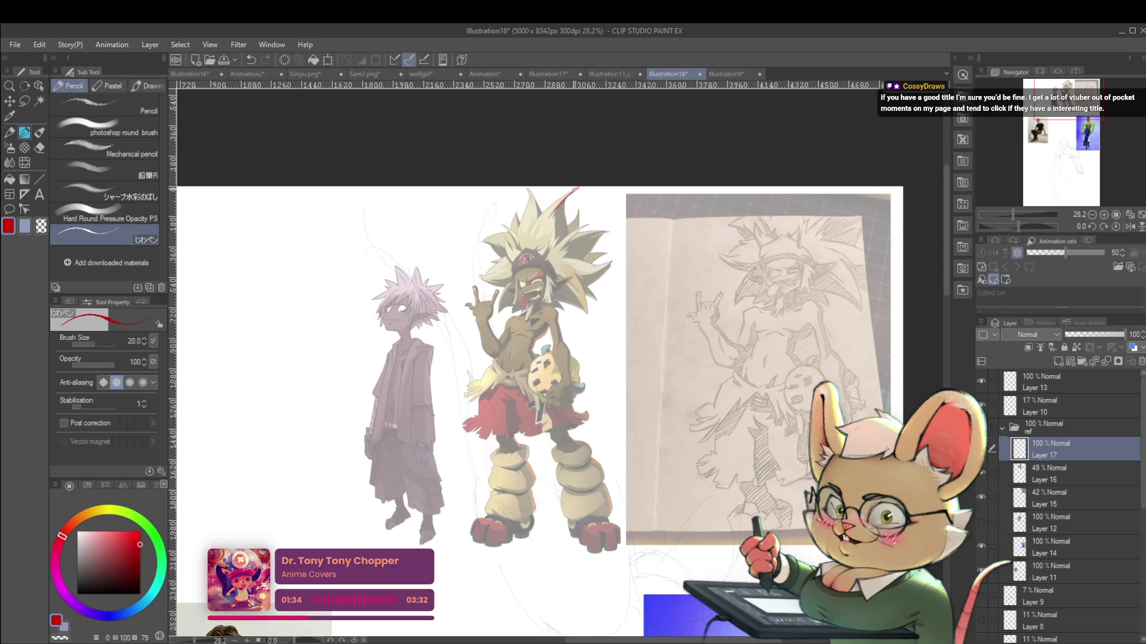
{"action": "left_click_drag", "start_coordinate": [554, 212], "coordinate": [539, 232]}
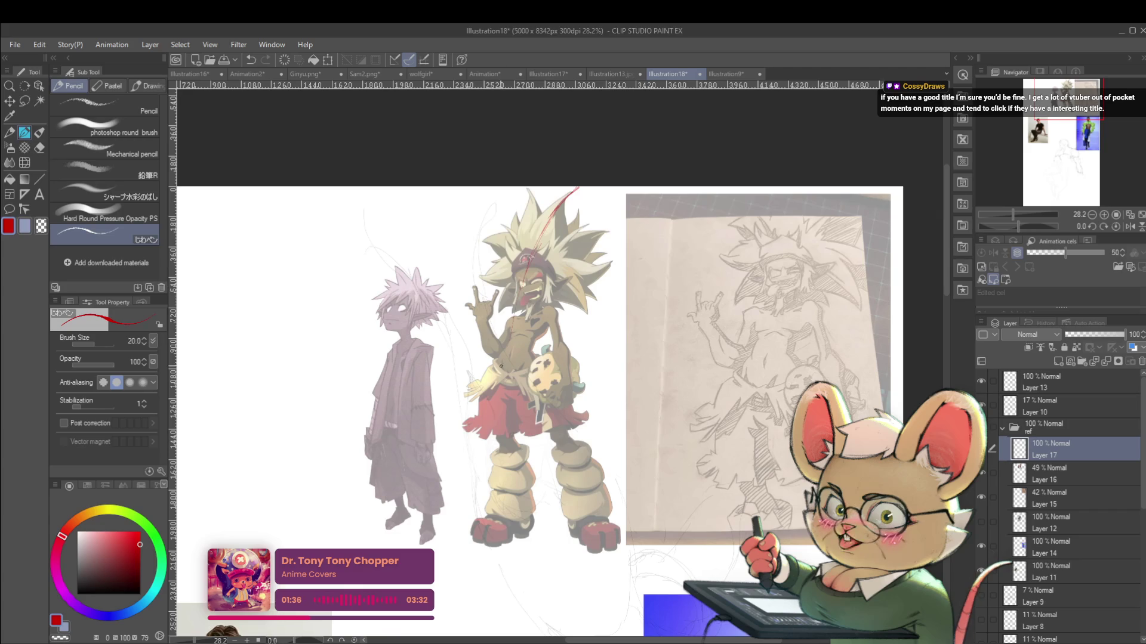
{"action": "left_click_drag", "start_coordinate": [528, 271], "coordinate": [497, 420]}
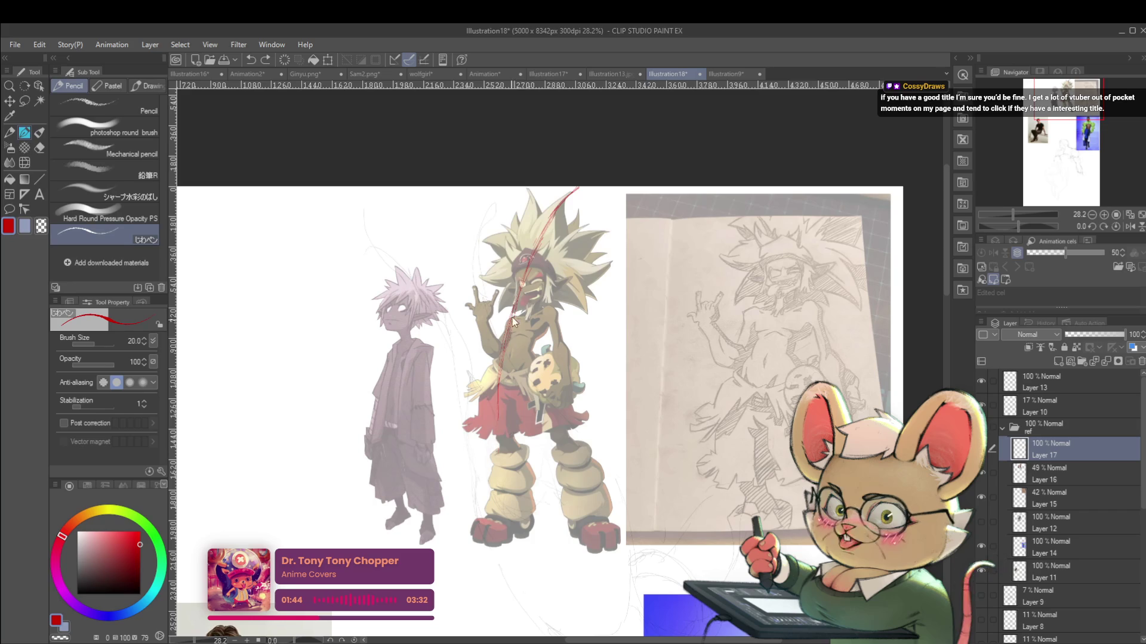
{"action": "left_click_drag", "start_coordinate": [503, 422], "coordinate": [514, 484]}
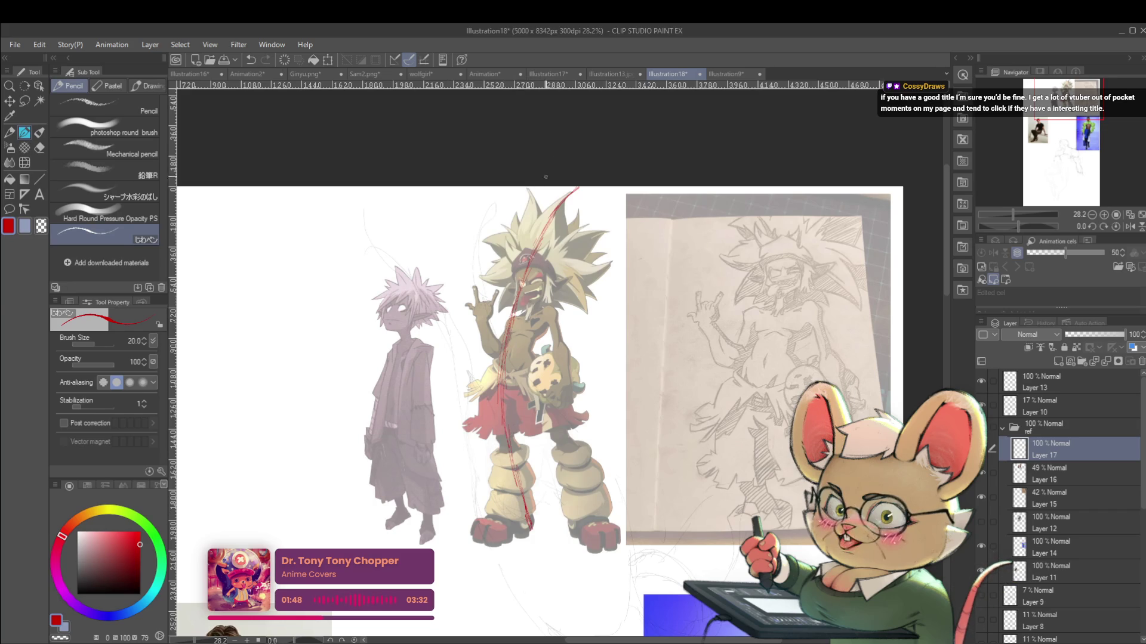
{"action": "left_click_drag", "start_coordinate": [530, 353], "coordinate": [533, 401]}
{"action": "left_click_drag", "start_coordinate": [577, 520], "coordinate": [596, 554]}
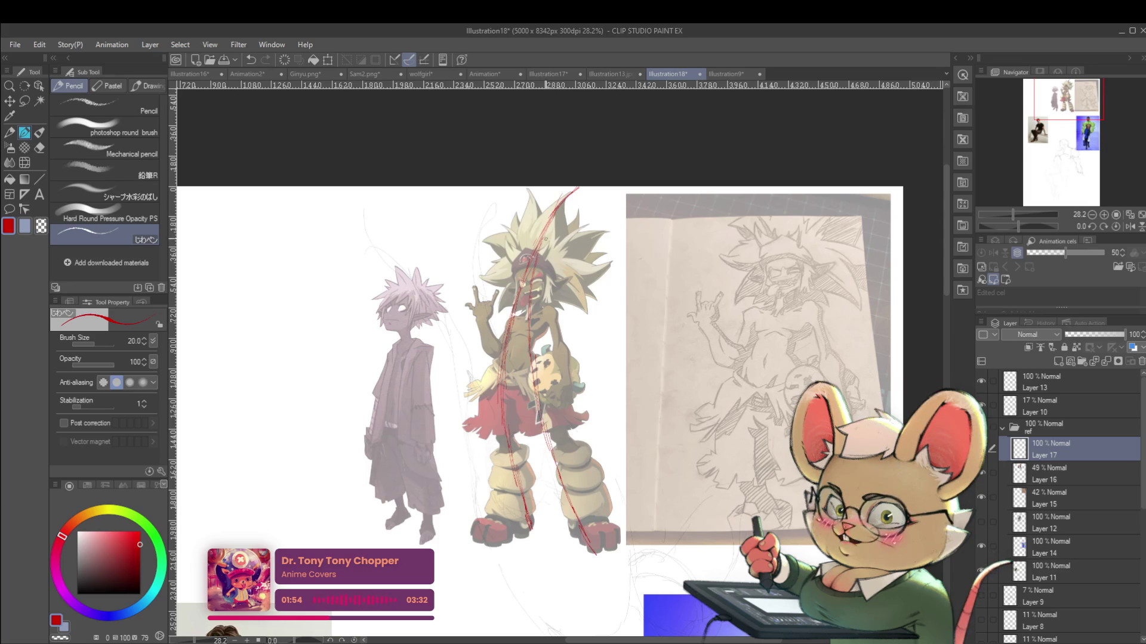
{"action": "key", "text": "ctrl+z"}
{"action": "key", "text": "ctrl+z"}
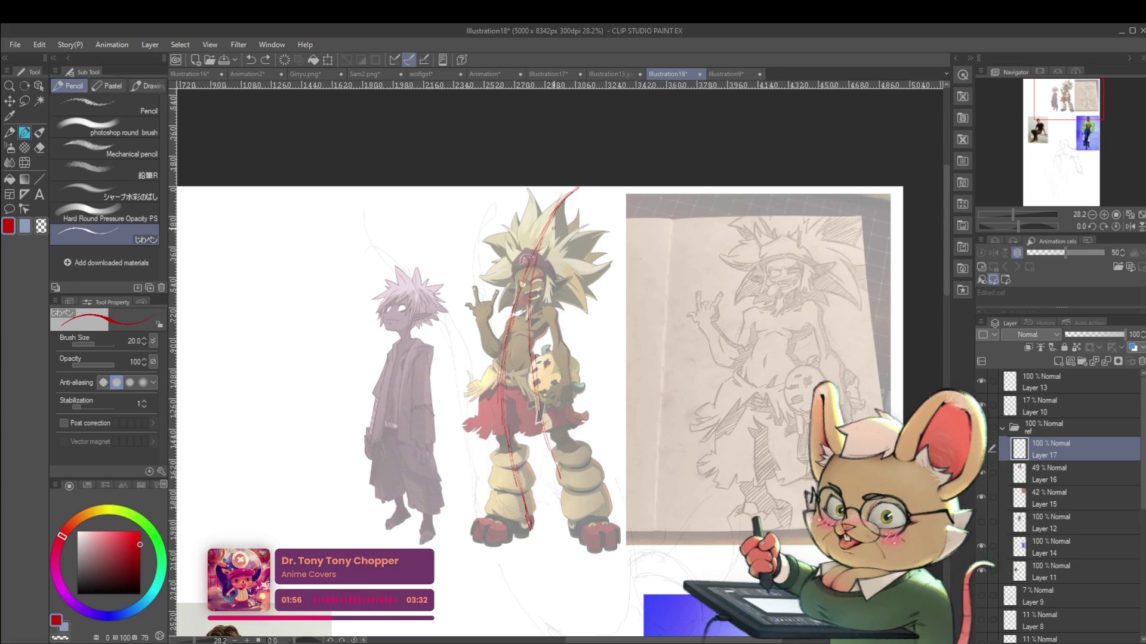
{"action": "key", "text": "ctrl+z"}
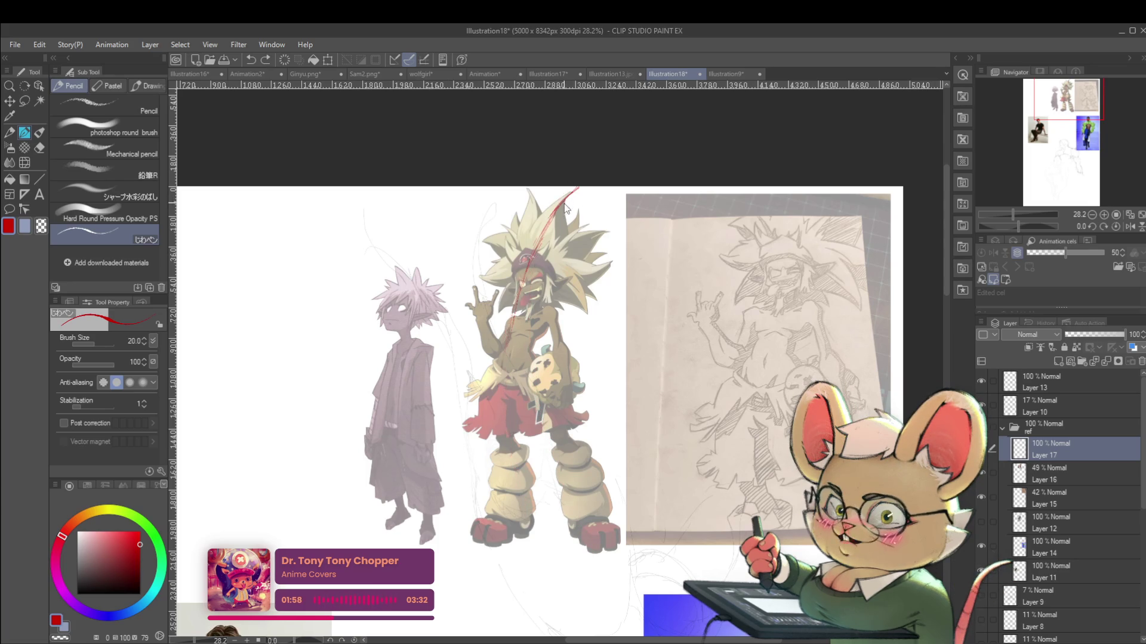
Redraw the red line from hair to shoes, then unflip and stroke across the face and chest
{"action": "left_click_drag", "start_coordinate": [550, 221], "coordinate": [512, 411]}
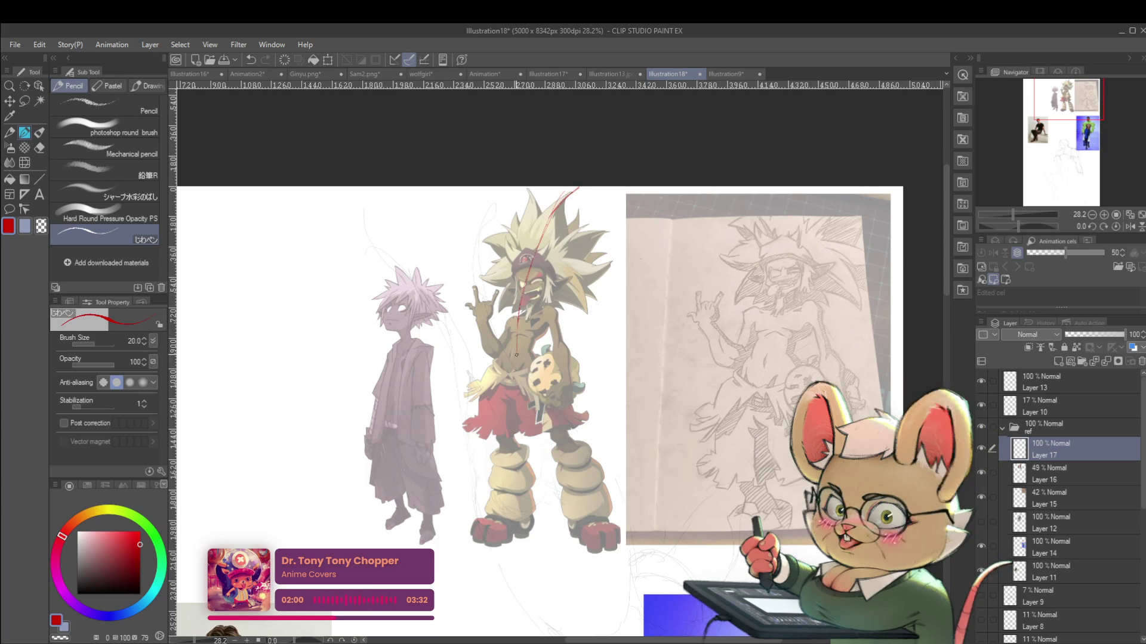
{"action": "left_click_drag", "start_coordinate": [541, 514], "coordinate": [550, 539]}
{"action": "scroll", "coordinate": [543, 403], "scroll_direction": "down", "scroll_amount": 1}
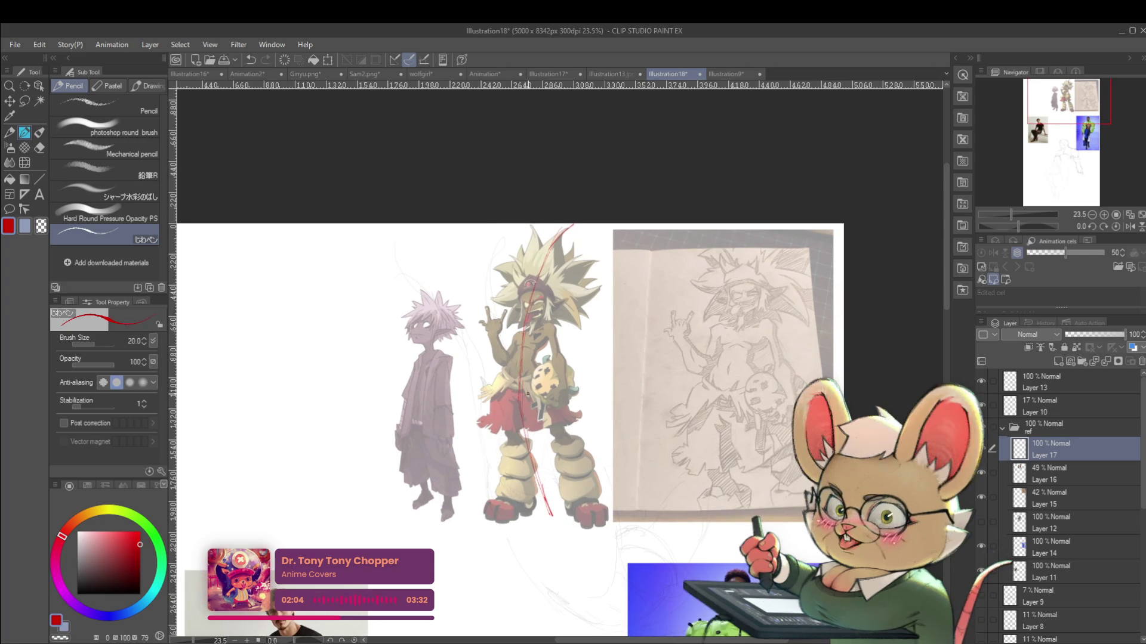
{"action": "scroll", "coordinate": [749, 264], "scroll_direction": "up", "scroll_amount": 1}
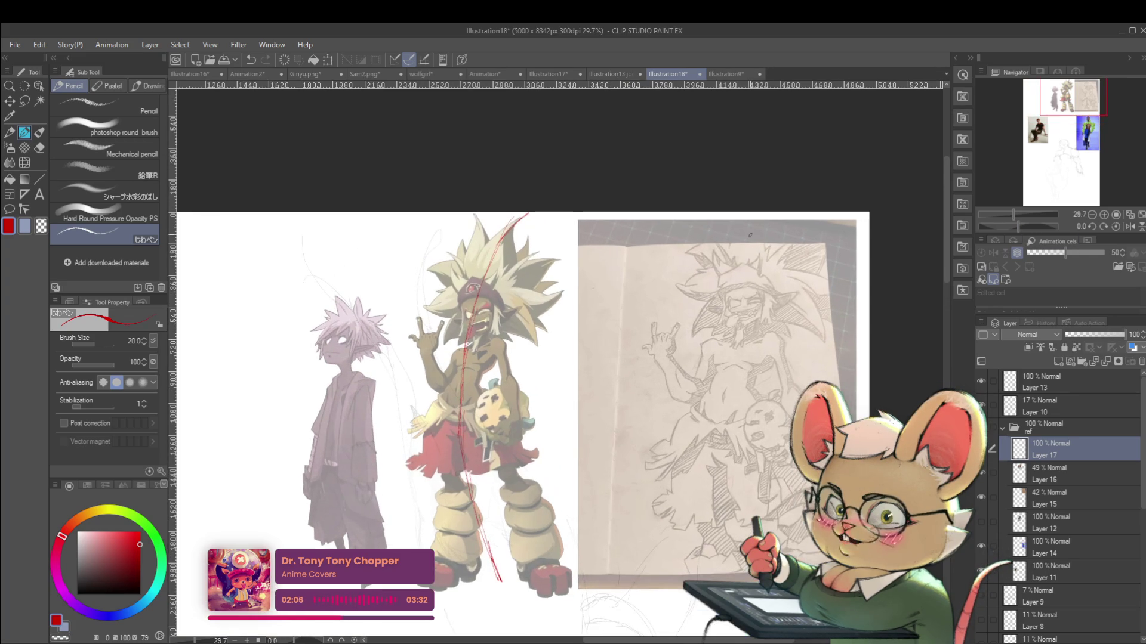
{"action": "left_click_drag", "start_coordinate": [749, 239], "coordinate": [726, 338]}
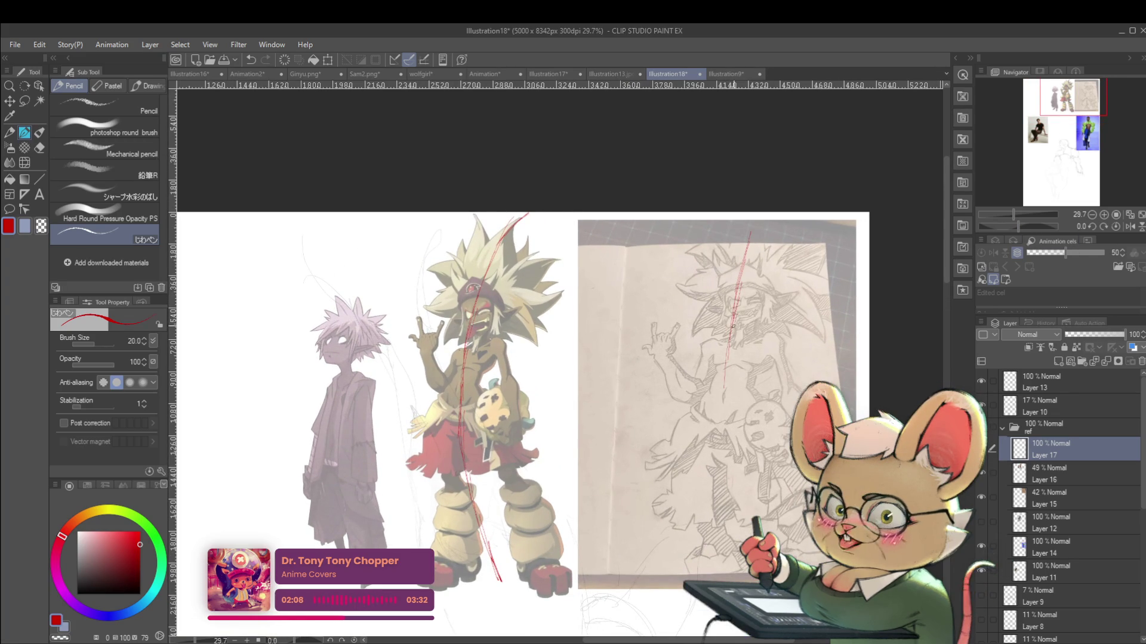
{"action": "key", "text": "ctrl+z"}
{"action": "key", "text": "ctrl+z"}
{"action": "key", "text": "ctrl+z"}
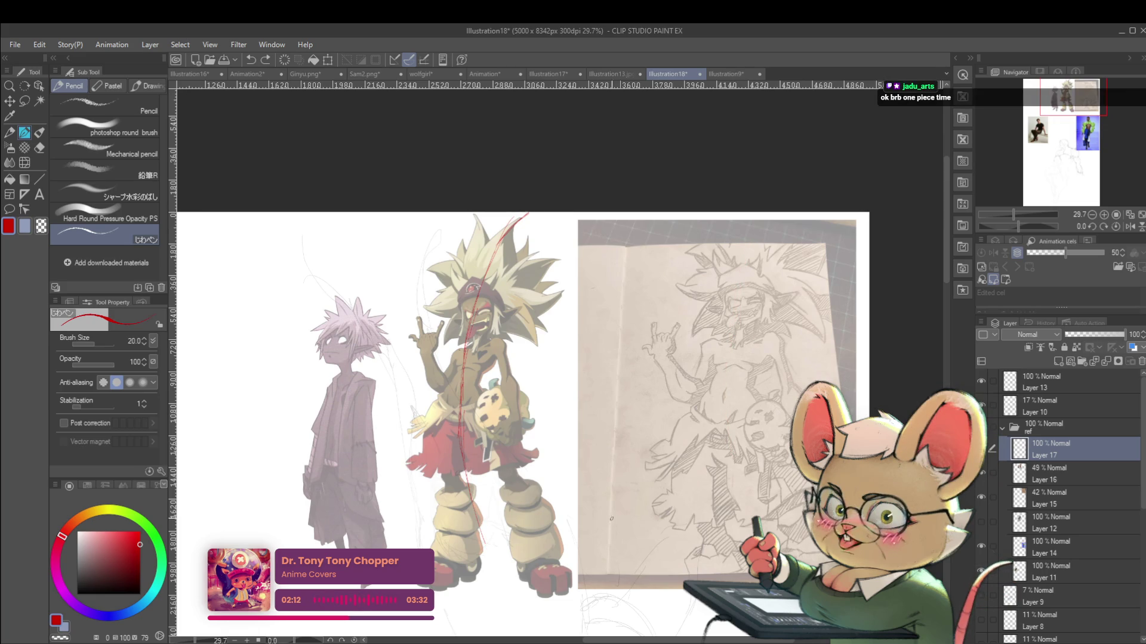
{"action": "left_click", "coordinate": [1130, 226]}
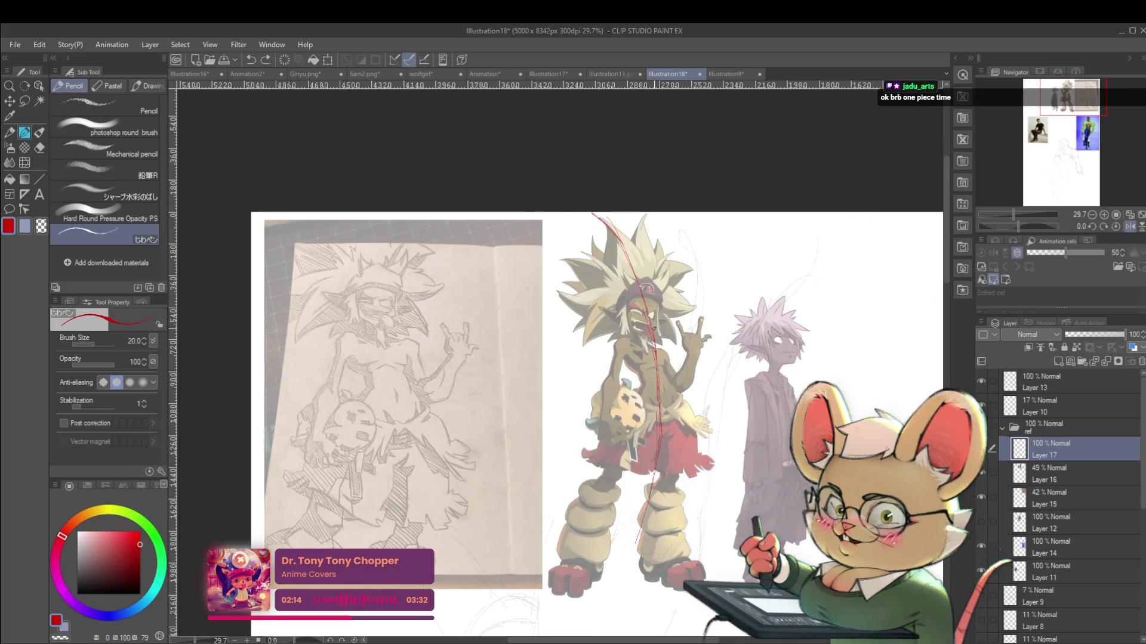
{"action": "mouse_move", "coordinate": [650, 316]}
{"action": "left_mouse_down"}
{"action": "mouse_move", "coordinate": [698, 461]}
{"action": "mouse_move", "coordinate": [666, 571]}
{"action": "left_mouse_up"}
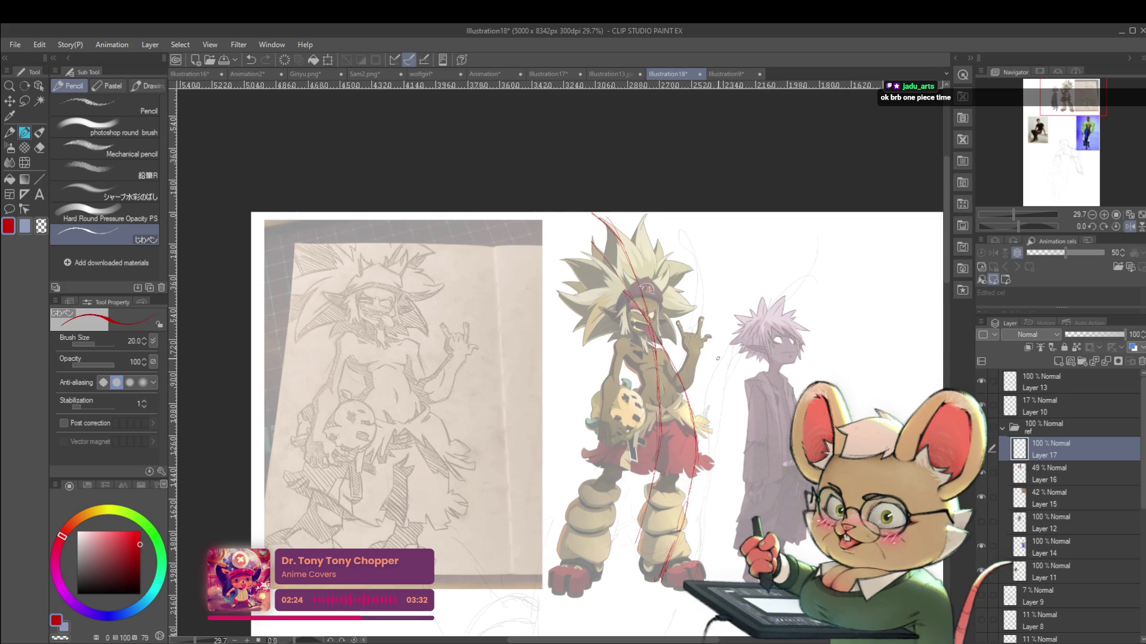
Mark short red gesture strokes across the chest and torso of the sketch photo
{"action": "scroll", "coordinate": [688, 381], "scroll_direction": "up", "scroll_amount": 5}
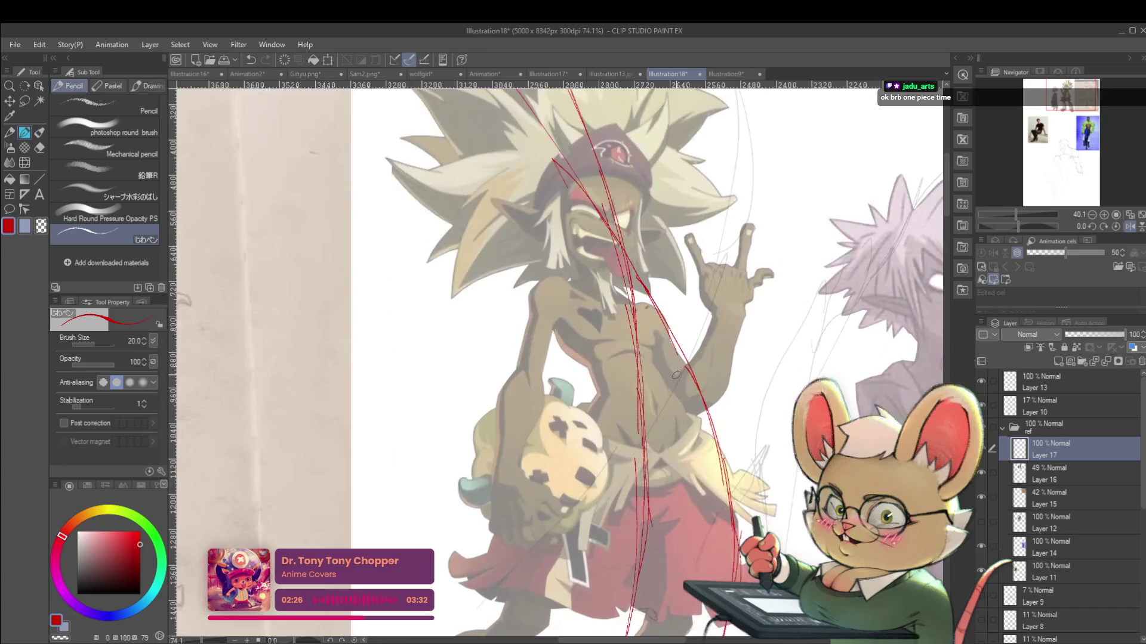
{"action": "left_click_drag", "start_coordinate": [643, 358], "coordinate": [668, 391]}
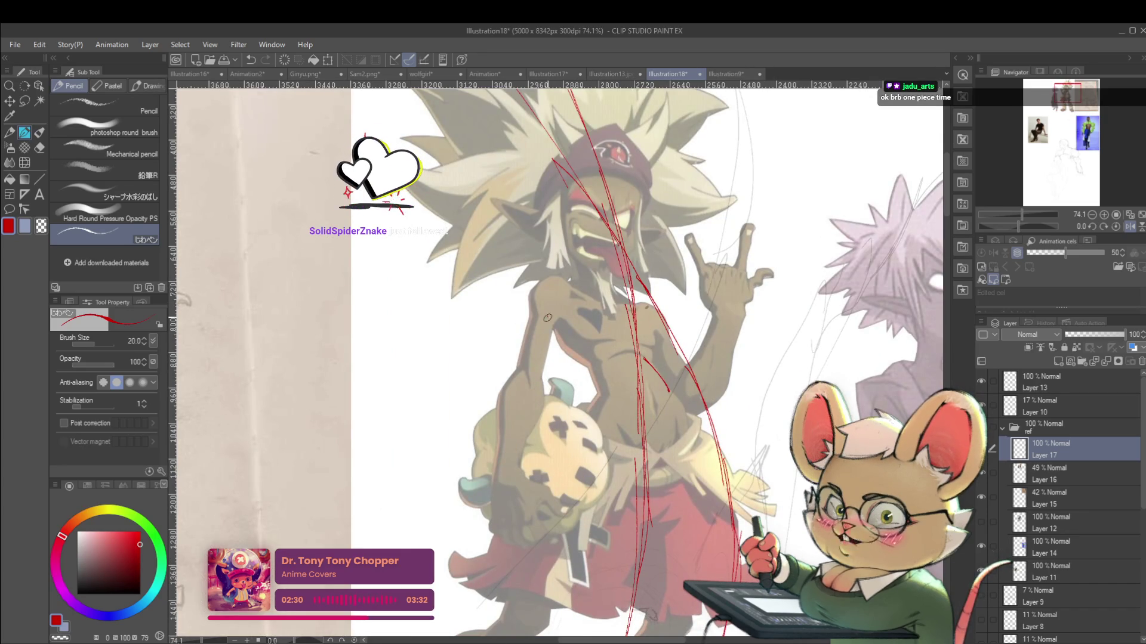
{"action": "left_click_drag", "start_coordinate": [561, 346], "coordinate": [693, 428]}
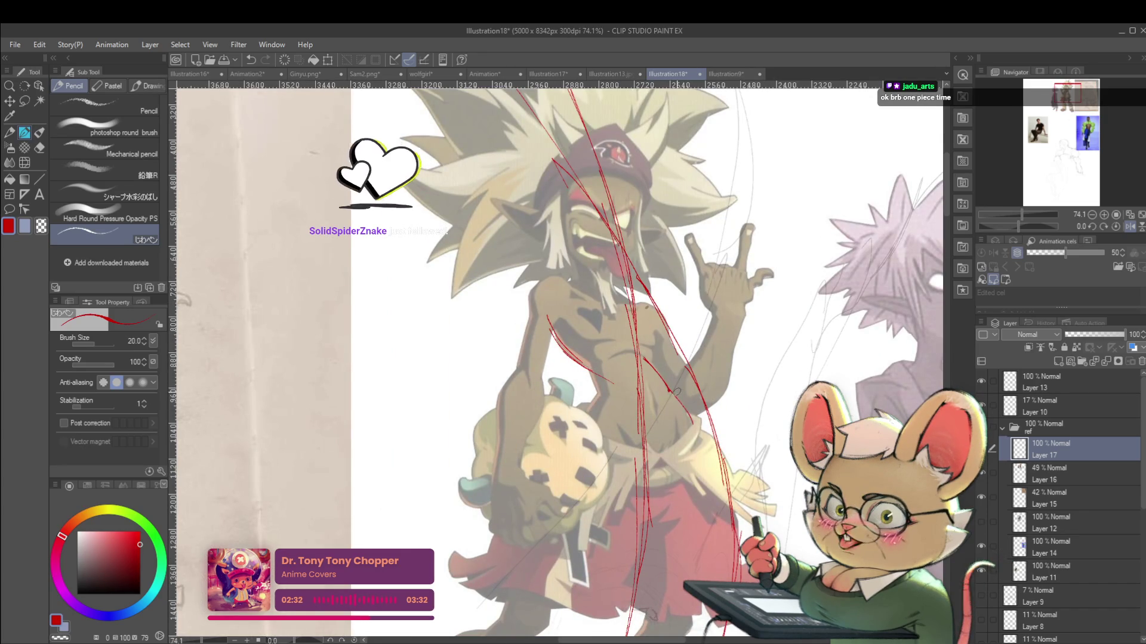
{"action": "left_click_drag", "start_coordinate": [613, 420], "coordinate": [640, 454]}
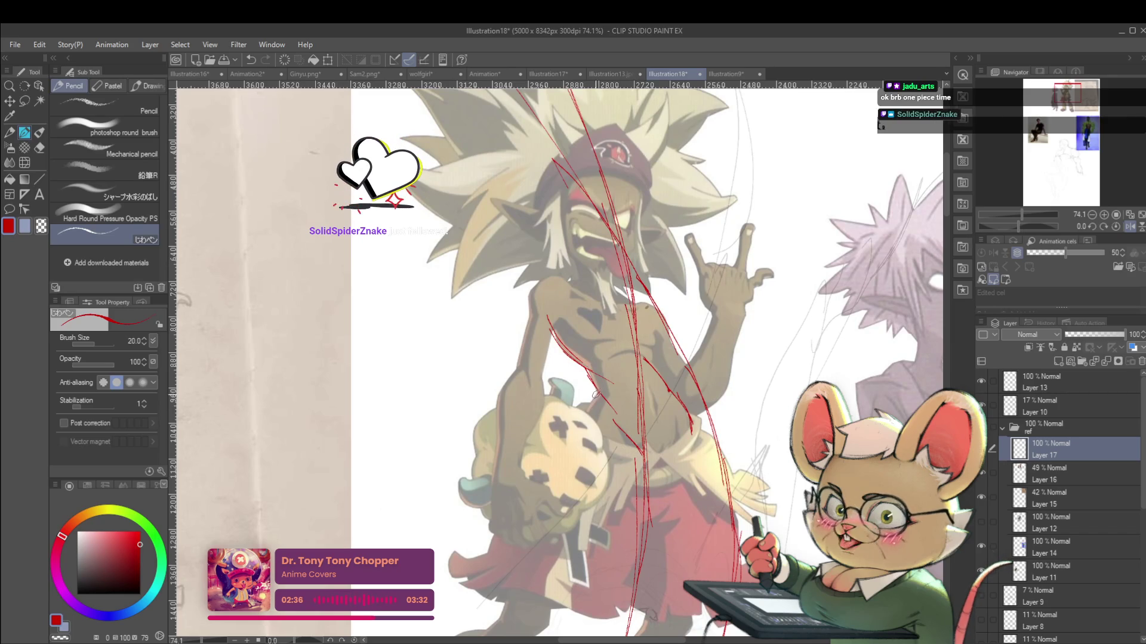
{"action": "scroll", "coordinate": [684, 316], "scroll_direction": "down", "scroll_amount": 3}
{"action": "left_click_drag", "start_coordinate": [232, 375], "coordinate": [424, 398]}
{"action": "left_click_drag", "start_coordinate": [404, 359], "coordinate": [424, 400]}
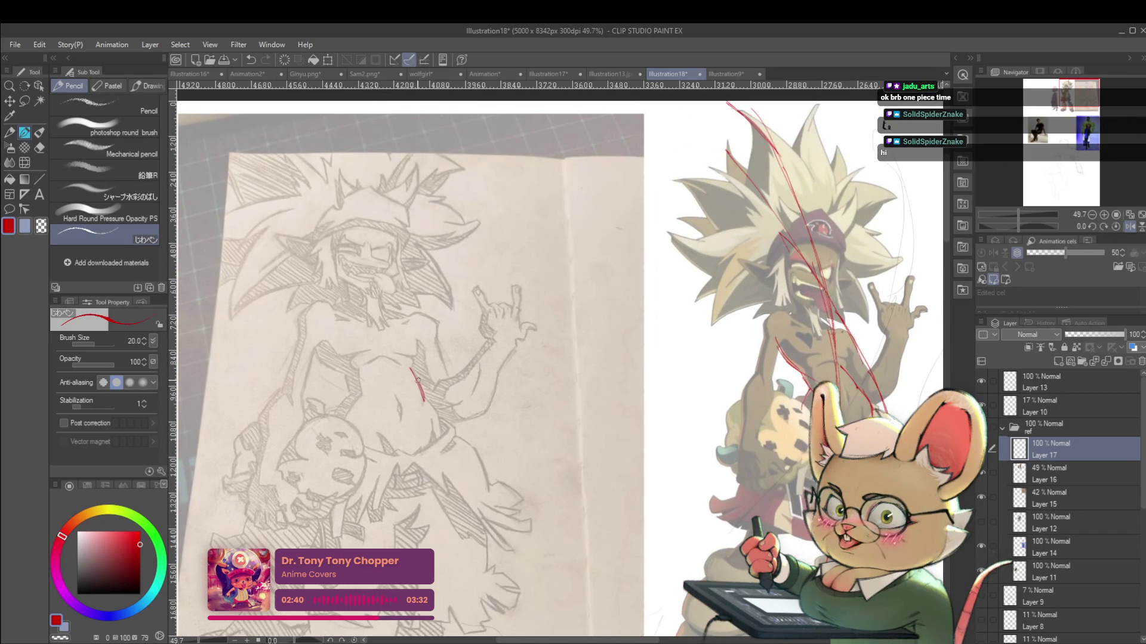
{"action": "left_click_drag", "start_coordinate": [316, 361], "coordinate": [358, 378]}
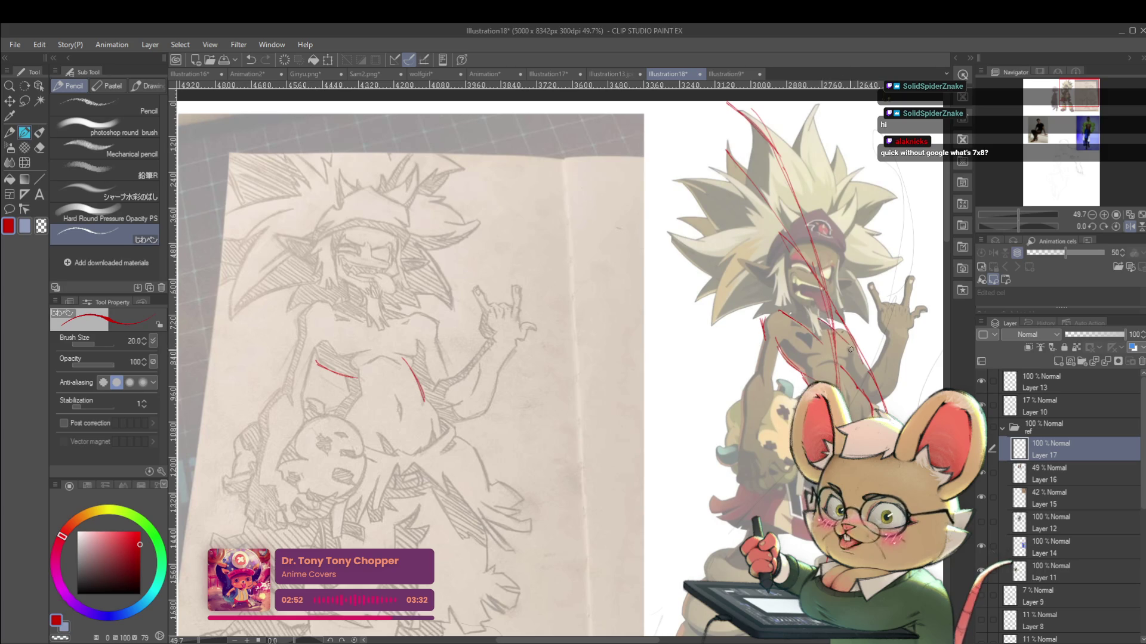
Undo the stroke extended across the belly and the left torso stroke, then draw a short red chest line
{"action": "scroll", "coordinate": [868, 371], "scroll_direction": "down", "scroll_amount": 3}
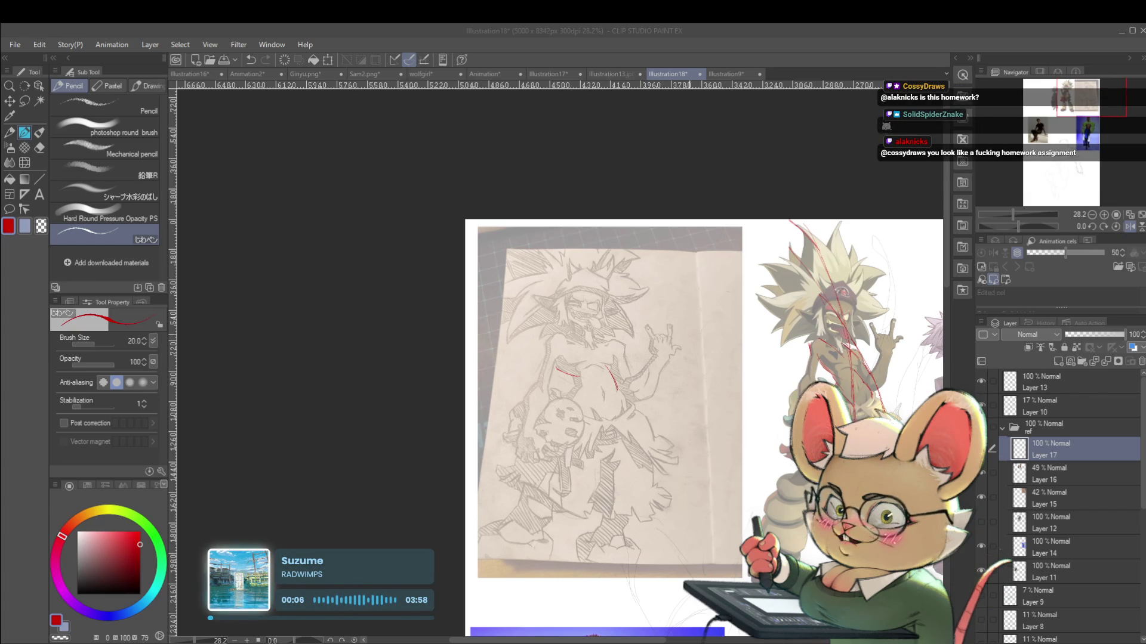
{"action": "scroll", "coordinate": [686, 327], "scroll_direction": "up", "scroll_amount": 2}
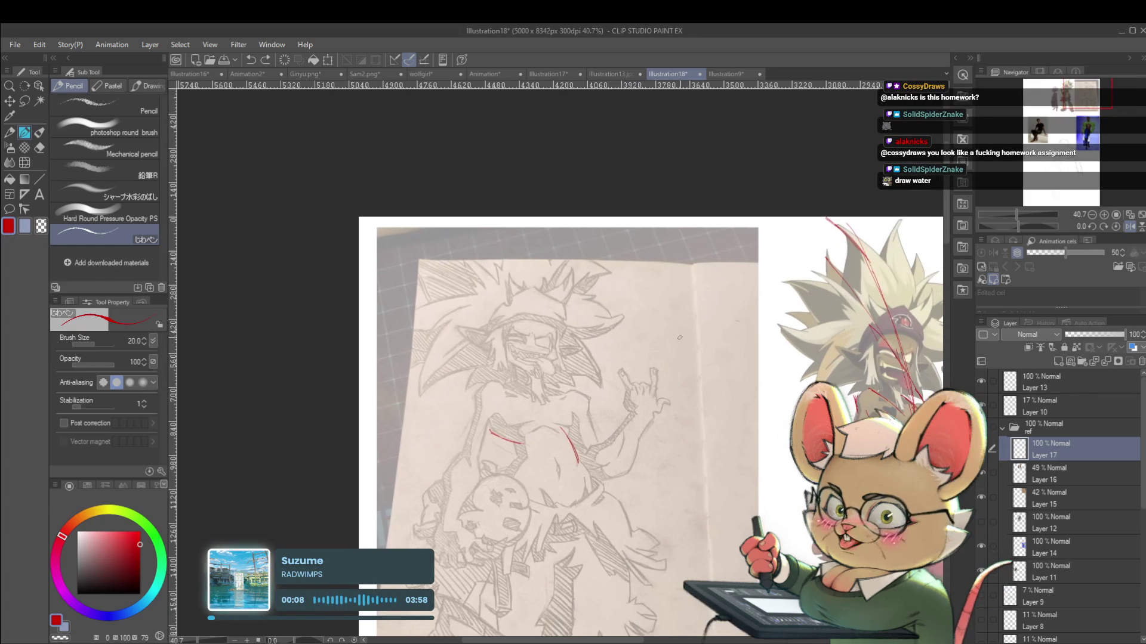
{"action": "scroll", "coordinate": [529, 455], "scroll_direction": "up", "scroll_amount": 2}
{"action": "left_click_drag", "start_coordinate": [557, 445], "coordinate": [603, 449]}
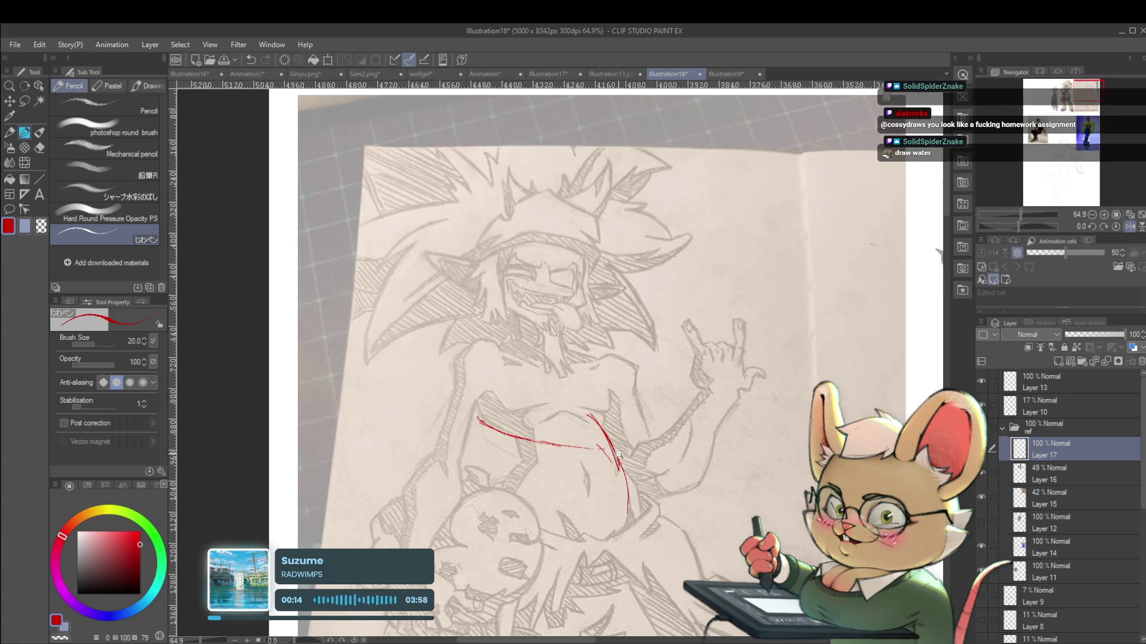
{"action": "scroll", "coordinate": [620, 459], "scroll_direction": "down", "scroll_amount": 3}
{"action": "scroll", "coordinate": [578, 414], "scroll_direction": "up", "scroll_amount": 3}
{"action": "key", "text": "ctrl+z"}
{"action": "key", "text": "ctrl+z"}
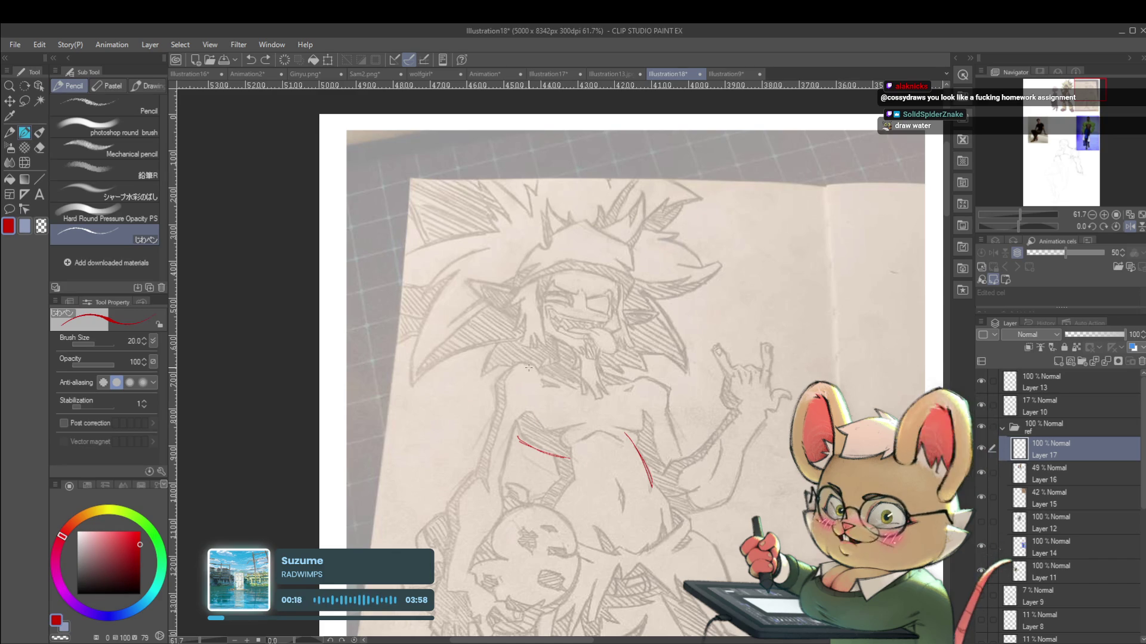
{"action": "key", "text": "ctrl+z"}
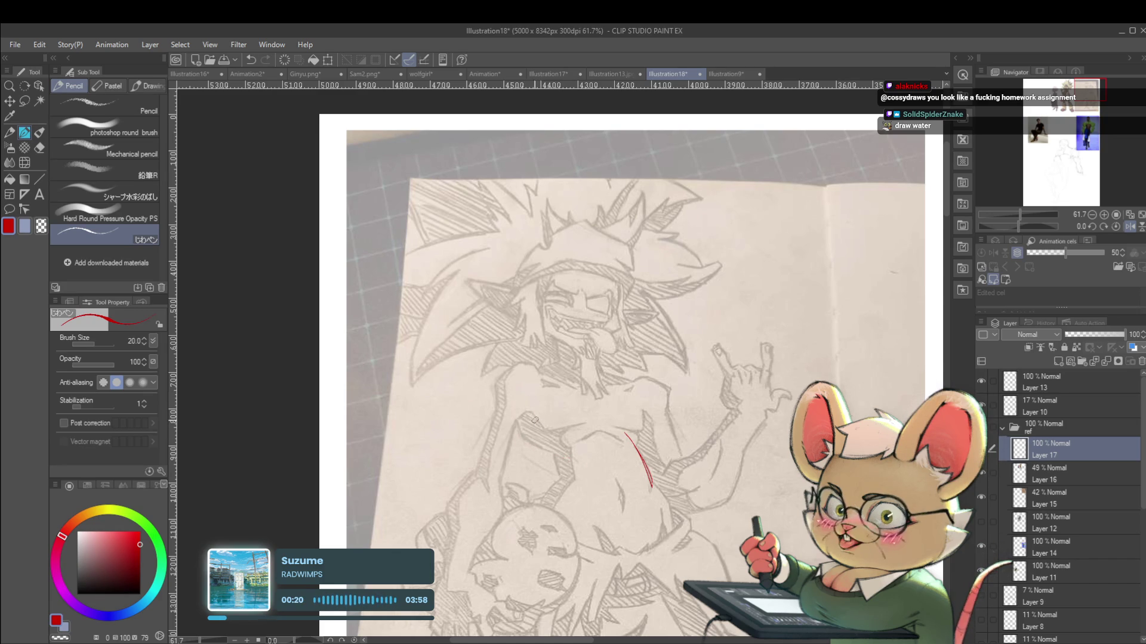
{"action": "mouse_move", "coordinate": [521, 409]}
{"action": "left_mouse_down"}
{"action": "mouse_move", "coordinate": [550, 448]}
{"action": "mouse_move", "coordinate": [537, 435]}
{"action": "left_mouse_up"}
{"action": "scroll", "coordinate": [557, 452], "scroll_direction": "down", "scroll_amount": 5}
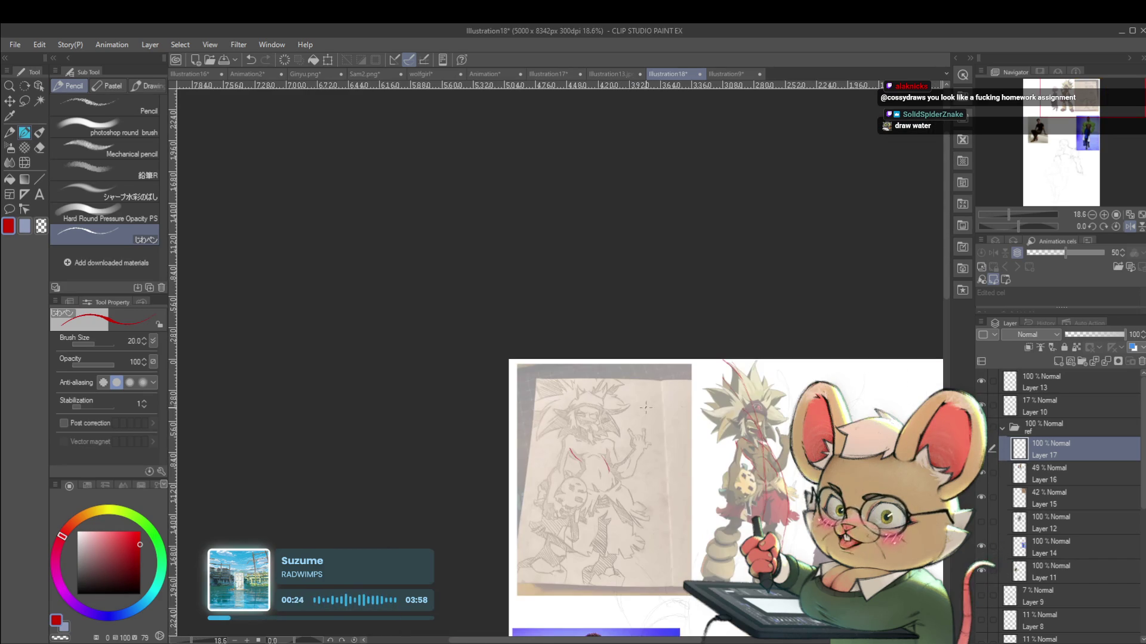
{"action": "scroll", "coordinate": [579, 463], "scroll_direction": "up", "scroll_amount": 3}
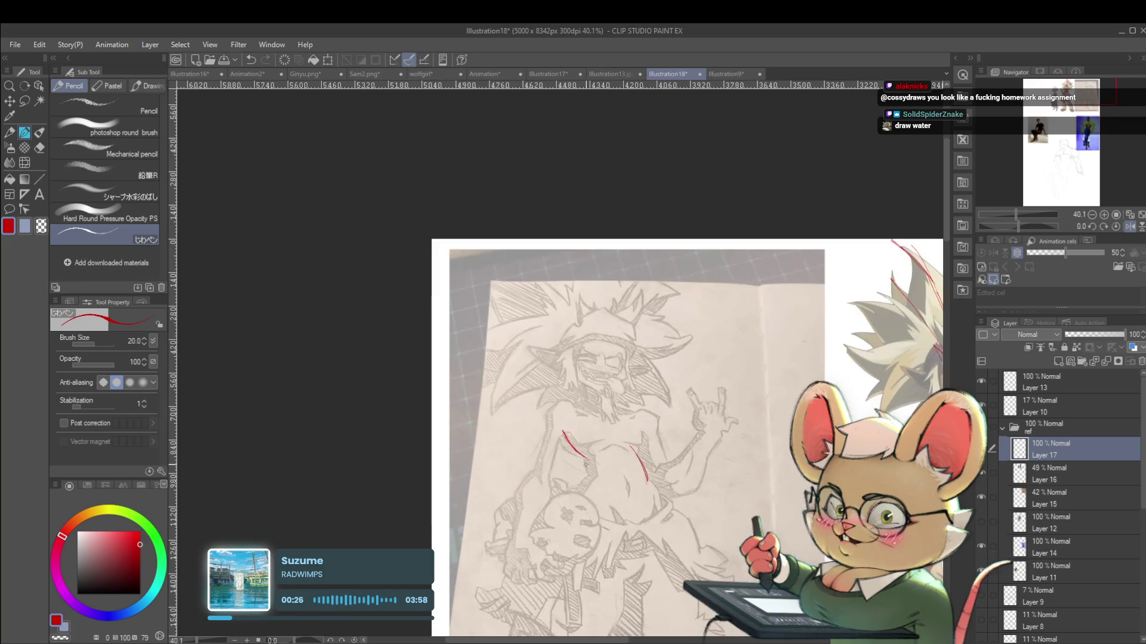
Undo another extended torso stroke and draw a red curve up toward the left shoulder
{"action": "scroll", "coordinate": [565, 460], "scroll_direction": "up", "scroll_amount": 2}
{"action": "left_click_drag", "start_coordinate": [573, 459], "coordinate": [602, 465]}
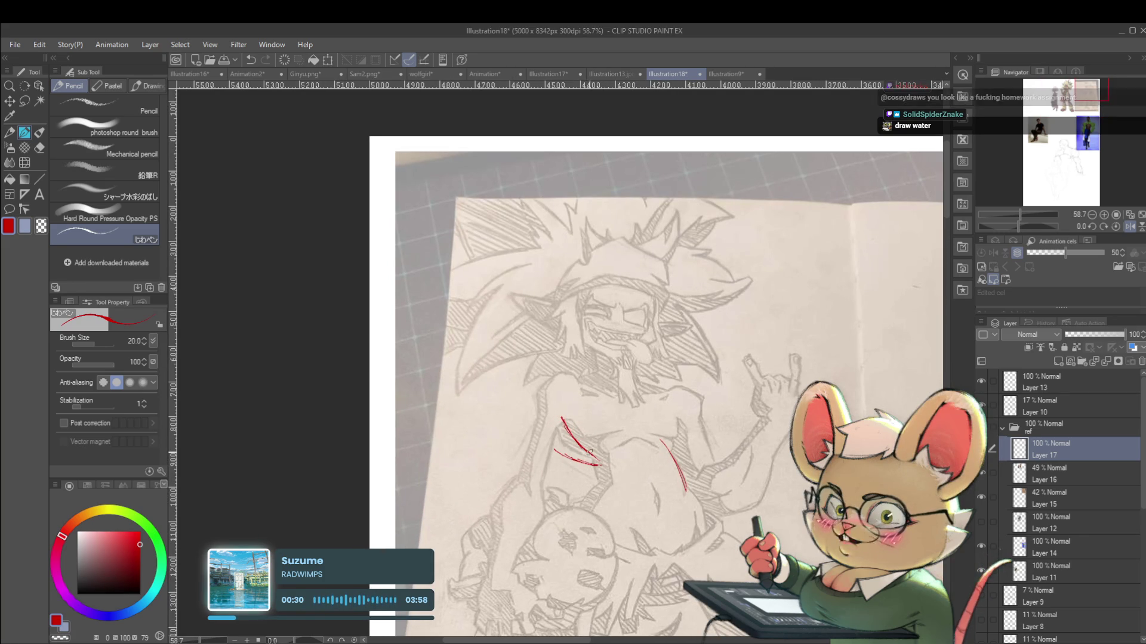
{"action": "scroll", "coordinate": [632, 437], "scroll_direction": "down", "scroll_amount": 3}
{"action": "key", "text": "ctrl+z"}
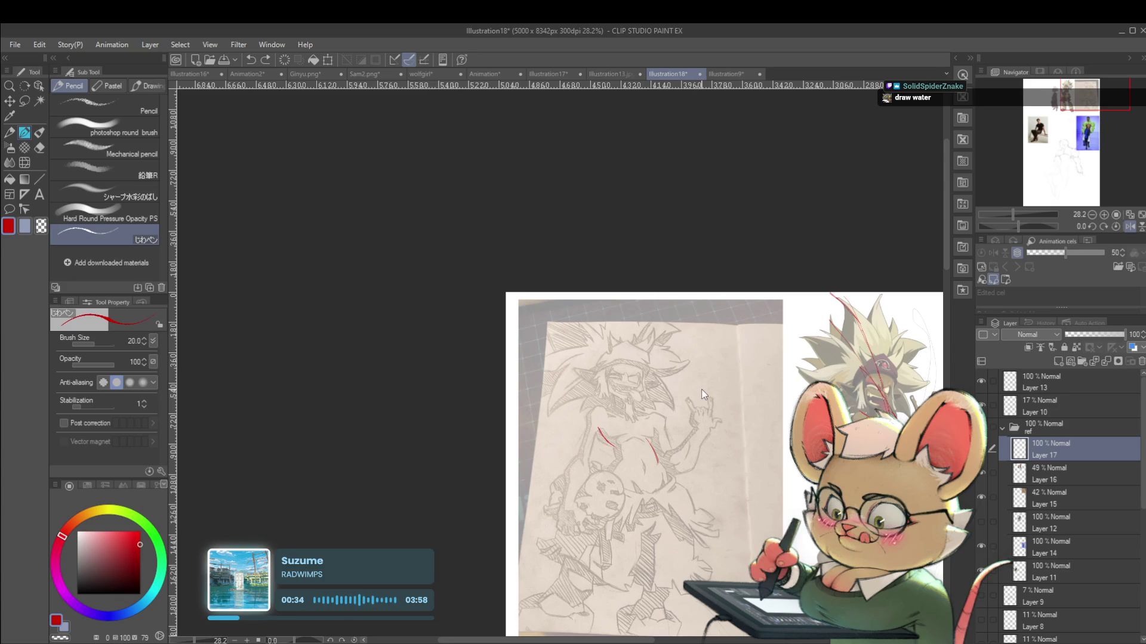
{"action": "scroll", "coordinate": [631, 421], "scroll_direction": "up", "scroll_amount": 3}
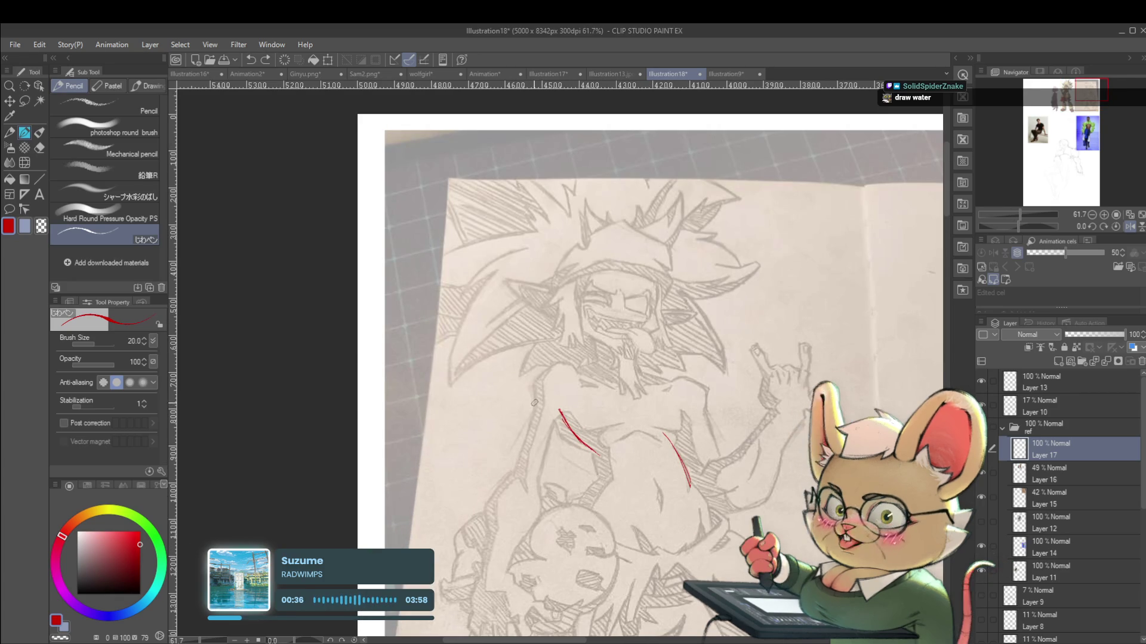
{"action": "left_click_drag", "start_coordinate": [537, 409], "coordinate": [544, 369]}
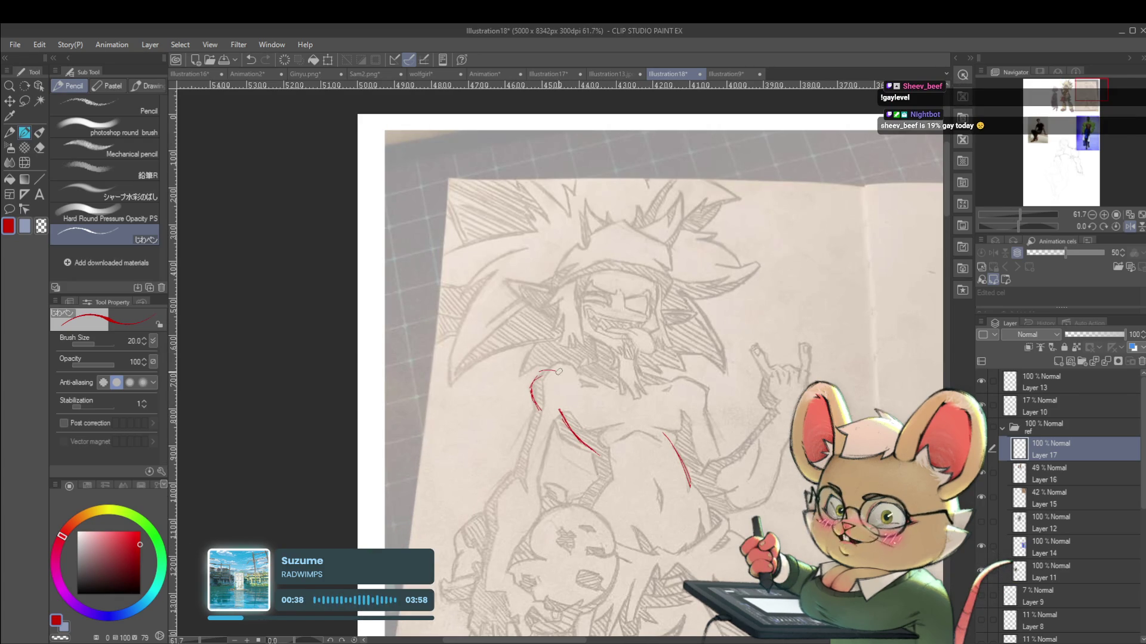
{"action": "scroll", "coordinate": [635, 421], "scroll_direction": "down", "scroll_amount": 5}
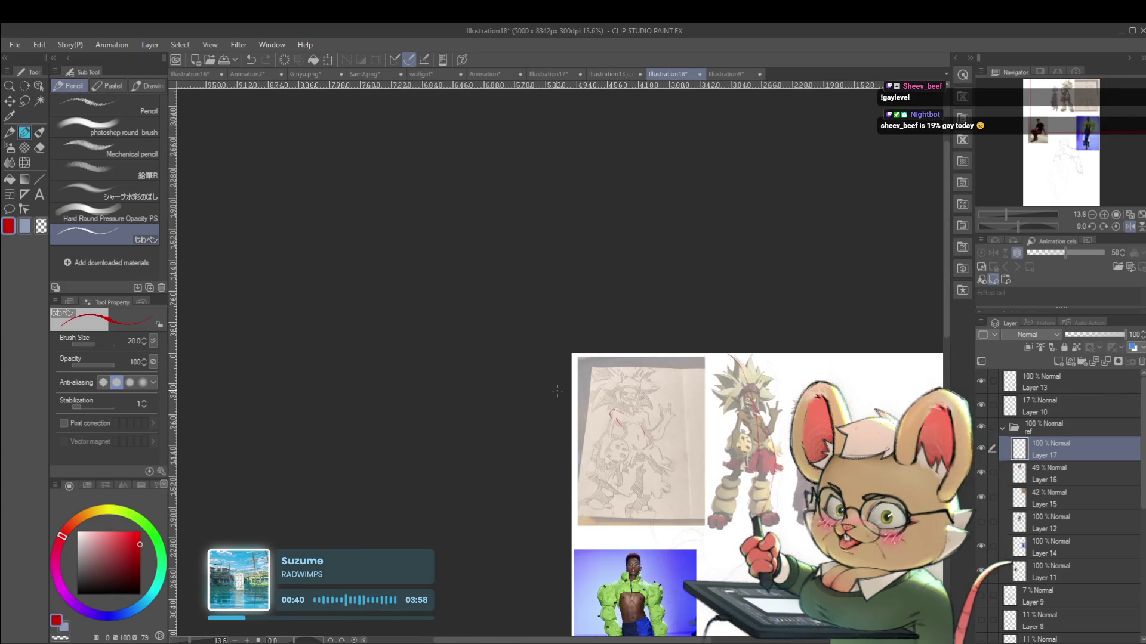
Undo the long red chest stroke, then zoom out to show the coloured reference beside the sketch
{"action": "scroll", "coordinate": [603, 419], "scroll_direction": "up", "scroll_amount": 6}
{"action": "mouse_move", "coordinate": [722, 324]}
{"action": "left_mouse_down"}
{"action": "mouse_move", "coordinate": [606, 356]}
{"action": "mouse_move", "coordinate": [669, 391]}
{"action": "left_mouse_up"}
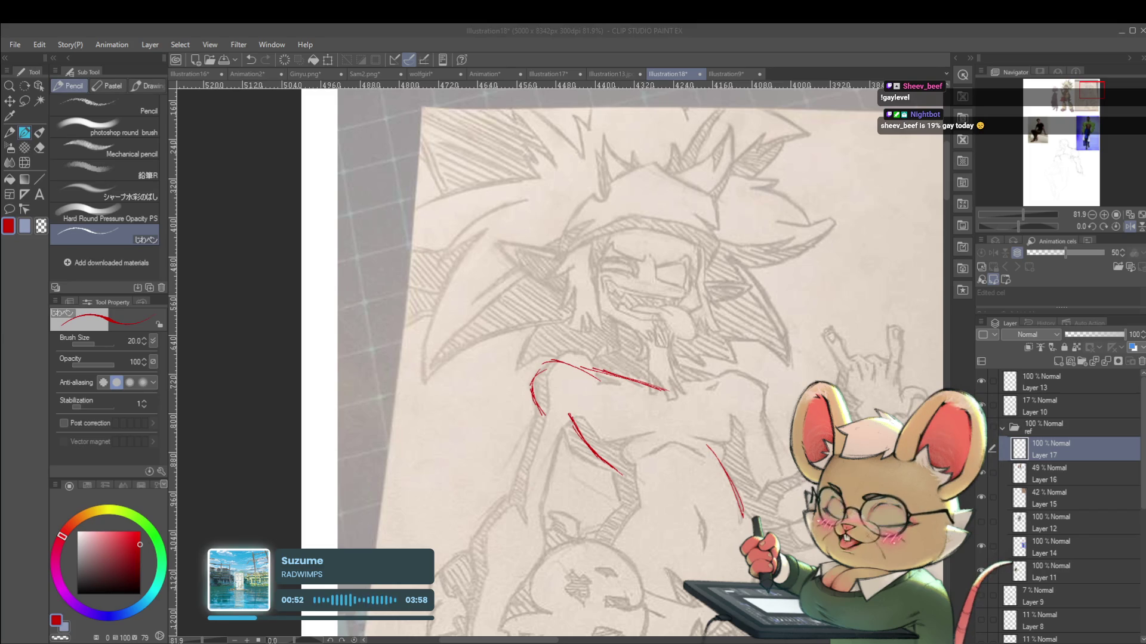
{"action": "scroll", "coordinate": [633, 331], "scroll_direction": "down", "scroll_amount": 5}
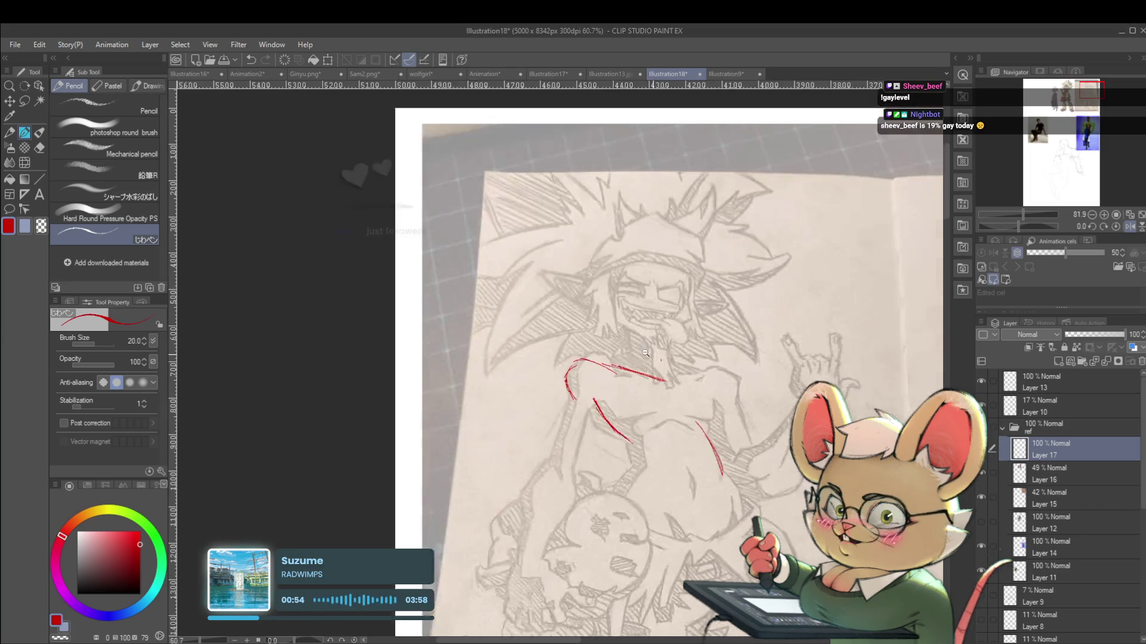
{"action": "key", "text": "ctrl+z"}
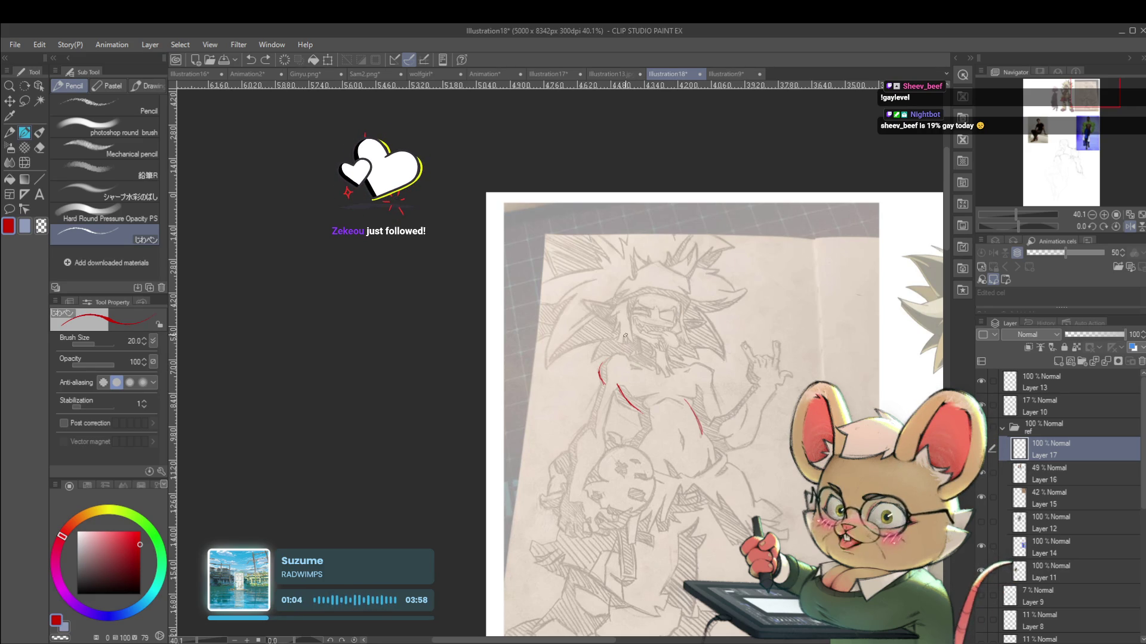
{"action": "scroll", "coordinate": [627, 333], "scroll_direction": "up", "scroll_amount": 3}
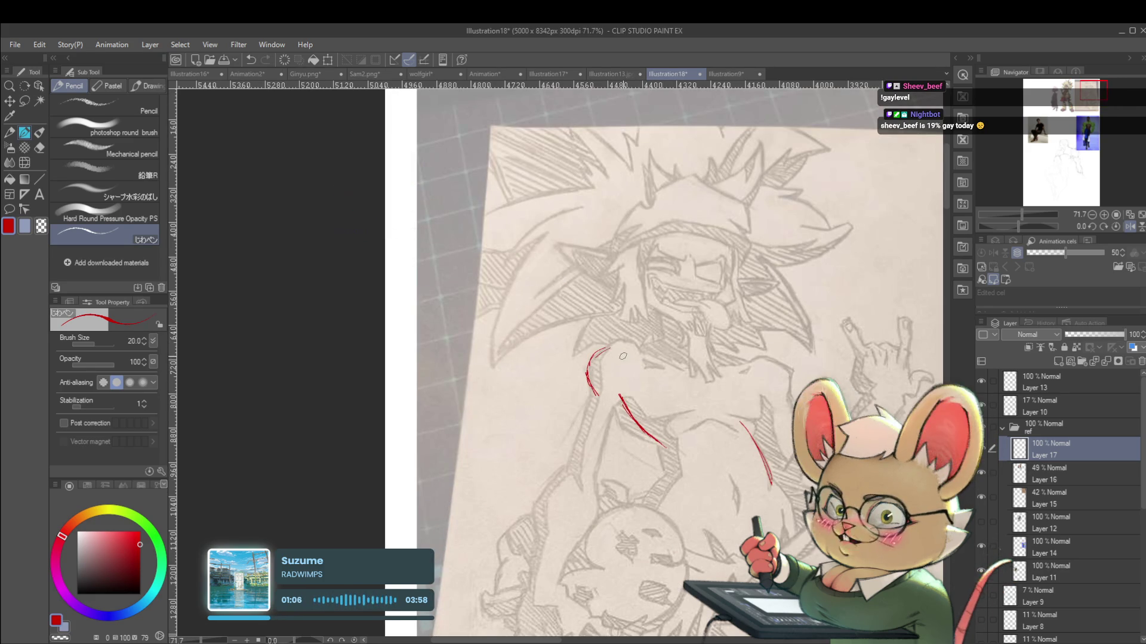
{"action": "scroll", "coordinate": [653, 374], "scroll_direction": "down", "scroll_amount": 3}
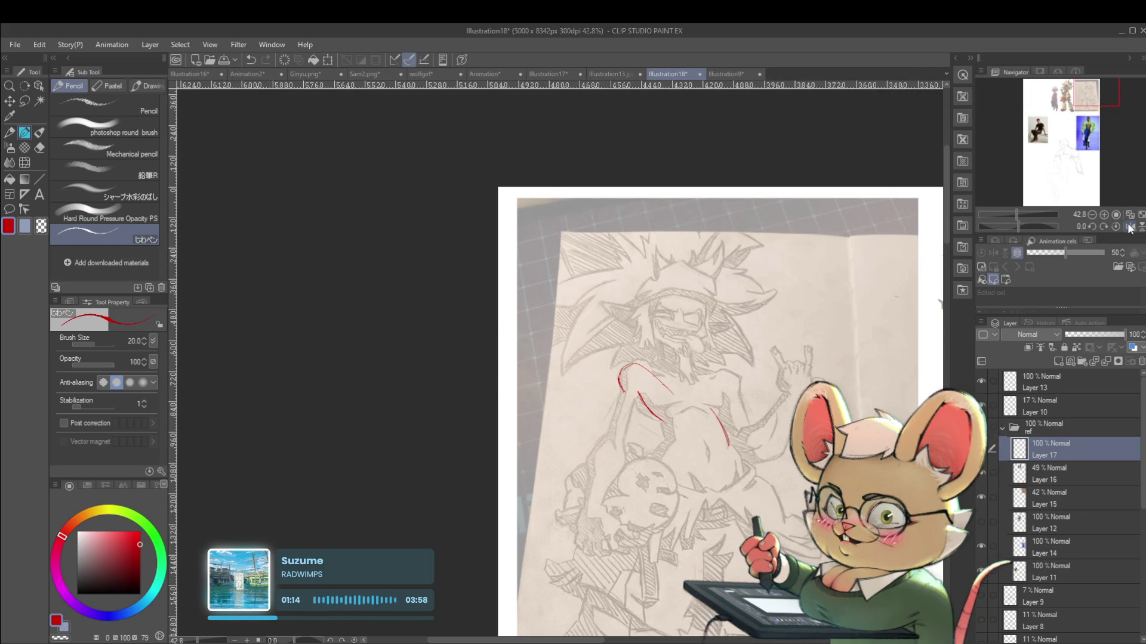
{"action": "scroll", "coordinate": [1086, 95], "scroll_direction": "down", "scroll_amount": 1}
{"action": "left_click_drag", "start_coordinate": [1085, 95], "coordinate": [1069, 95]}
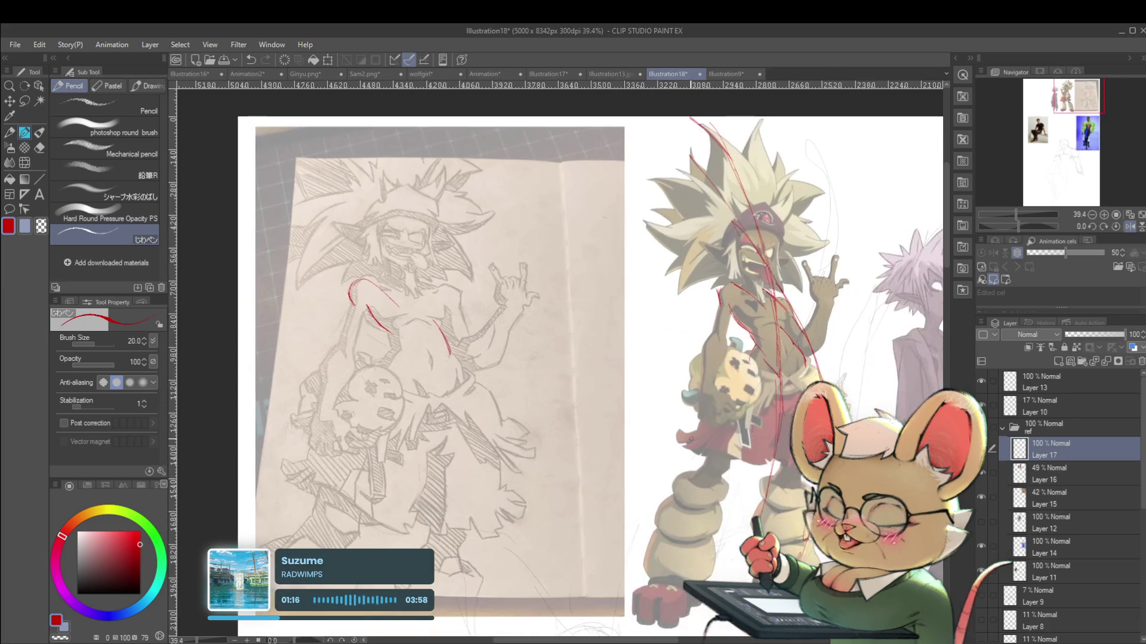
Draw two red gesture lines over the coloured character's body, then reframe the sketch and character
{"action": "scroll", "coordinate": [795, 377], "scroll_direction": "up", "scroll_amount": 1}
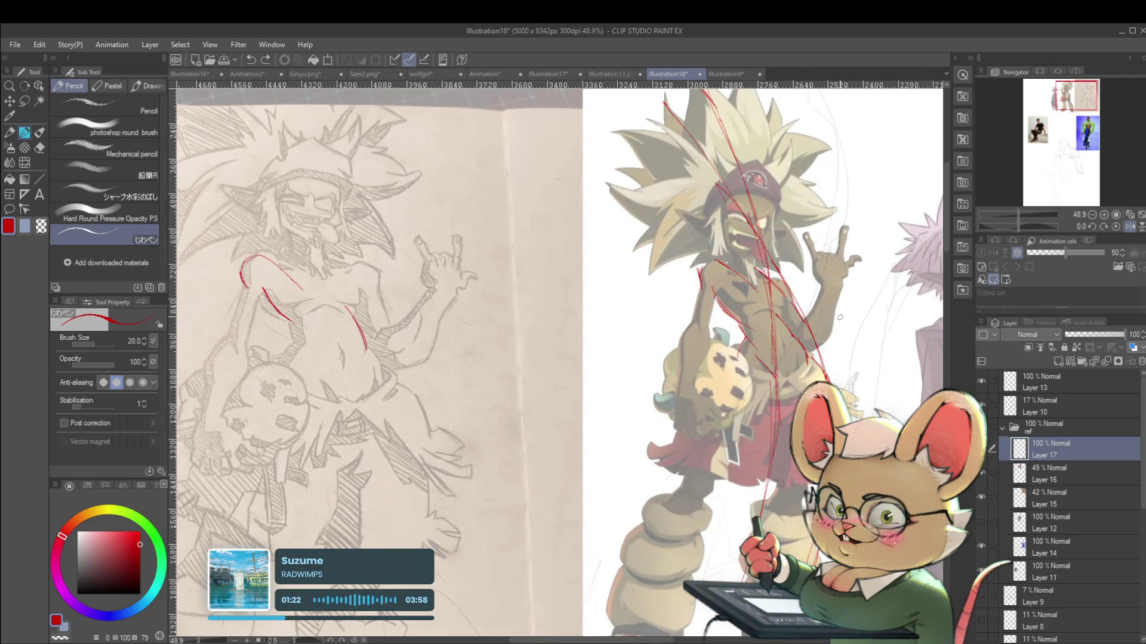
{"action": "mouse_move", "coordinate": [702, 290]}
{"action": "left_mouse_down"}
{"action": "mouse_move", "coordinate": [692, 326]}
{"action": "mouse_move", "coordinate": [696, 314]}
{"action": "left_mouse_up"}
{"action": "mouse_move", "coordinate": [680, 340]}
{"action": "left_mouse_down"}
{"action": "mouse_move", "coordinate": [678, 397]}
{"action": "mouse_move", "coordinate": [719, 417]}
{"action": "left_mouse_up"}
{"action": "left_click", "coordinate": [762, 447]}
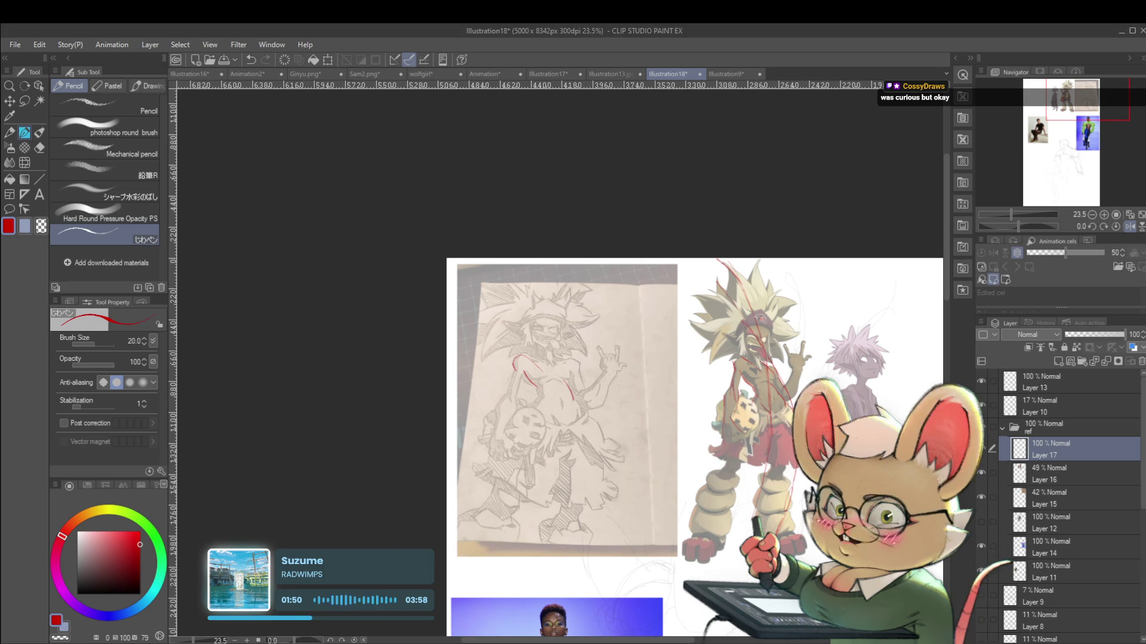
{"action": "left_click_drag", "start_coordinate": [656, 418], "coordinate": [620, 397]}
{"action": "scroll", "coordinate": [741, 371], "scroll_direction": "up", "scroll_amount": 2}
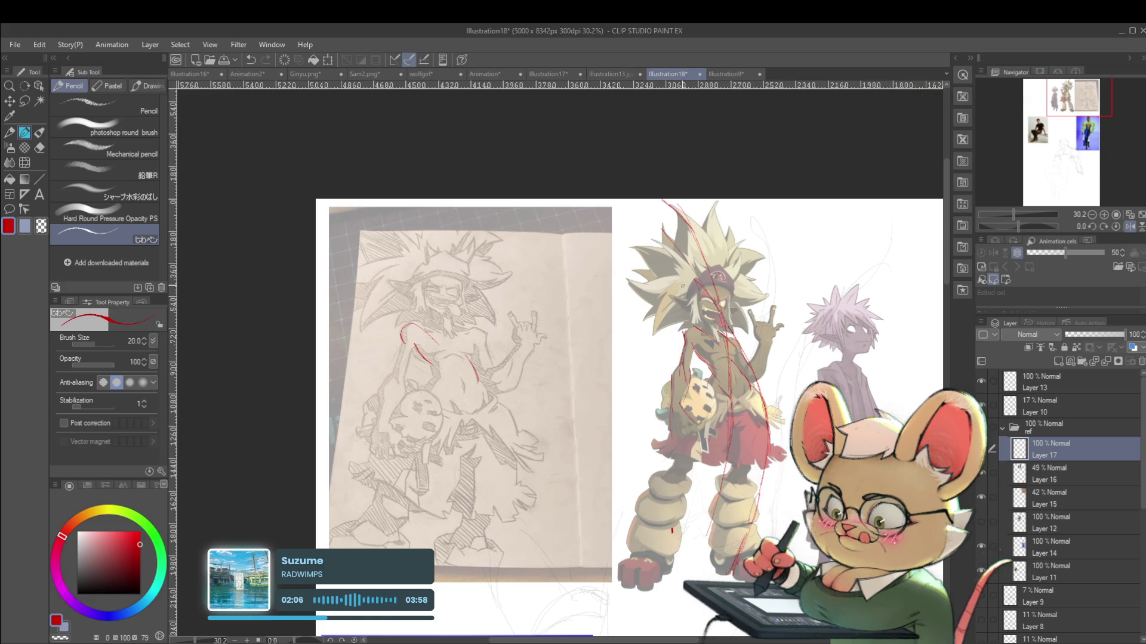
{"action": "scroll", "coordinate": [683, 286], "scroll_direction": "up", "scroll_amount": 2}
{"action": "left_click_drag", "start_coordinate": [972, 350], "coordinate": [793, 398]}
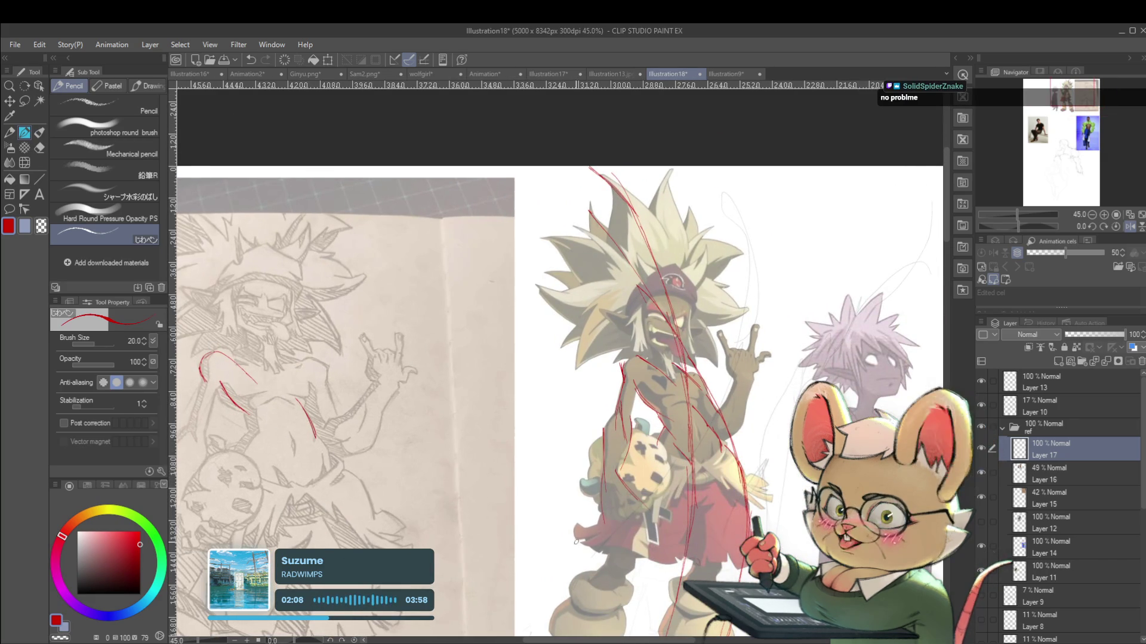
Draw a long red line down the sketch's torso, then switch the drawing colour to blue
{"action": "left_click_drag", "start_coordinate": [381, 456], "coordinate": [489, 488]}
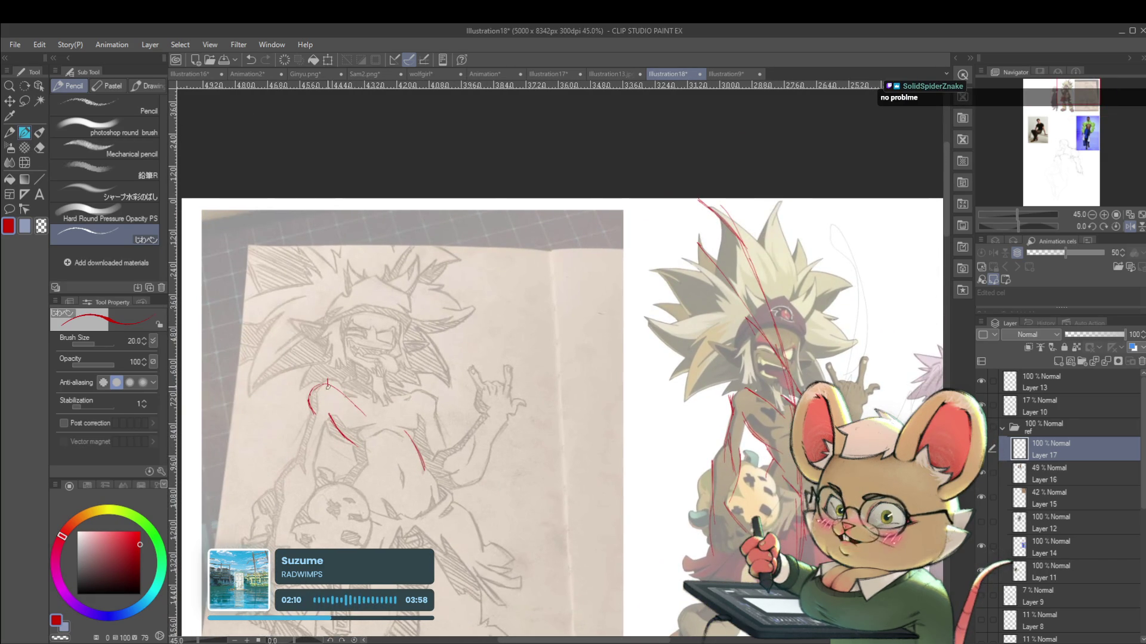
{"action": "left_click_drag", "start_coordinate": [333, 396], "coordinate": [346, 497]}
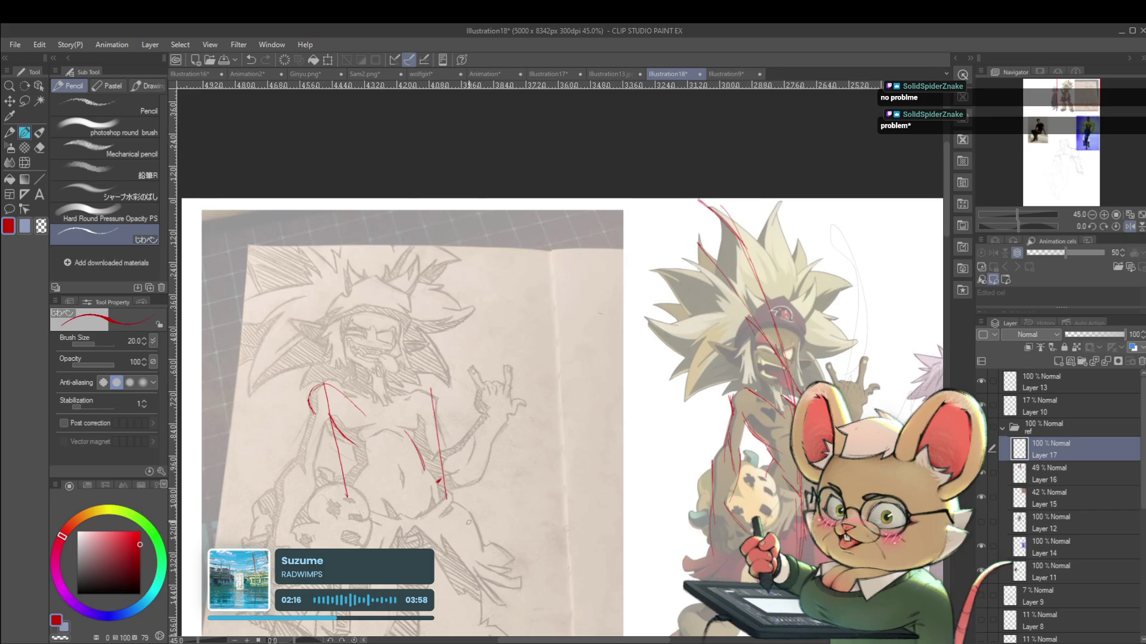
{"action": "left_click_drag", "start_coordinate": [748, 435], "coordinate": [705, 427]}
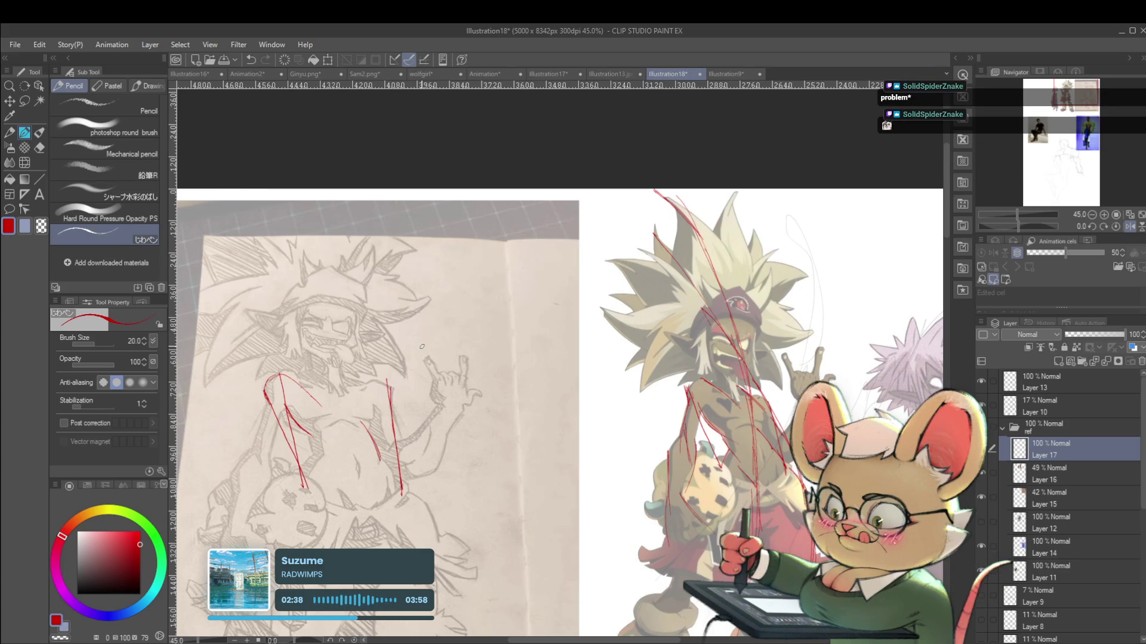
{"action": "scroll", "coordinate": [421, 346], "scroll_direction": "down", "scroll_amount": 2}
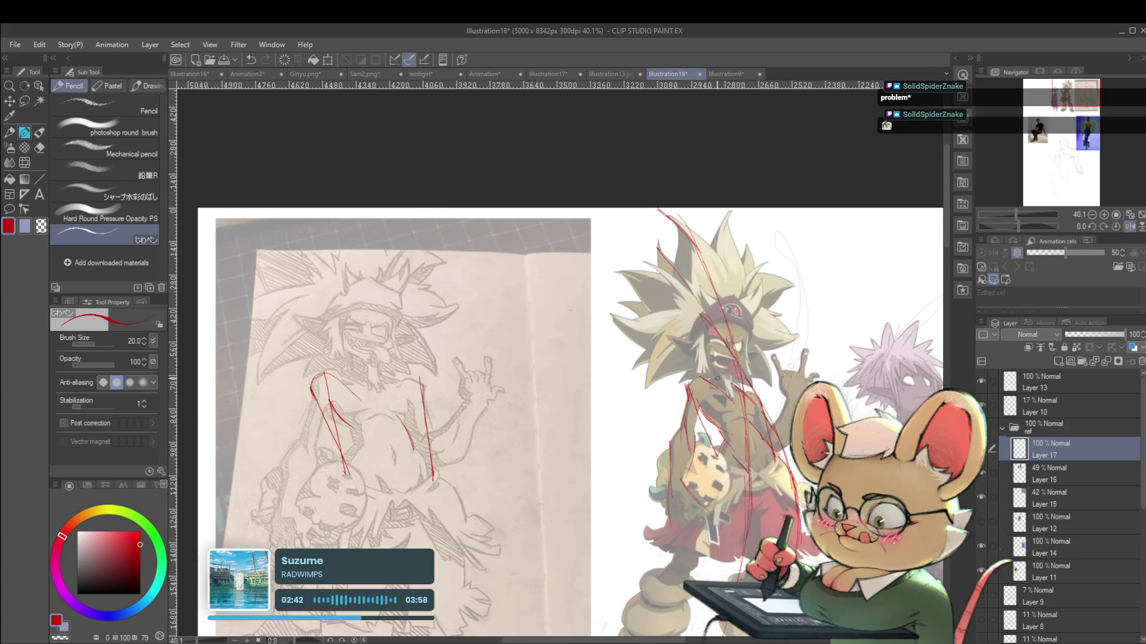
{"action": "scroll", "coordinate": [726, 416], "scroll_direction": "up", "scroll_amount": 2}
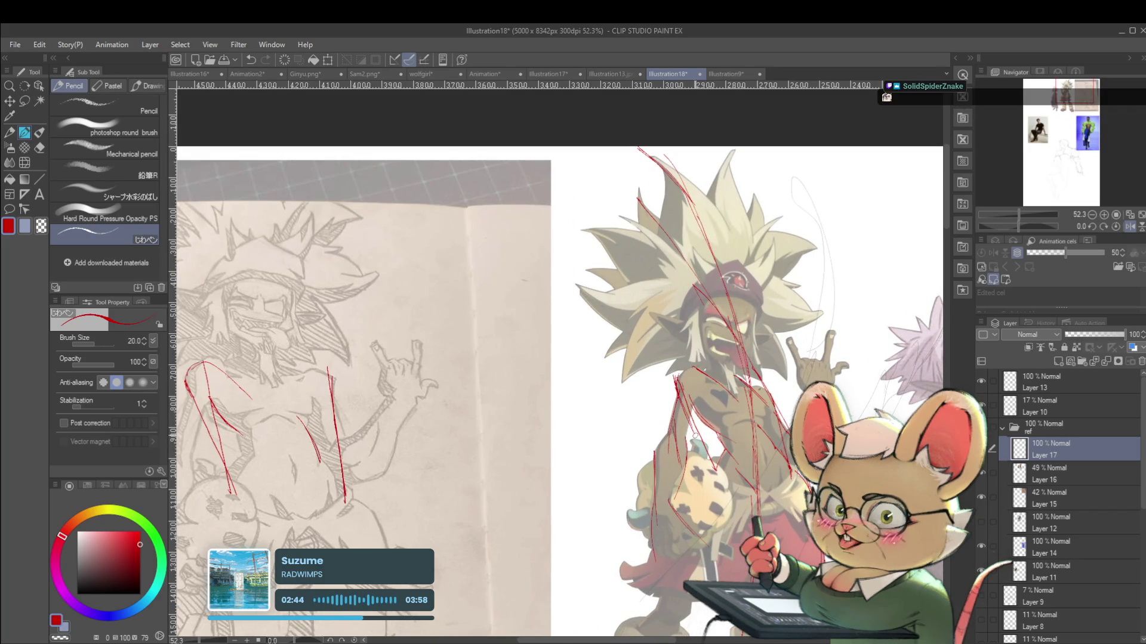
{"action": "left_click", "coordinate": [135, 612]}
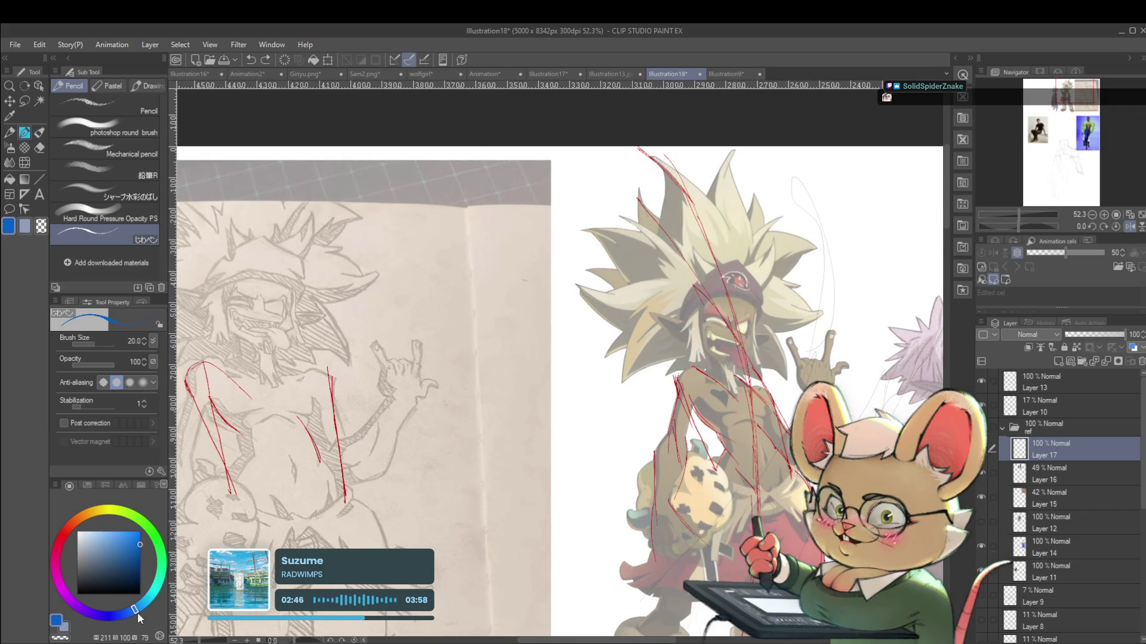
Fine-tune the blue shade and draw two blue gesture lines beside the figure
{"action": "left_click", "coordinate": [134, 543]}
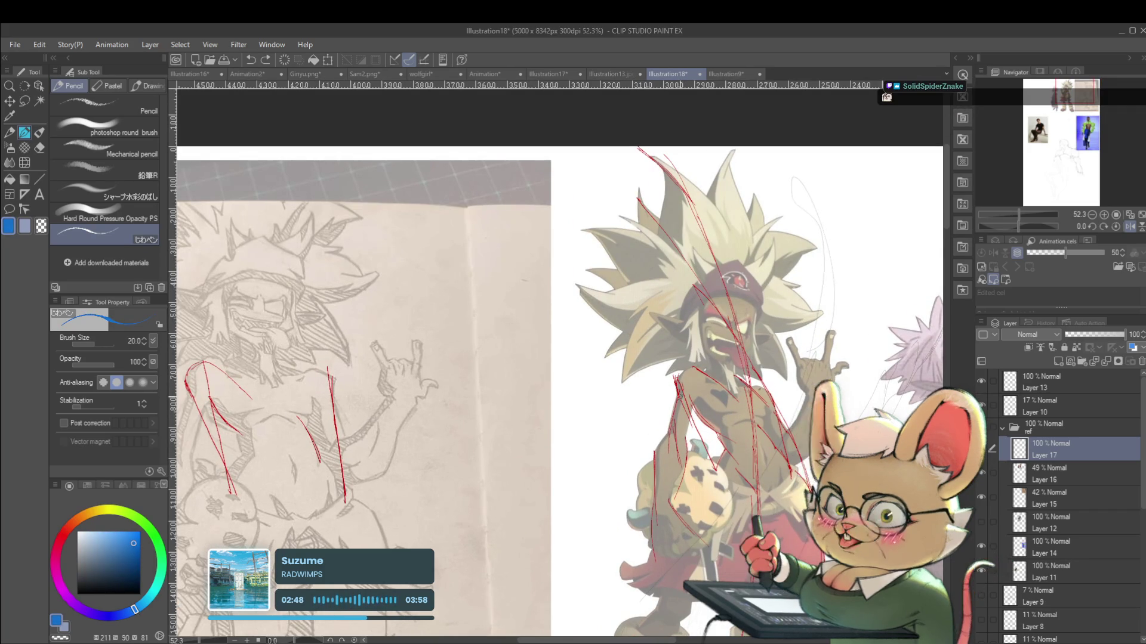
{"action": "left_click_drag", "start_coordinate": [685, 396], "coordinate": [720, 481]}
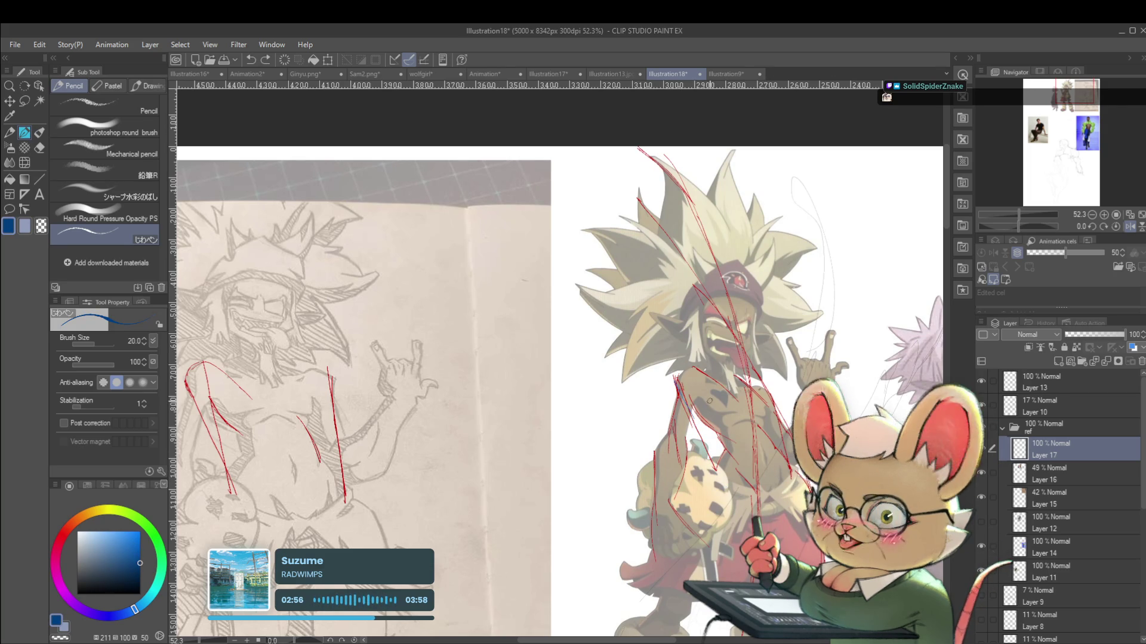
{"action": "key", "text": "ctrl+z"}
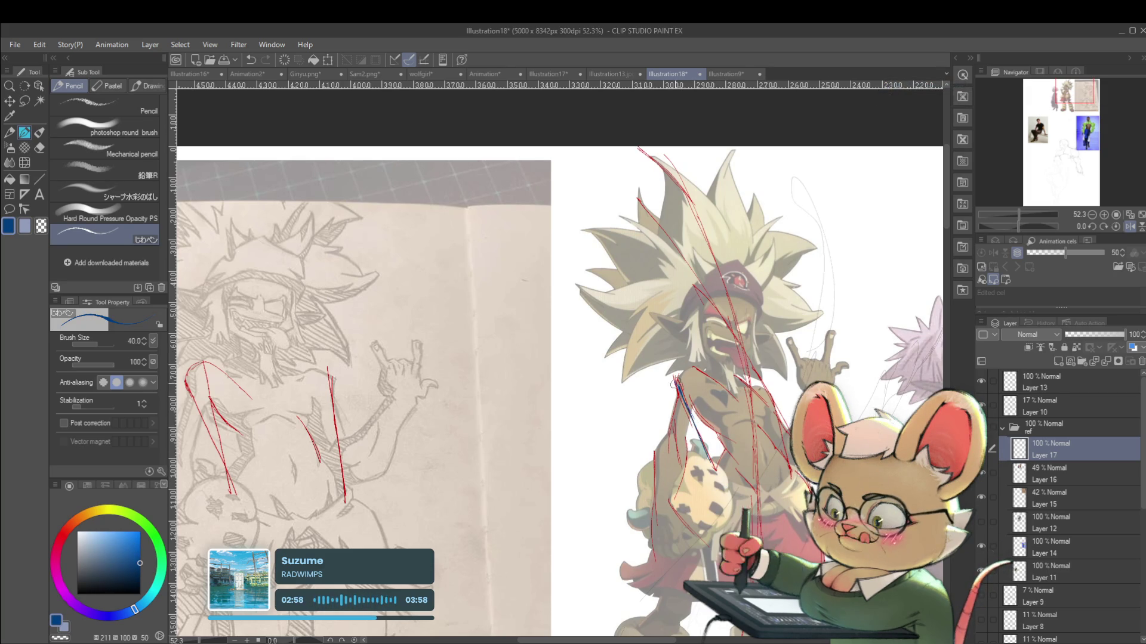
{"action": "left_click_drag", "start_coordinate": [680, 388], "coordinate": [731, 495]}
{"action": "left_click_drag", "start_coordinate": [770, 393], "coordinate": [783, 439]}
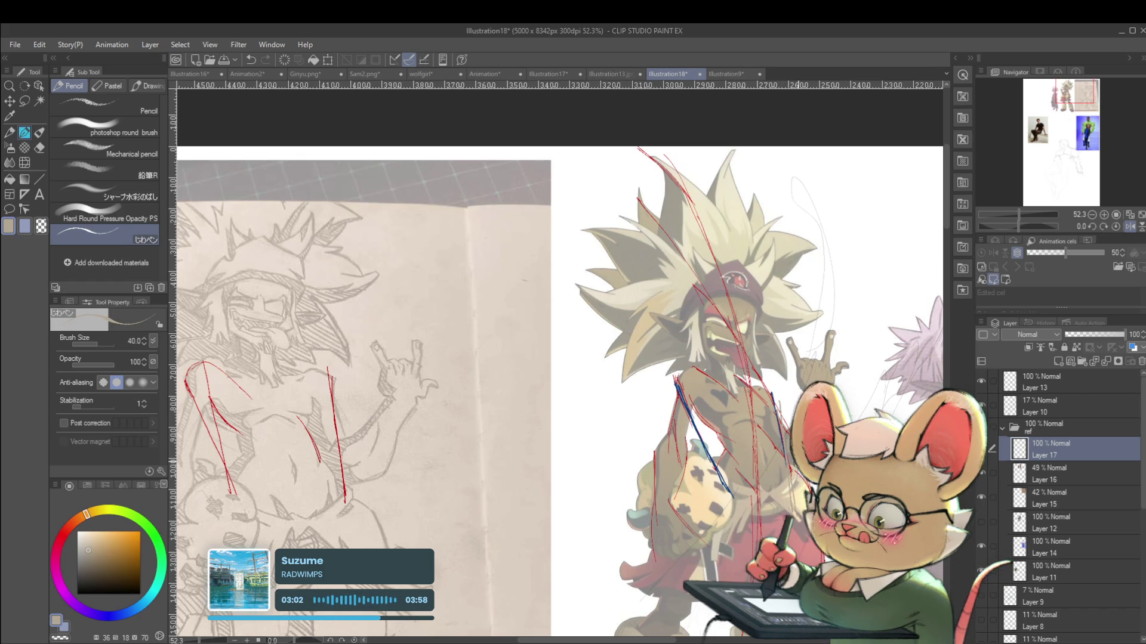
In blue, line the painted figure's and sketch's sides, then cross the painted figure's shoulders
{"action": "scroll", "coordinate": [710, 430], "scroll_direction": "up", "scroll_amount": 5}
{"action": "key", "text": "x"}
{"action": "scroll", "coordinate": [672, 395], "scroll_direction": "down", "scroll_amount": 5}
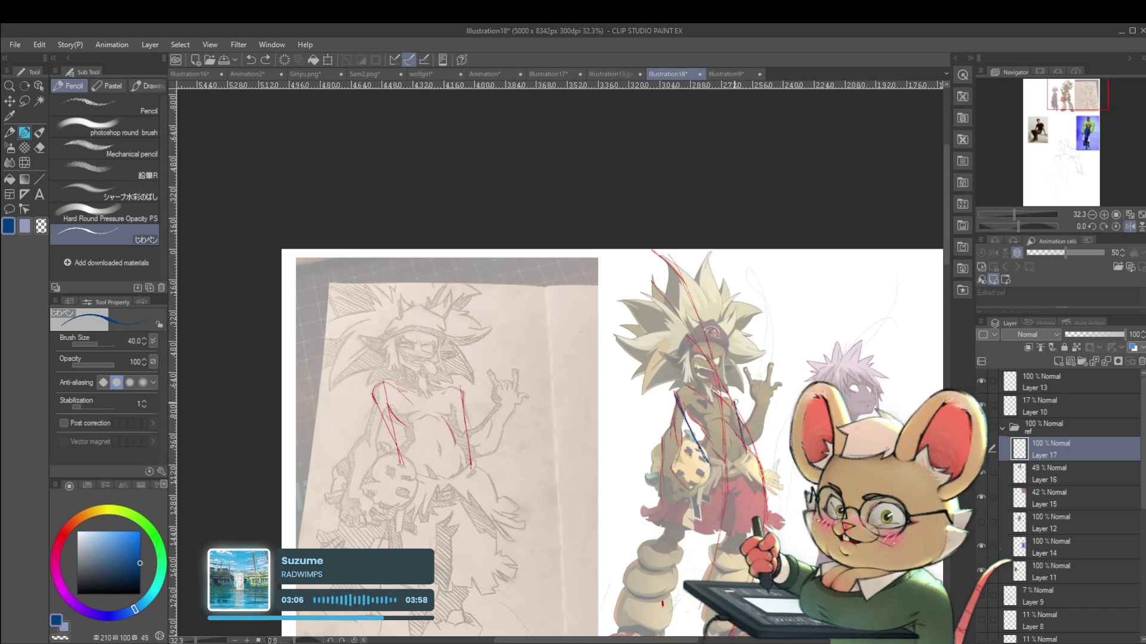
{"action": "left_click_drag", "start_coordinate": [737, 412], "coordinate": [749, 483]}
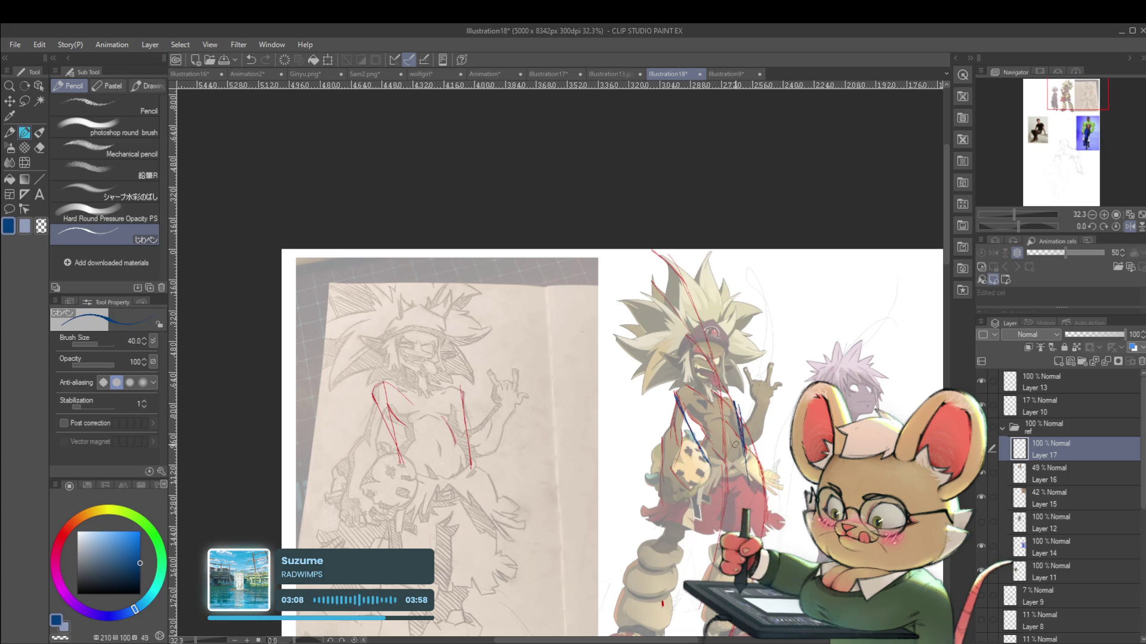
{"action": "left_click_drag", "start_coordinate": [462, 411], "coordinate": [473, 485]}
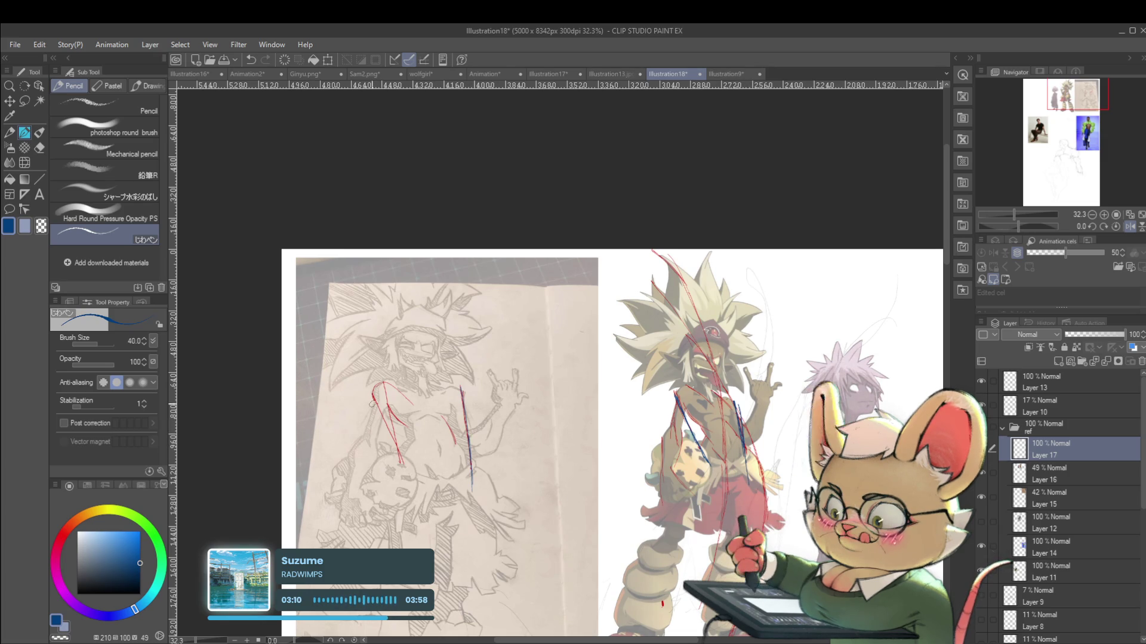
{"action": "left_click_drag", "start_coordinate": [706, 424], "coordinate": [667, 385]}
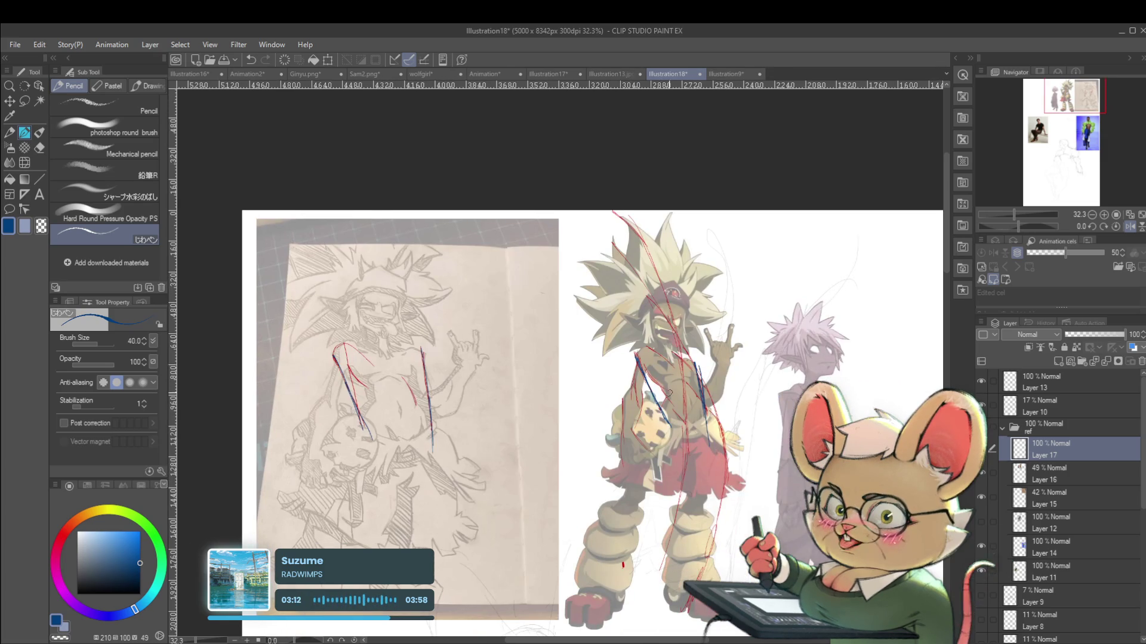
{"action": "left_click_drag", "start_coordinate": [635, 350], "coordinate": [696, 365]}
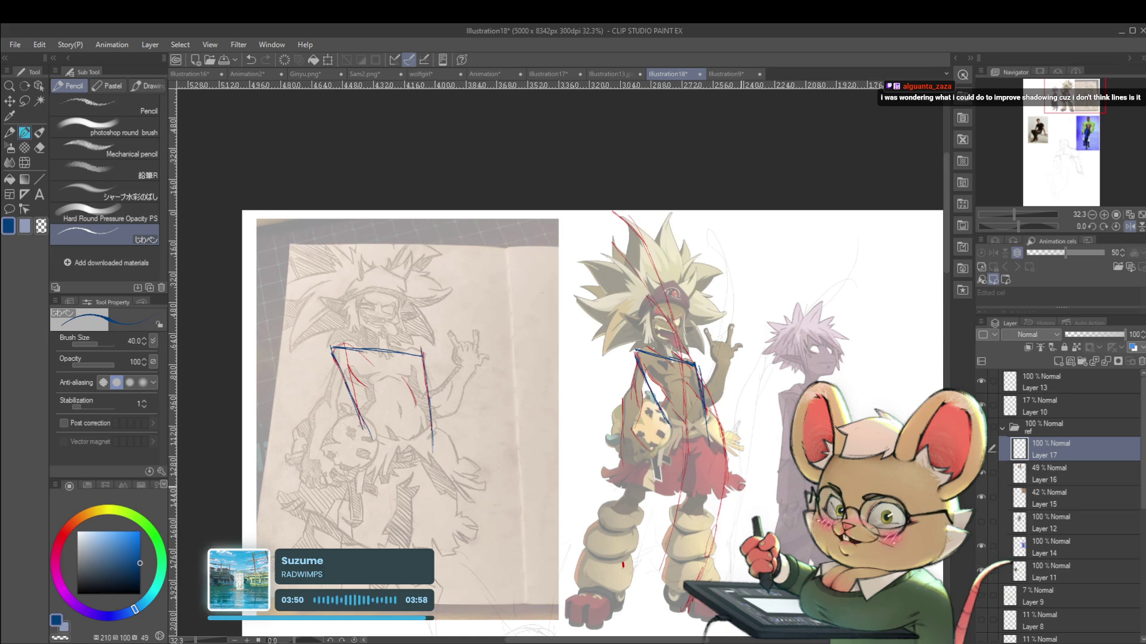
Erase the old critique strokes on the sketch and draw a blue shoulder curve
{"action": "scroll", "coordinate": [361, 358], "scroll_direction": "up", "scroll_amount": 1}
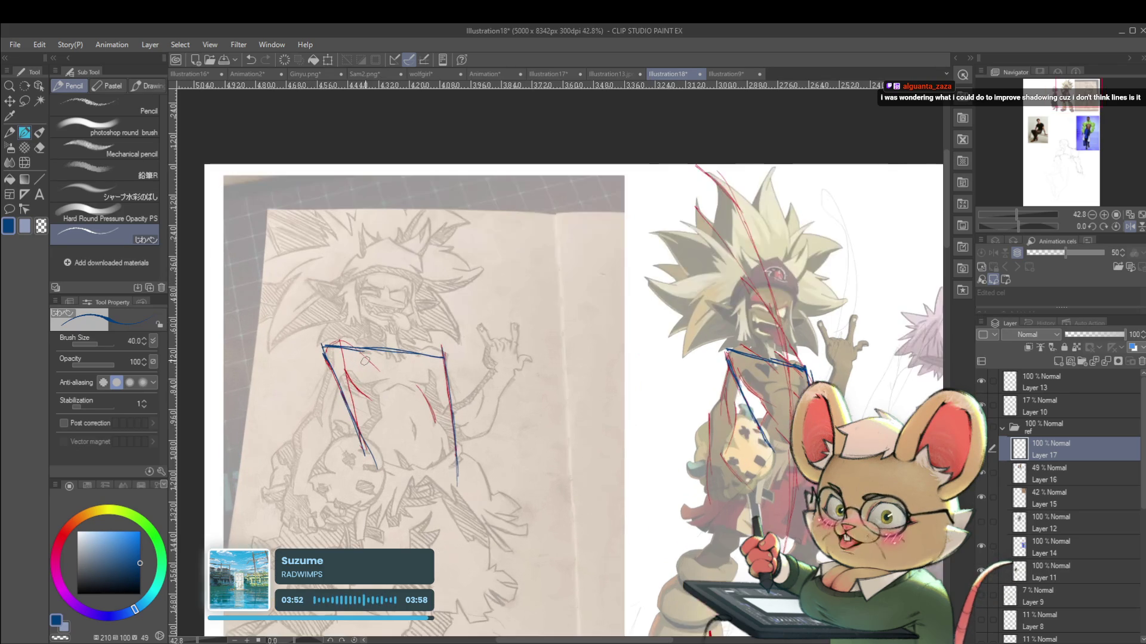
{"action": "mouse_move", "coordinate": [340, 355]}
{"action": "left_mouse_down"}
{"action": "mouse_move", "coordinate": [438, 356]}
{"action": "mouse_move", "coordinate": [441, 430]}
{"action": "left_mouse_up"}
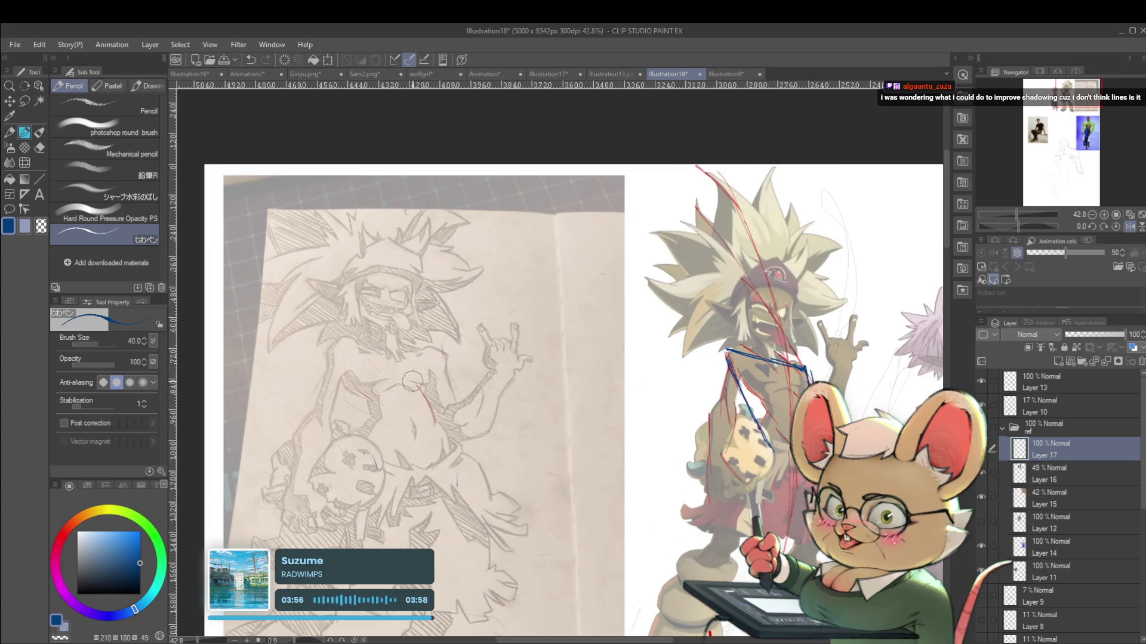
{"action": "left_click_drag", "start_coordinate": [404, 345], "coordinate": [441, 383]}
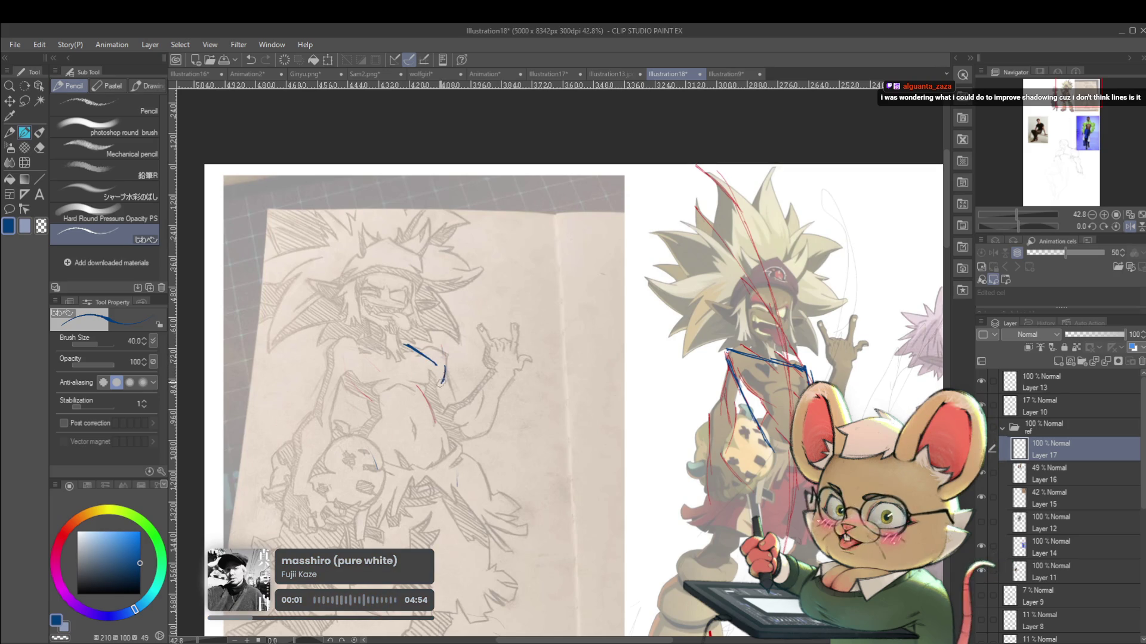
{"action": "scroll", "coordinate": [442, 369], "scroll_direction": "down", "scroll_amount": 3}
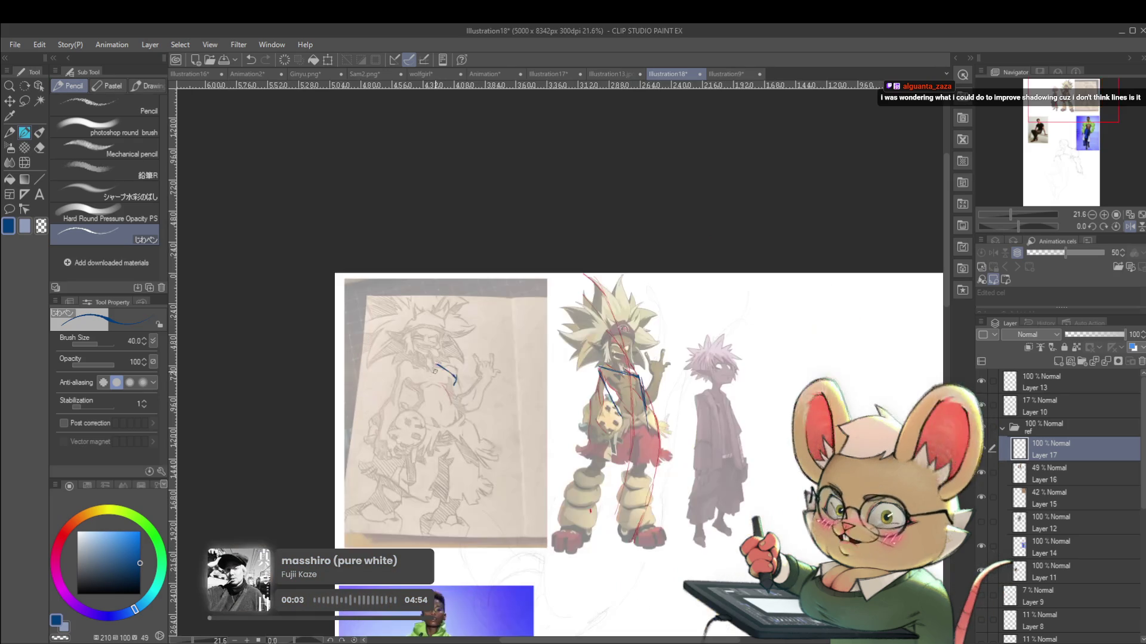
{"action": "scroll", "coordinate": [388, 373], "scroll_direction": "up", "scroll_amount": 3}
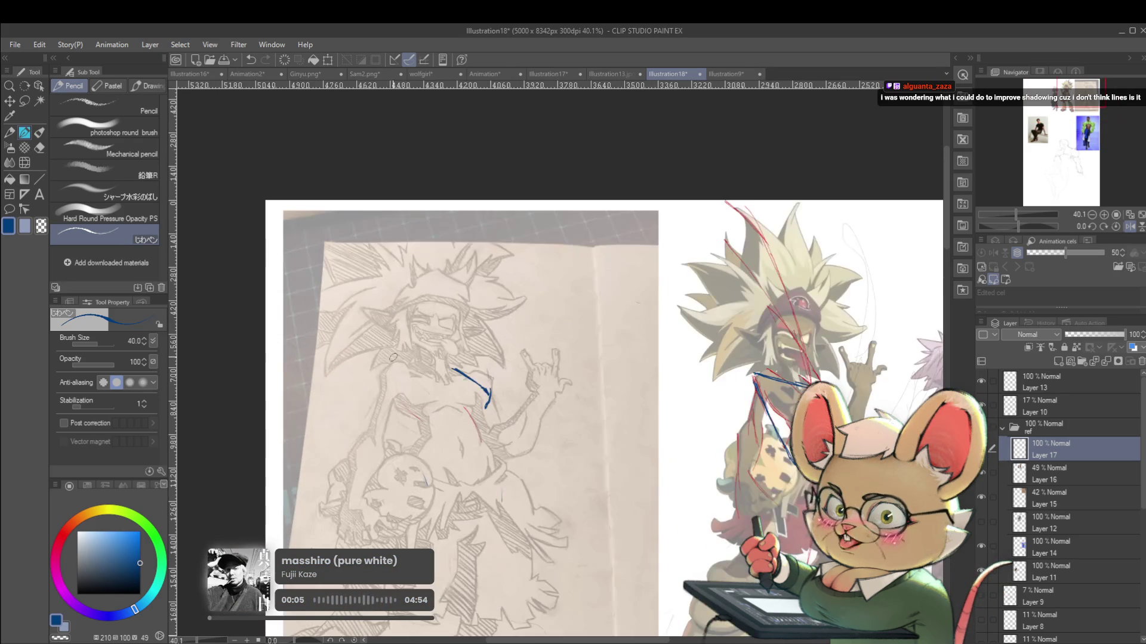
{"action": "mouse_move", "coordinate": [381, 372]}
{"action": "left_mouse_down"}
{"action": "mouse_move", "coordinate": [403, 361]}
{"action": "mouse_move", "coordinate": [438, 392]}
{"action": "mouse_move", "coordinate": [428, 375]}
{"action": "mouse_move", "coordinate": [437, 379]}
{"action": "left_mouse_up"}
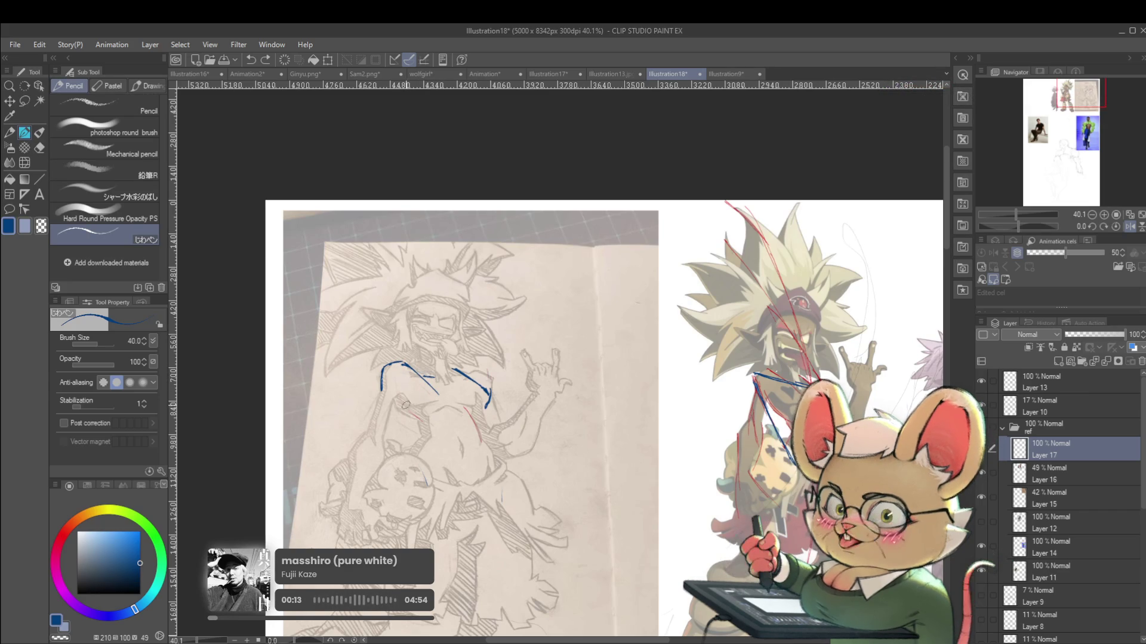
Add a blue chest curve, a horizontal hip line, and an upper-left stroke on the sketch
{"action": "left_click_drag", "start_coordinate": [393, 399], "coordinate": [420, 422]}
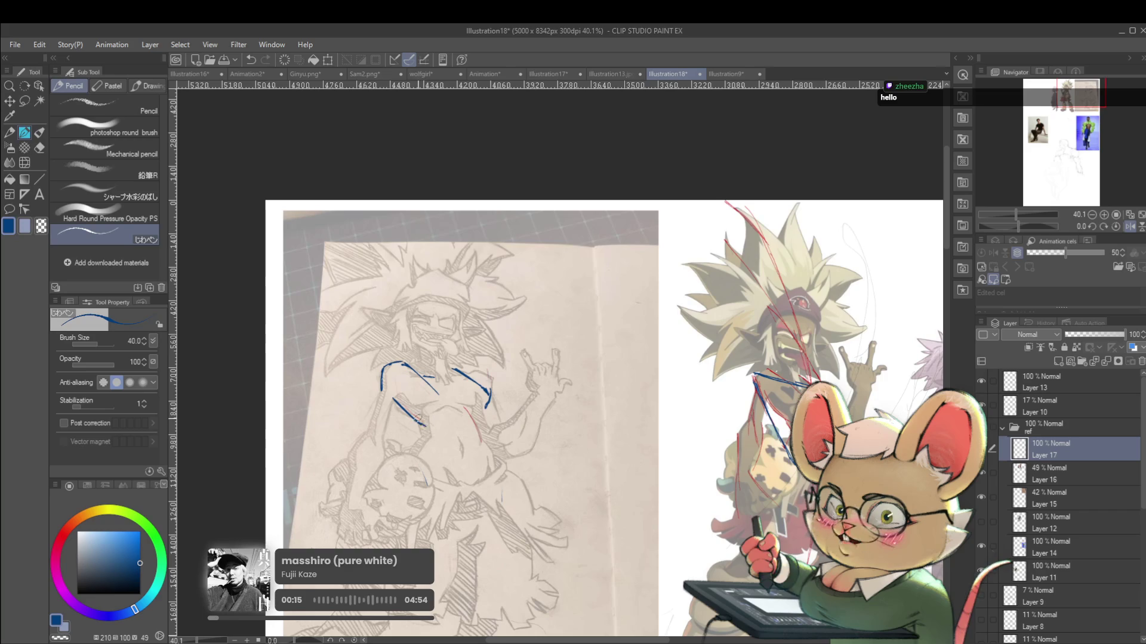
{"action": "key", "text": "ctrl+z"}
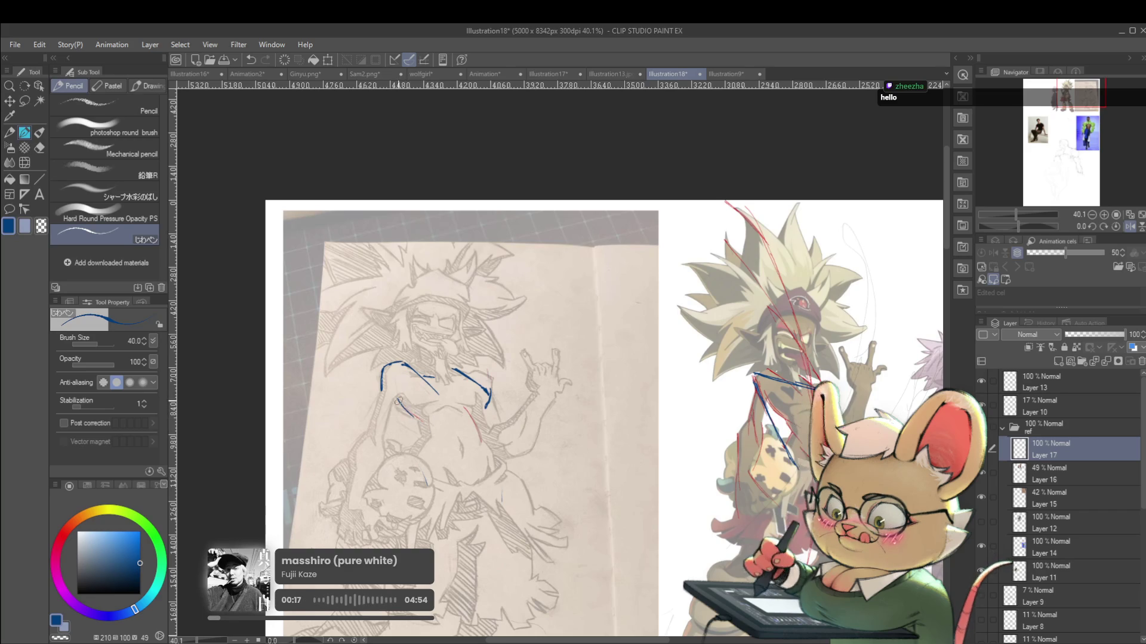
{"action": "left_click_drag", "start_coordinate": [397, 400], "coordinate": [420, 422]}
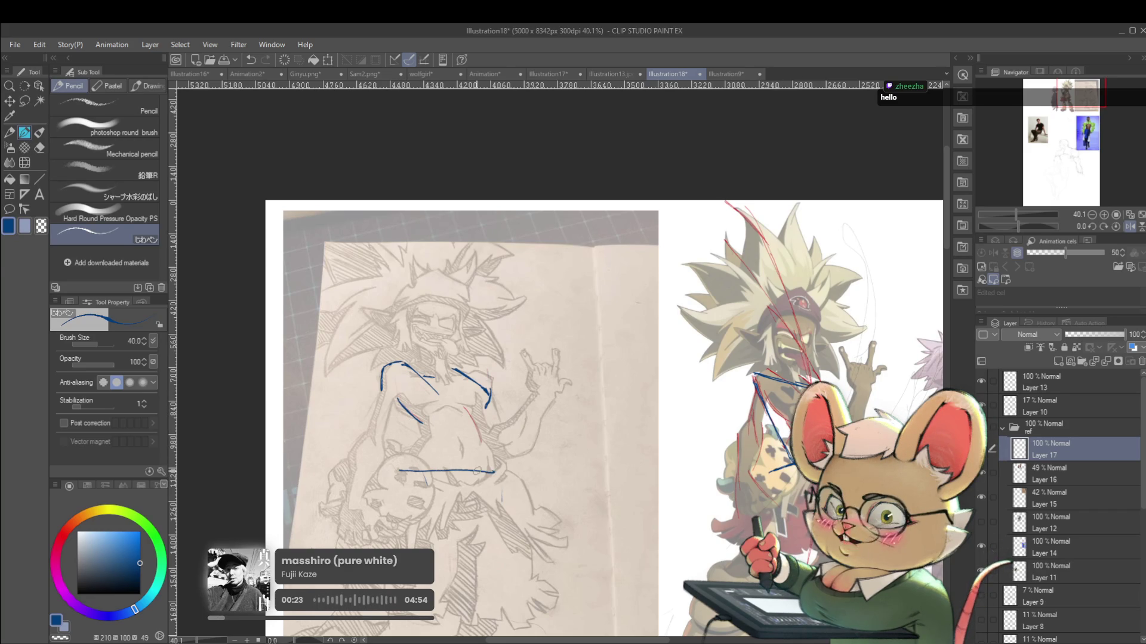
{"action": "left_click_drag", "start_coordinate": [415, 472], "coordinate": [501, 476]}
{"action": "left_click_drag", "start_coordinate": [388, 362], "coordinate": [443, 374]}
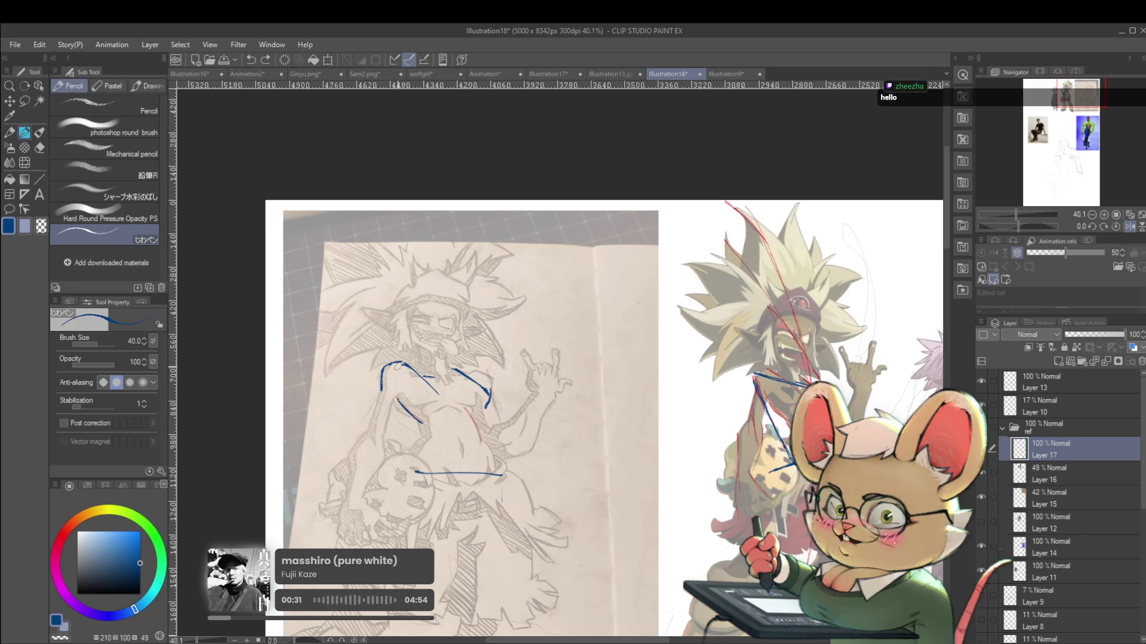
Switch the pen colour to red, then back to blue
{"action": "left_click", "coordinate": [63, 534]}
{"action": "left_click", "coordinate": [144, 544]}
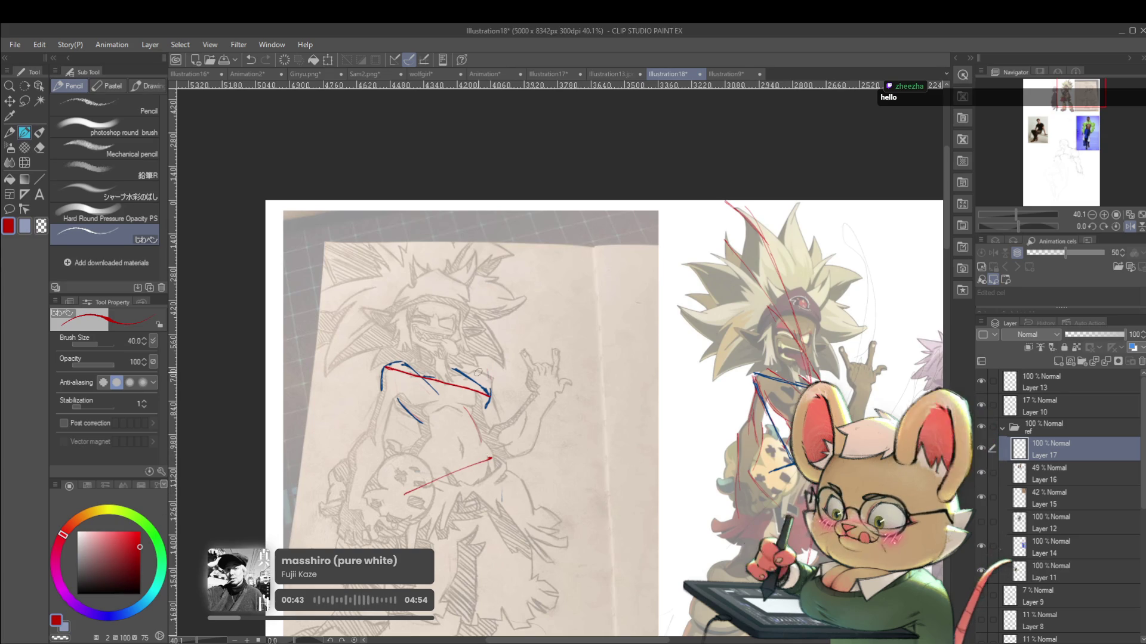
{"action": "left_click", "coordinate": [412, 361], "text": "alt"}
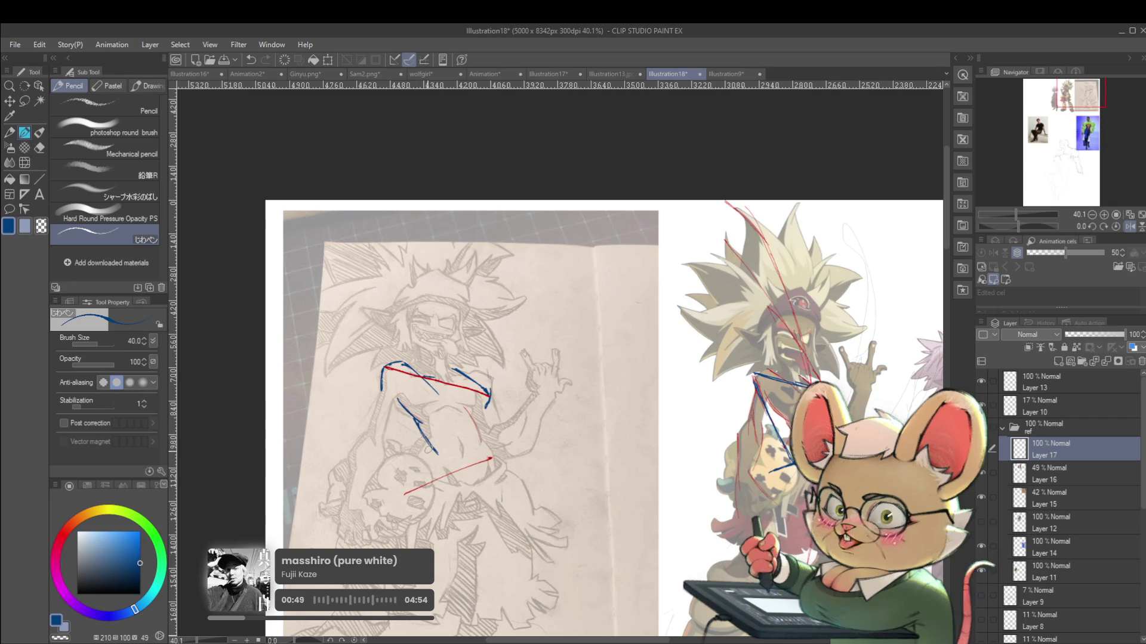
Mirror the canvas view horizontally and zoom in on the blank page beside the sketch
{"action": "scroll", "coordinate": [482, 428], "scroll_direction": "down", "scroll_amount": 3}
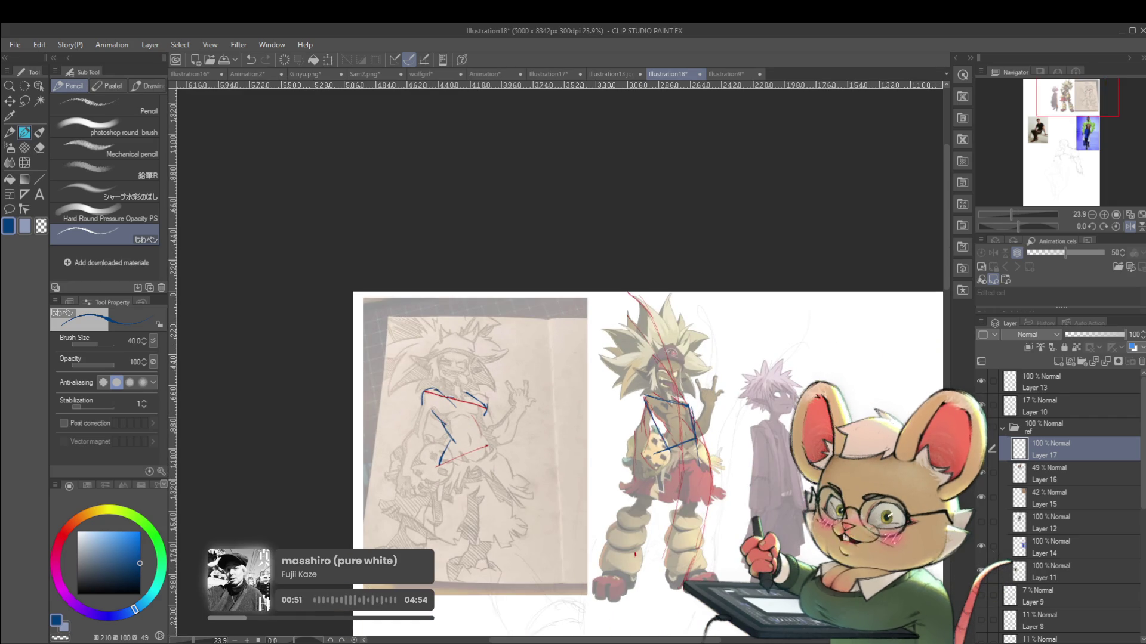
{"action": "left_click", "coordinate": [1130, 228]}
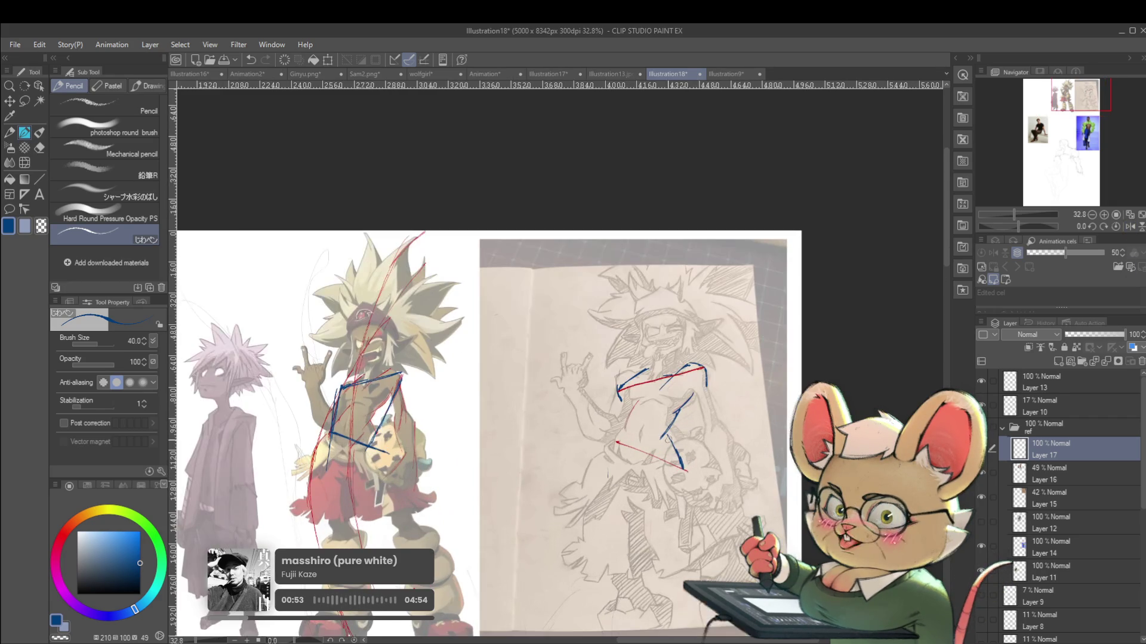
{"action": "scroll", "coordinate": [667, 442], "scroll_direction": "up", "scroll_amount": 3}
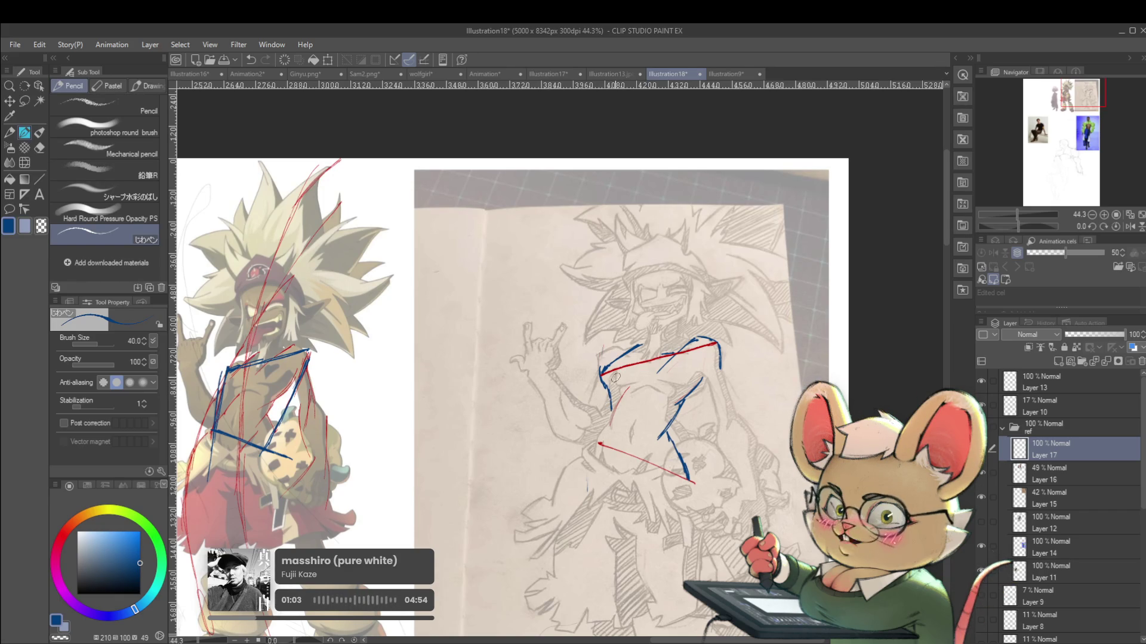
{"action": "left_click_drag", "start_coordinate": [659, 324], "coordinate": [676, 325]}
{"action": "left_click_drag", "start_coordinate": [645, 484], "coordinate": [653, 510]}
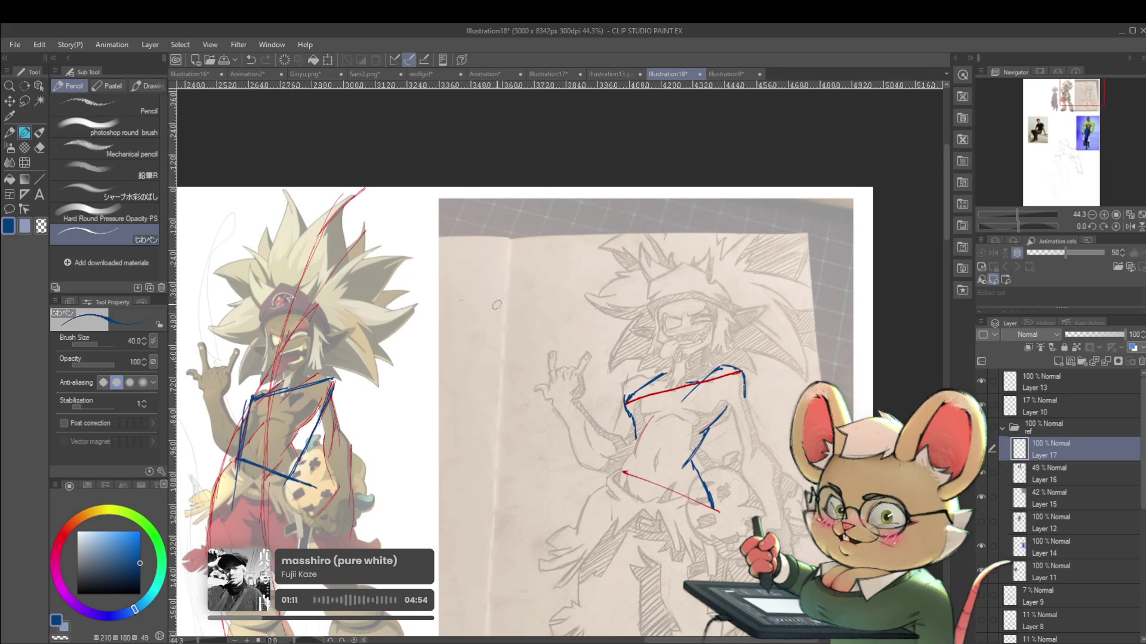
Draw the first blue S-curve diagram beside the sketchbook figure
{"action": "mouse_move", "coordinate": [477, 332]}
{"action": "left_mouse_down"}
{"action": "mouse_move", "coordinate": [520, 290]}
{"action": "mouse_move", "coordinate": [552, 305]}
{"action": "left_mouse_up"}
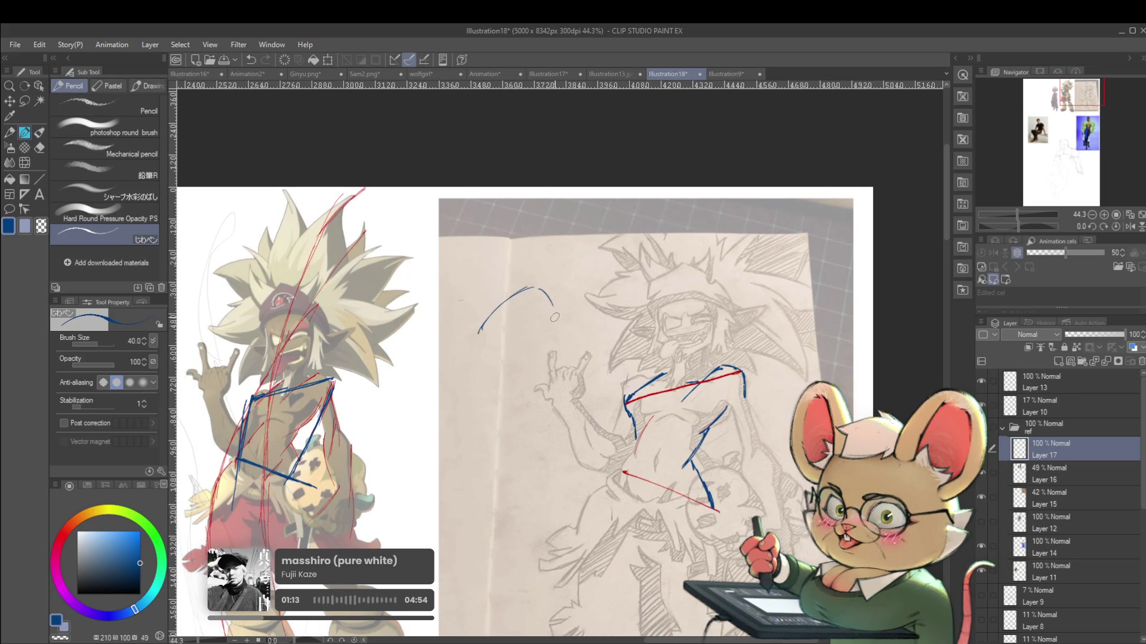
{"action": "left_click_drag", "start_coordinate": [515, 377], "coordinate": [532, 409]}
{"action": "left_click_drag", "start_coordinate": [485, 318], "coordinate": [483, 416]}
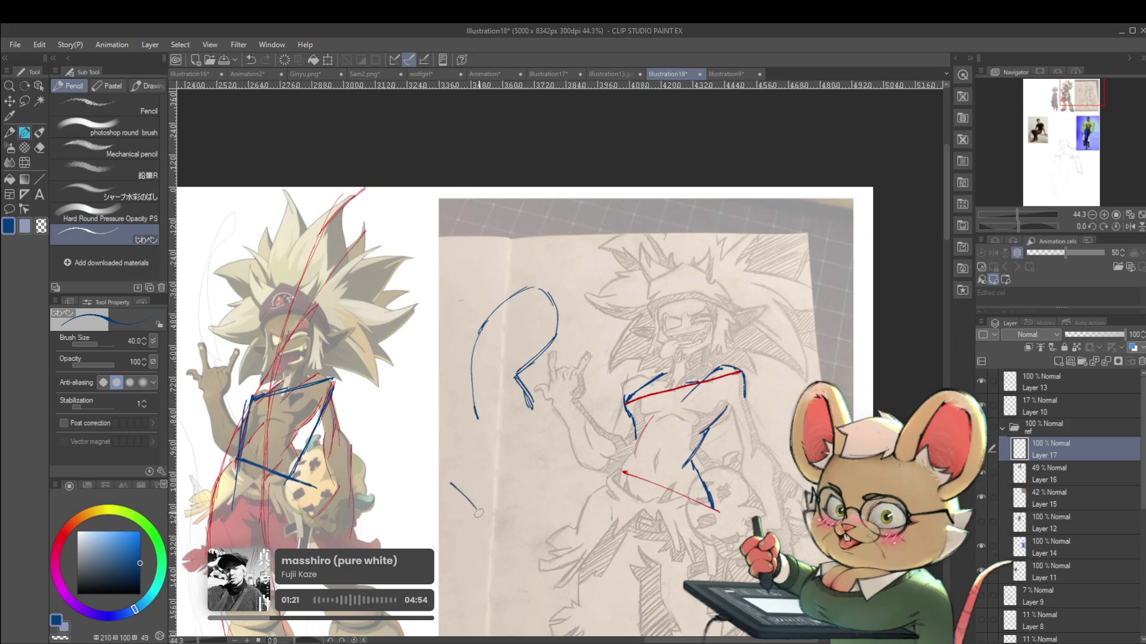
{"action": "left_click_drag", "start_coordinate": [478, 514], "coordinate": [453, 533]}
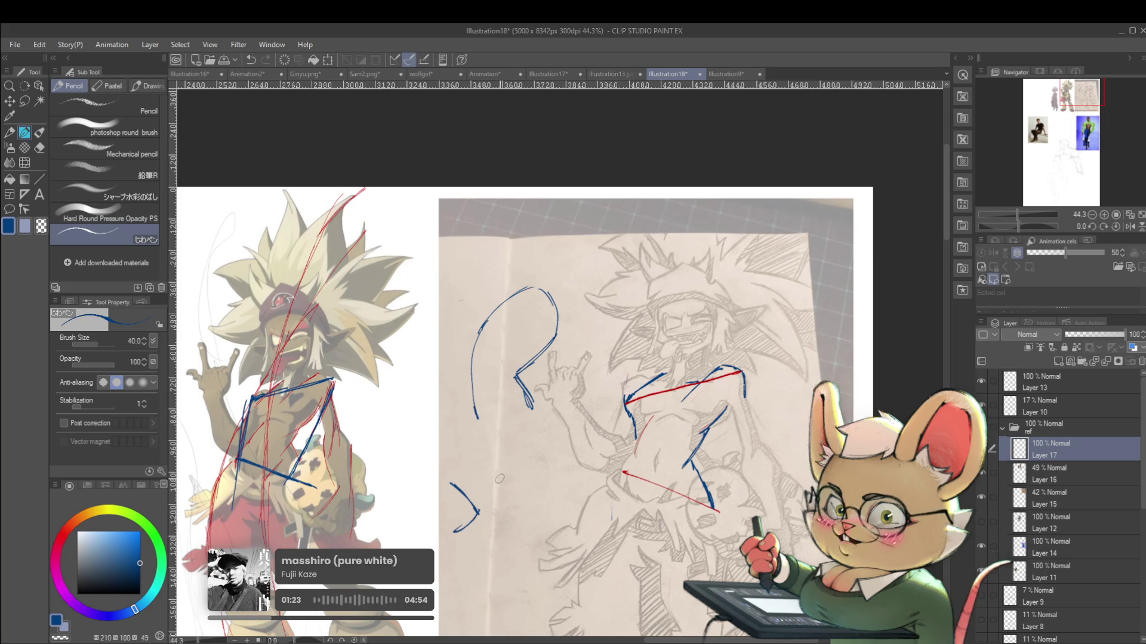
Draw a second blue S-curve below, redrawing its upper arc and lower curve
{"action": "mouse_move", "coordinate": [451, 481]}
{"action": "left_mouse_down"}
{"action": "mouse_move", "coordinate": [504, 464]}
{"action": "mouse_move", "coordinate": [525, 552]}
{"action": "left_mouse_up"}
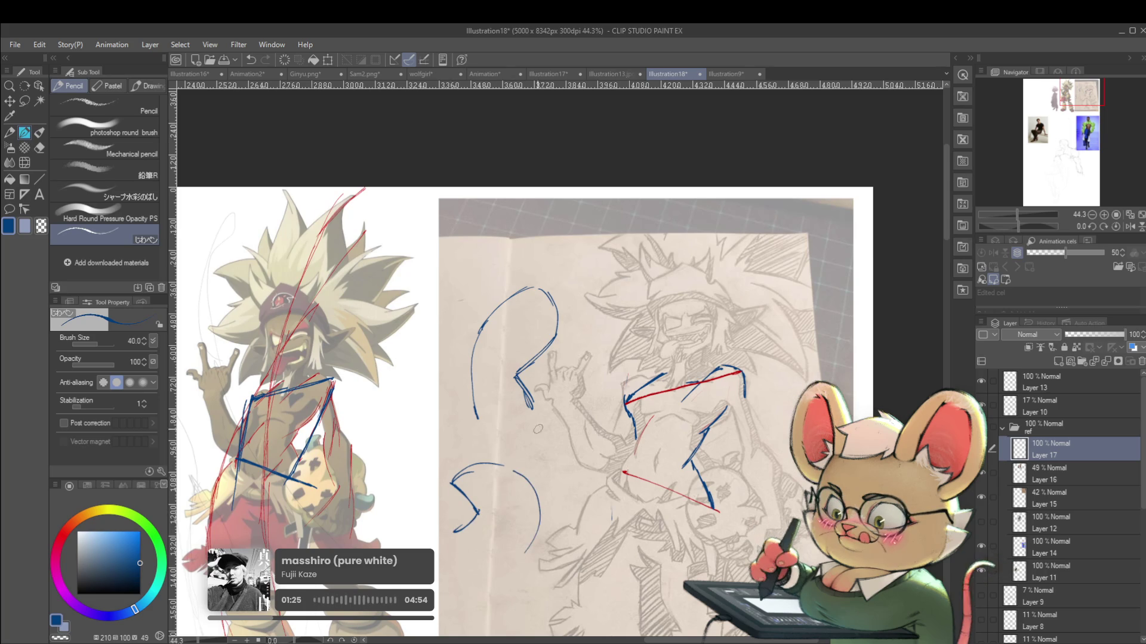
{"action": "key", "text": "ctrl+z"}
{"action": "key", "text": "ctrl+z"}
{"action": "mouse_move", "coordinate": [452, 488]}
{"action": "left_mouse_down"}
{"action": "mouse_move", "coordinate": [477, 444]}
{"action": "mouse_move", "coordinate": [539, 464]}
{"action": "left_mouse_up"}
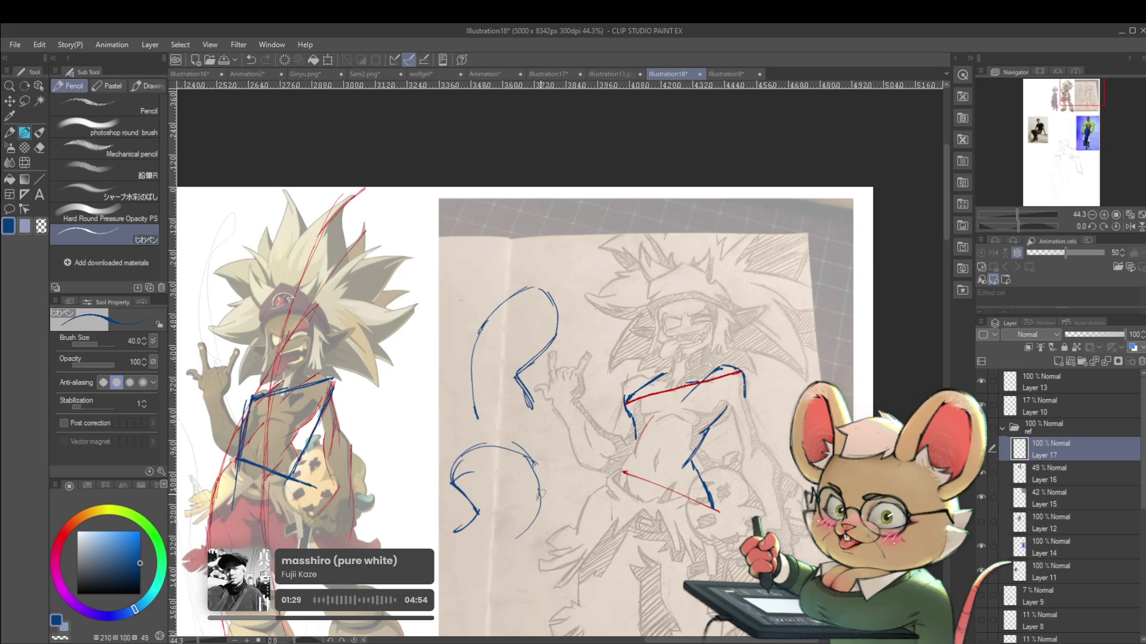
{"action": "key", "text": "ctrl+z"}
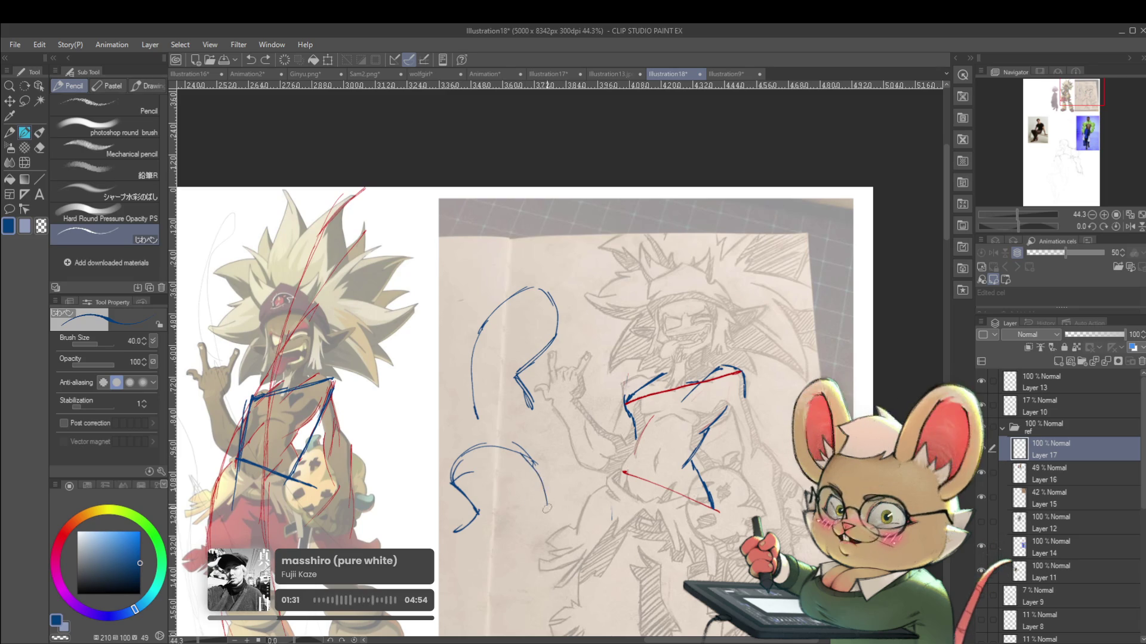
{"action": "left_click_drag", "start_coordinate": [534, 467], "coordinate": [513, 545]}
{"action": "scroll", "coordinate": [569, 483], "scroll_direction": "down", "scroll_amount": 5}
{"action": "left_click_drag", "start_coordinate": [597, 567], "coordinate": [597, 155]}
Try blue strokes on the seated man's arm and shoulder, undo them, and open the wolfgirl sheet
{"action": "scroll", "coordinate": [599, 333], "scroll_direction": "up", "scroll_amount": 2}
{"action": "left_click_drag", "start_coordinate": [589, 352], "coordinate": [556, 398]}
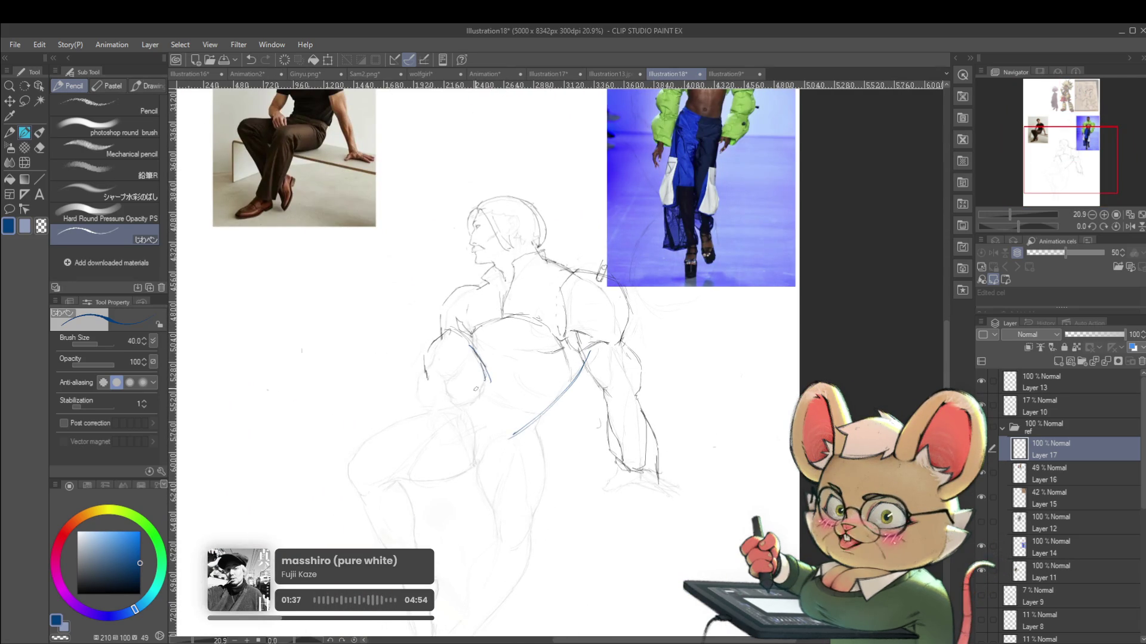
{"action": "scroll", "coordinate": [647, 456], "scroll_direction": "down", "scroll_amount": 2}
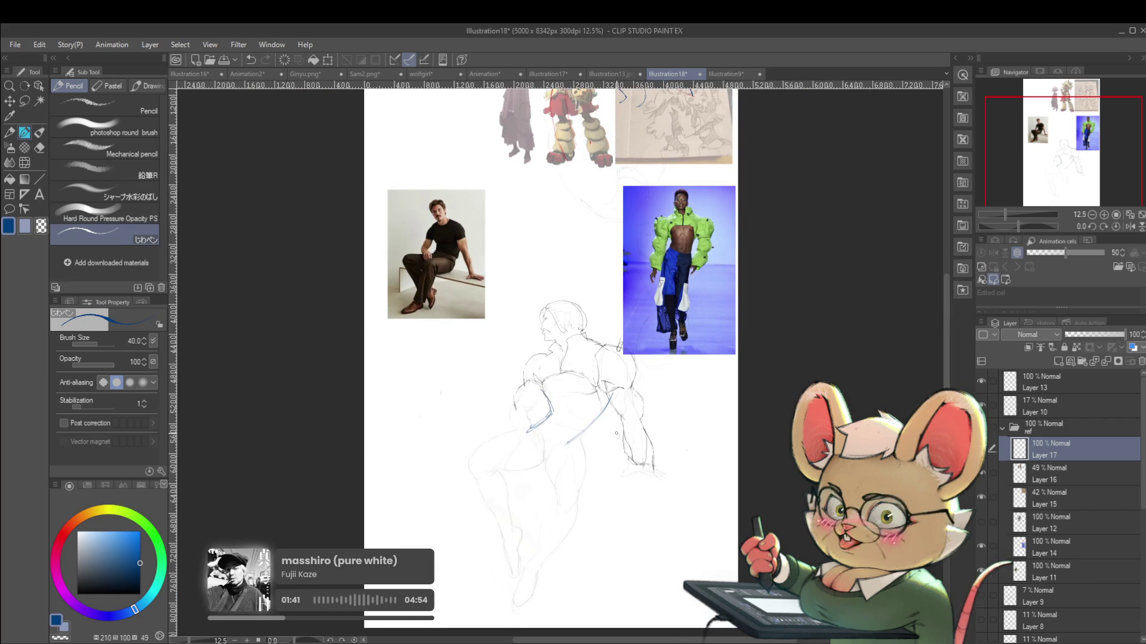
{"action": "mouse_move", "coordinate": [677, 350]}
{"action": "left_mouse_down"}
{"action": "mouse_move", "coordinate": [641, 511]}
{"action": "mouse_move", "coordinate": [641, 410]}
{"action": "left_mouse_up"}
{"action": "scroll", "coordinate": [593, 412], "scroll_direction": "up", "scroll_amount": 3}
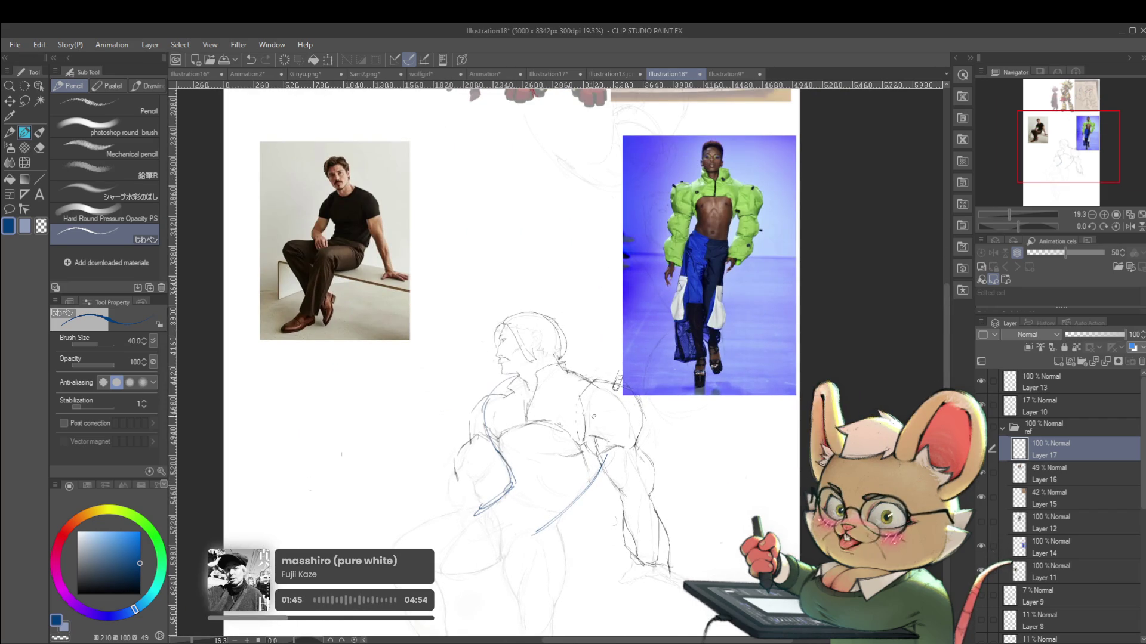
{"action": "left_click_drag", "start_coordinate": [579, 375], "coordinate": [617, 470]}
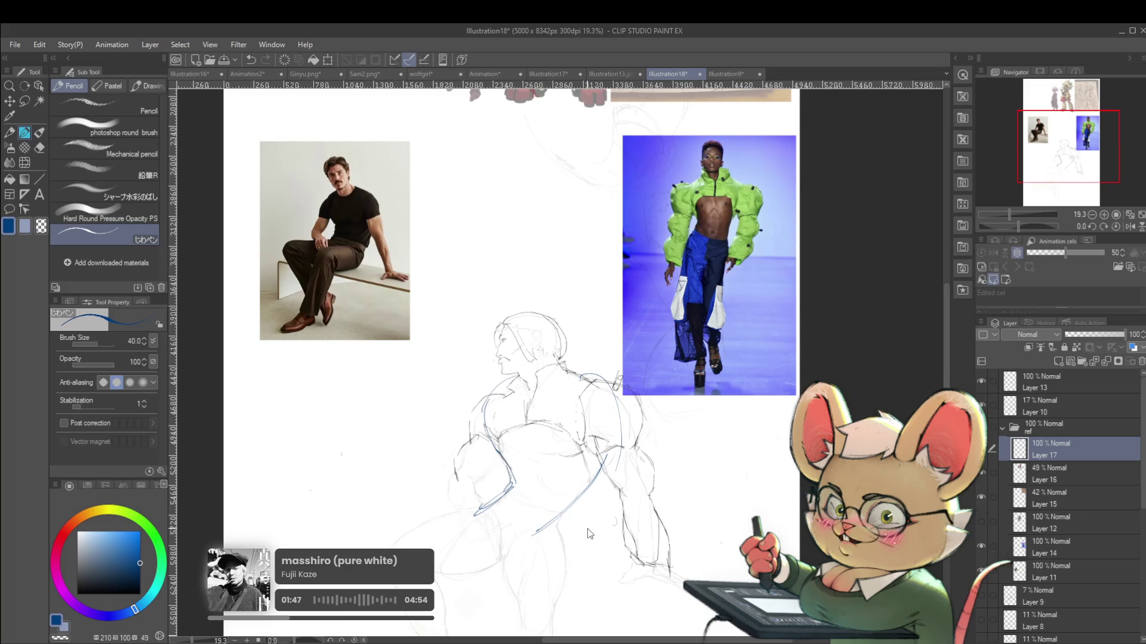
{"action": "key", "text": "ctrl+z"}
{"action": "key", "text": "ctrl+z"}
{"action": "key", "text": "ctrl+z"}
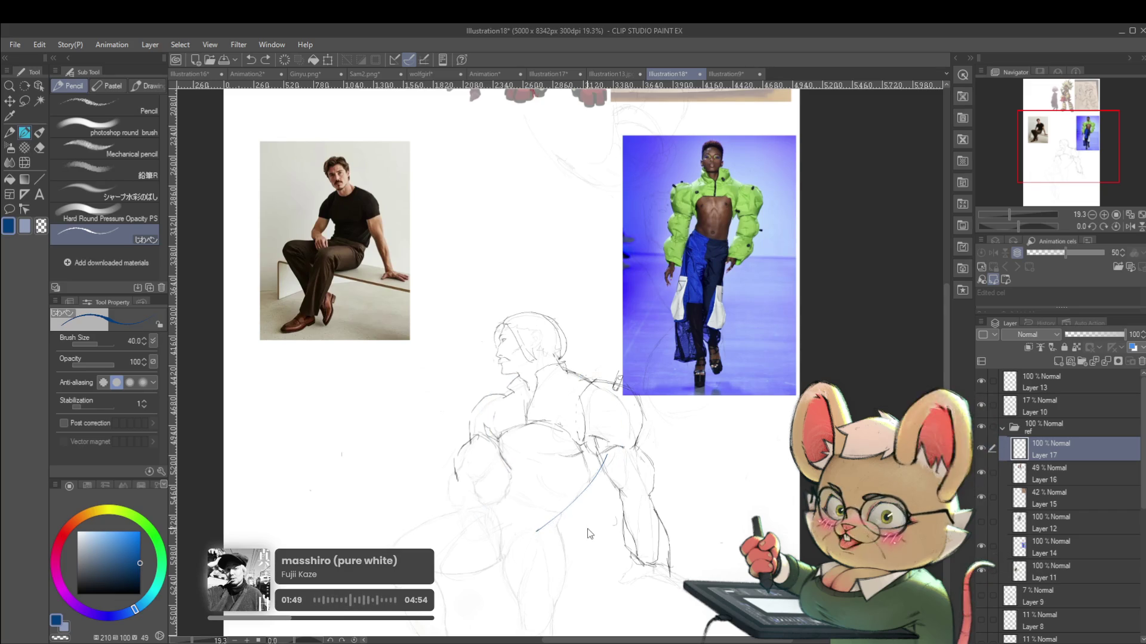
{"action": "left_click", "coordinate": [433, 76]}
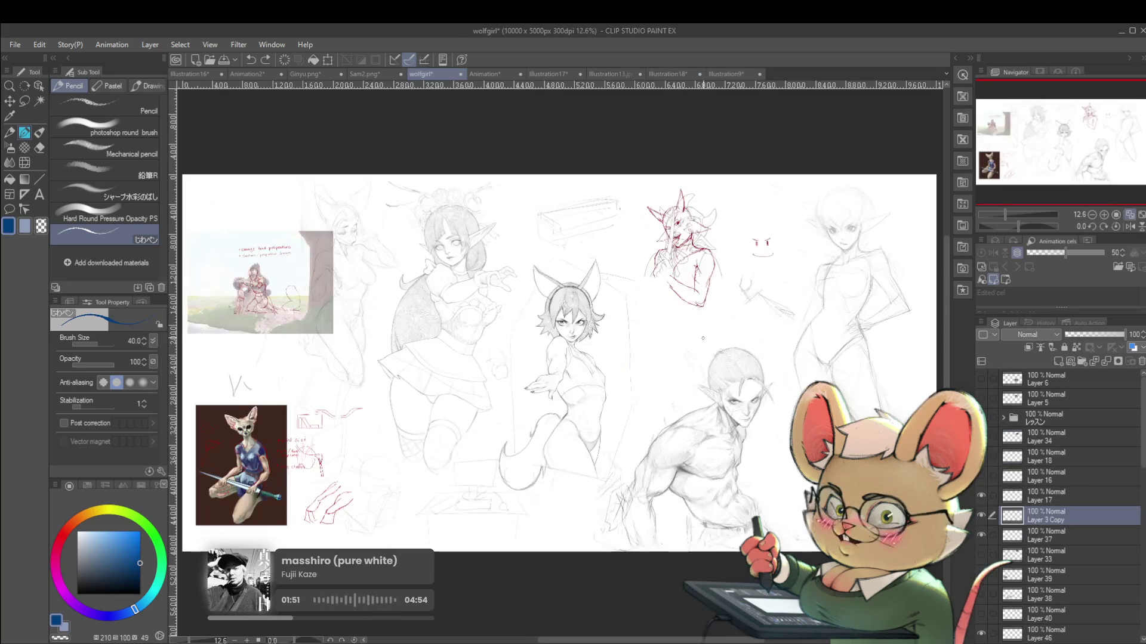
Draw blue gesture lines down the girl's left and right torso in the wolfgirl sheet
{"action": "scroll", "coordinate": [477, 239], "scroll_direction": "up", "scroll_amount": 4}
{"action": "mouse_move", "coordinate": [478, 240]}
{"action": "left_mouse_down"}
{"action": "mouse_move", "coordinate": [525, 353]}
{"action": "mouse_move", "coordinate": [494, 394]}
{"action": "left_mouse_up"}
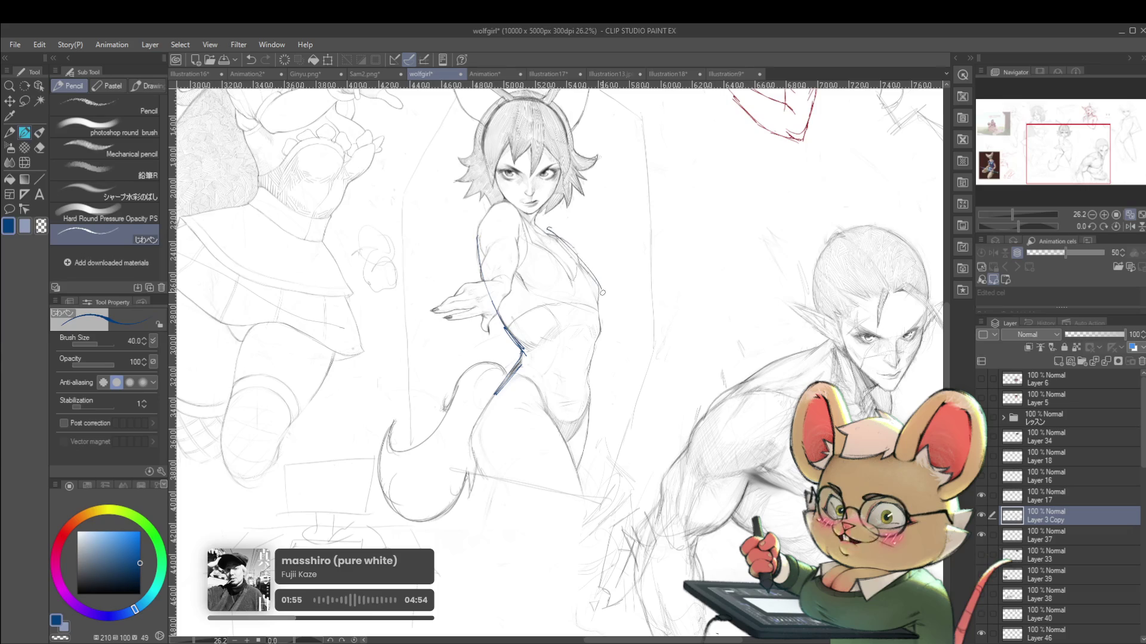
{"action": "left_click_drag", "start_coordinate": [564, 239], "coordinate": [600, 334]}
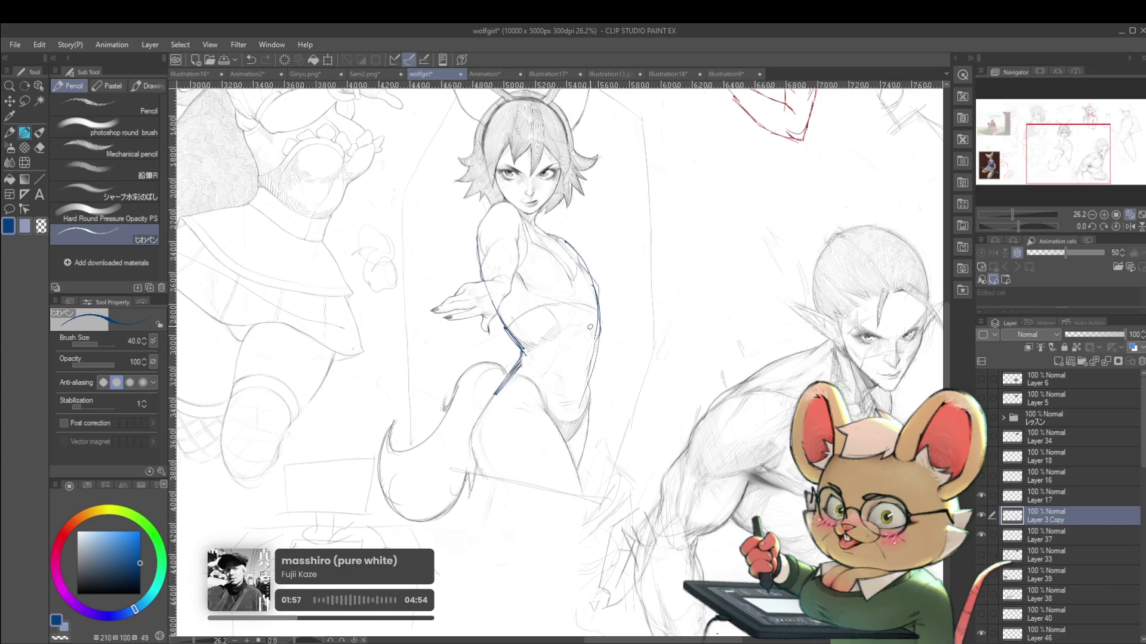
{"action": "scroll", "coordinate": [585, 379], "scroll_direction": "down", "scroll_amount": 4}
{"action": "scroll", "coordinate": [611, 388], "scroll_direction": "up", "scroll_amount": 5}
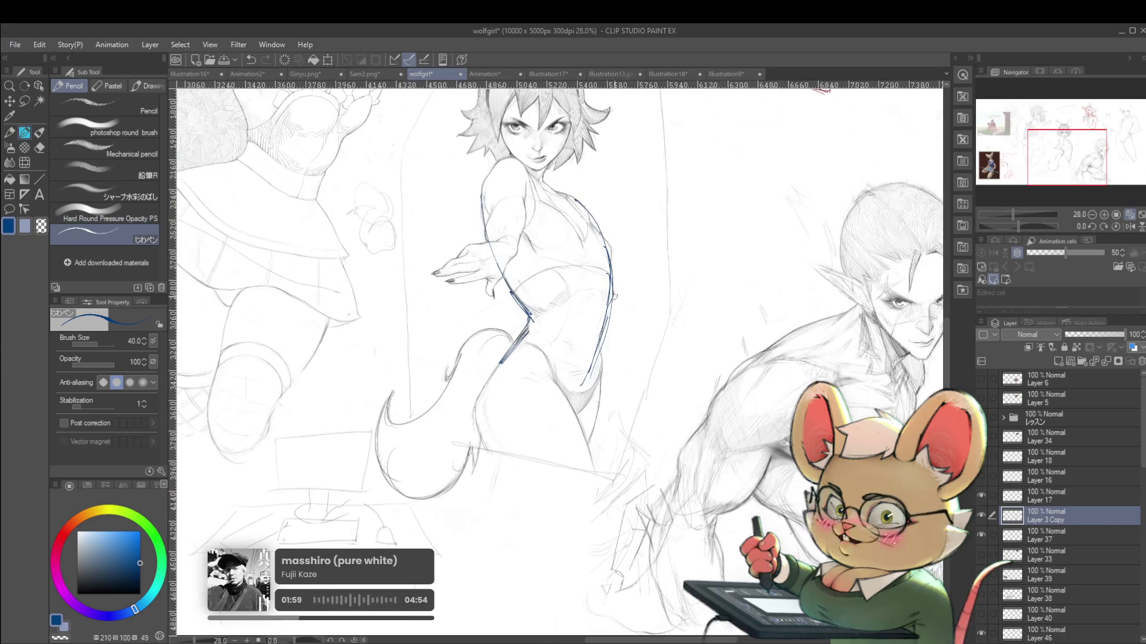
{"action": "mouse_move", "coordinate": [174, 207]}
{"action": "left_mouse_down"}
{"action": "mouse_move", "coordinate": [263, 374]}
{"action": "mouse_move", "coordinate": [306, 372]}
{"action": "left_mouse_up"}
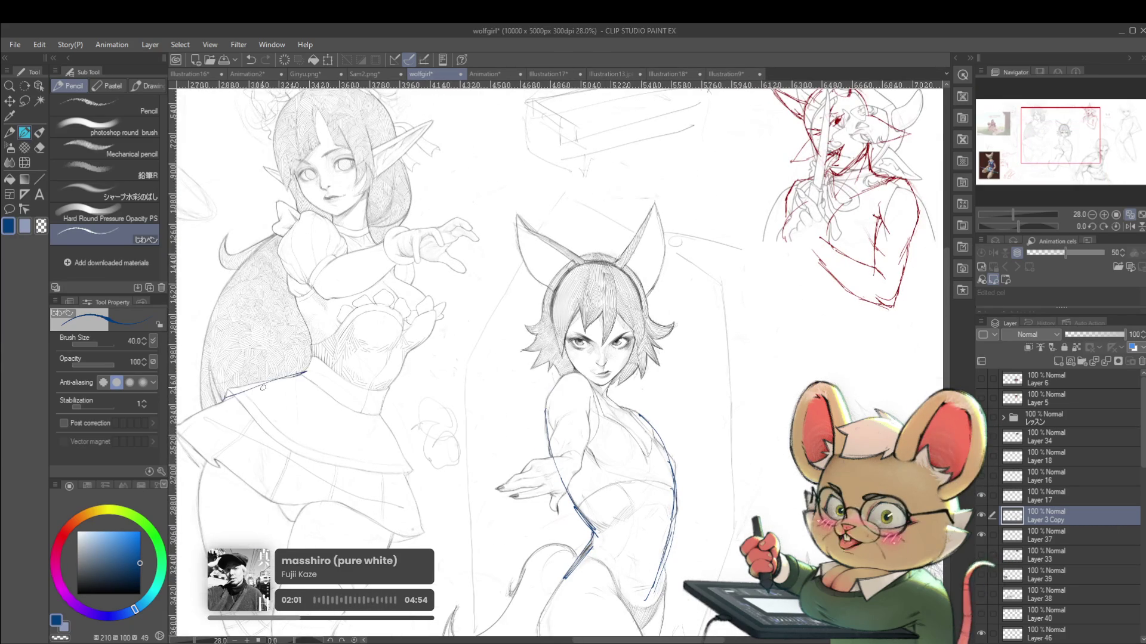
Flip the view, add a blue gesture line on the elf girl, and return to Illustration18
{"action": "scroll", "coordinate": [294, 274], "scroll_direction": "down", "scroll_amount": 4}
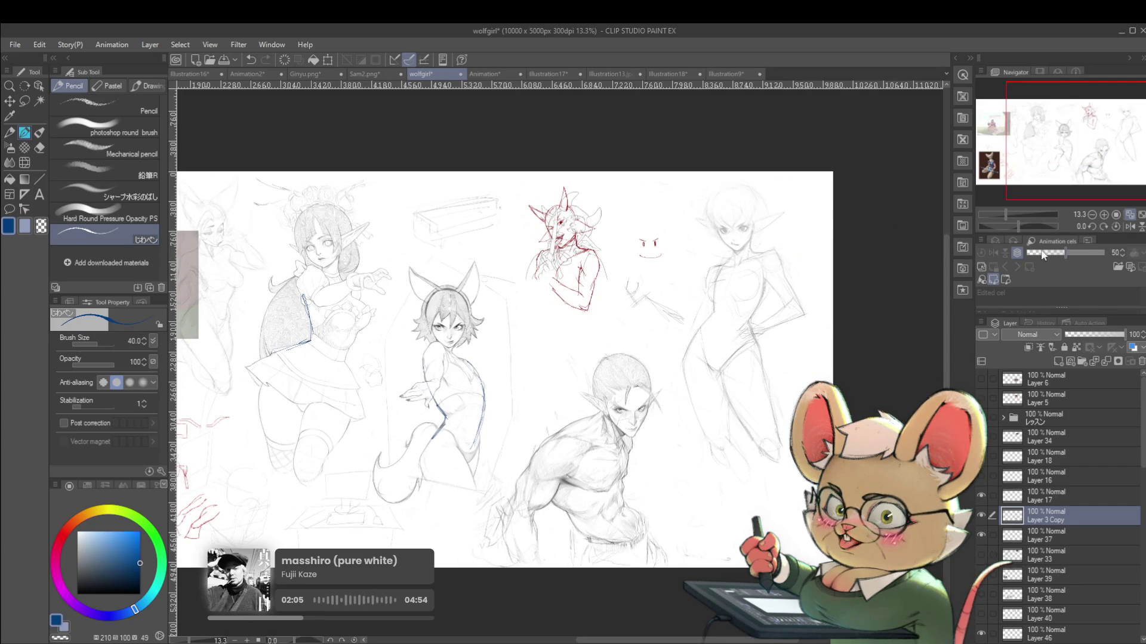
{"action": "left_click", "coordinate": [1137, 228]}
{"action": "scroll", "coordinate": [558, 358], "scroll_direction": "up", "scroll_amount": 3}
{"action": "mouse_move", "coordinate": [567, 314]}
{"action": "left_mouse_down"}
{"action": "mouse_move", "coordinate": [556, 371]}
{"action": "mouse_move", "coordinate": [573, 468]}
{"action": "left_mouse_up"}
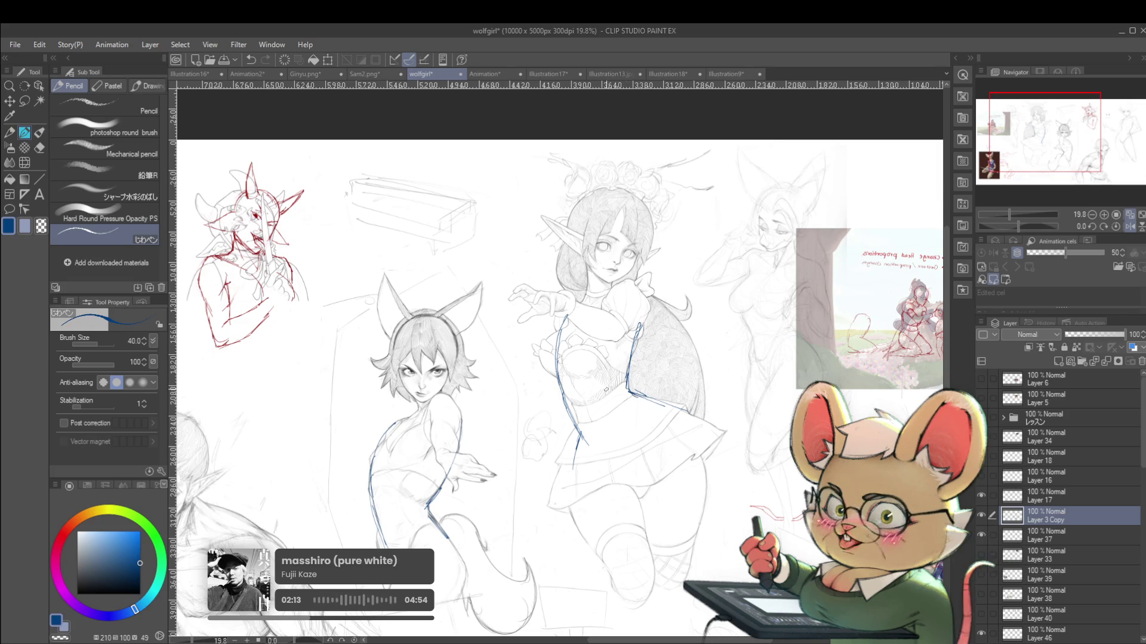
{"action": "key", "text": "alt"}
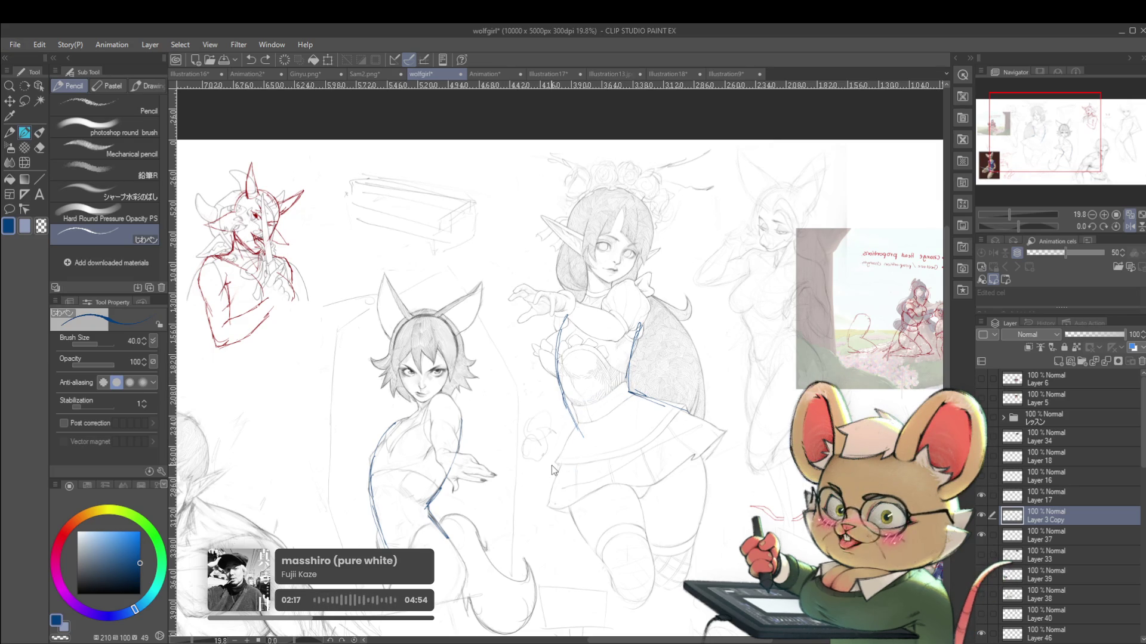
{"action": "scroll", "coordinate": [763, 424], "scroll_direction": "down", "scroll_amount": 1}
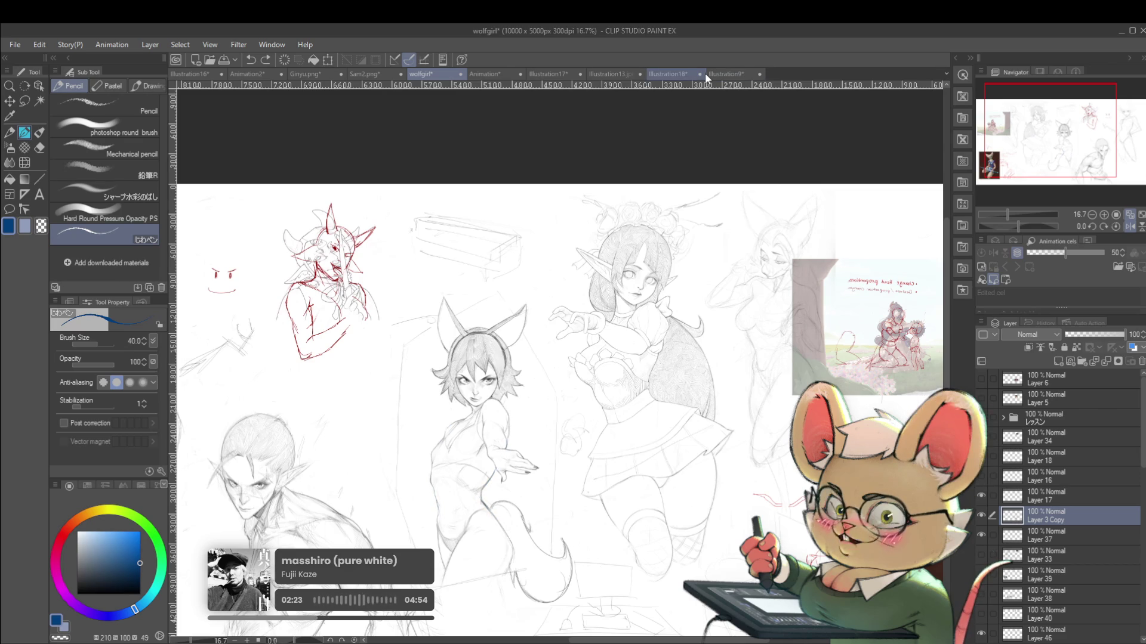
{"action": "left_click", "coordinate": [668, 73]}
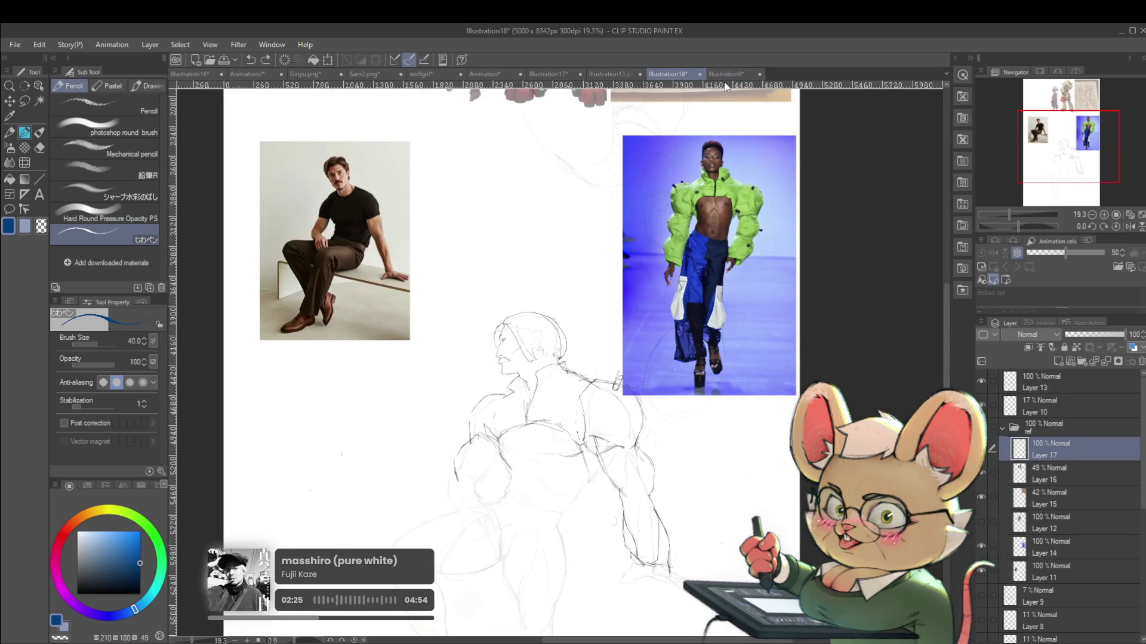
Flip the view and handwrite a bulleted 'shoulder/hip' note beside the S-curves
{"action": "mouse_move", "coordinate": [720, 96]}
{"action": "left_mouse_down"}
{"action": "mouse_move", "coordinate": [661, 415]}
{"action": "mouse_move", "coordinate": [633, 466]}
{"action": "left_mouse_up"}
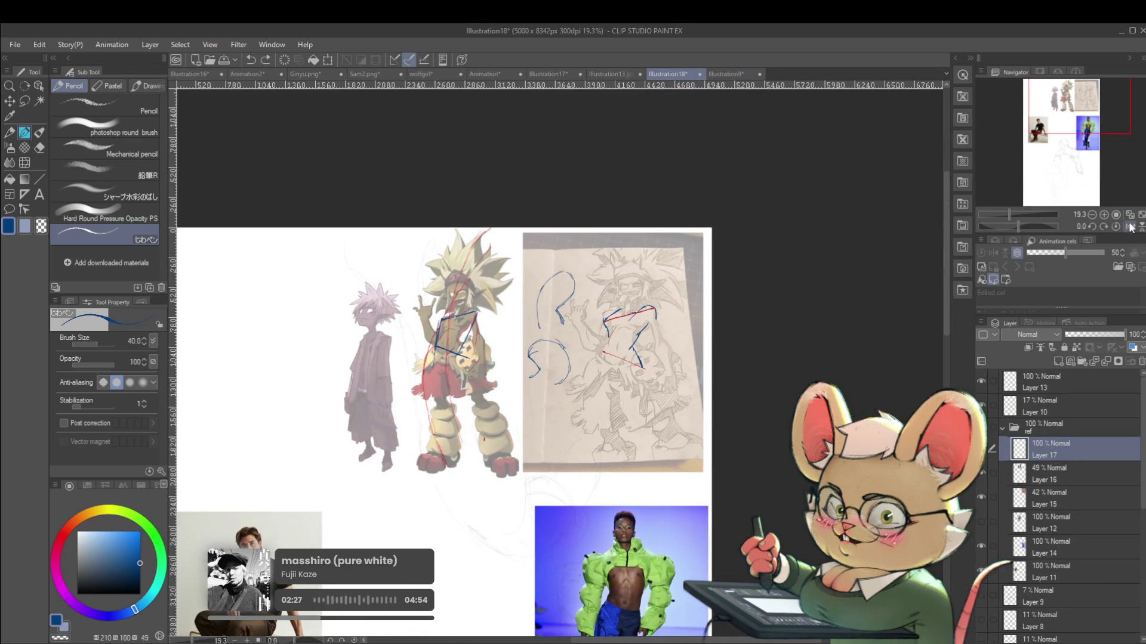
{"action": "left_click", "coordinate": [1129, 225]}
{"action": "scroll", "coordinate": [498, 326], "scroll_direction": "up", "scroll_amount": 4}
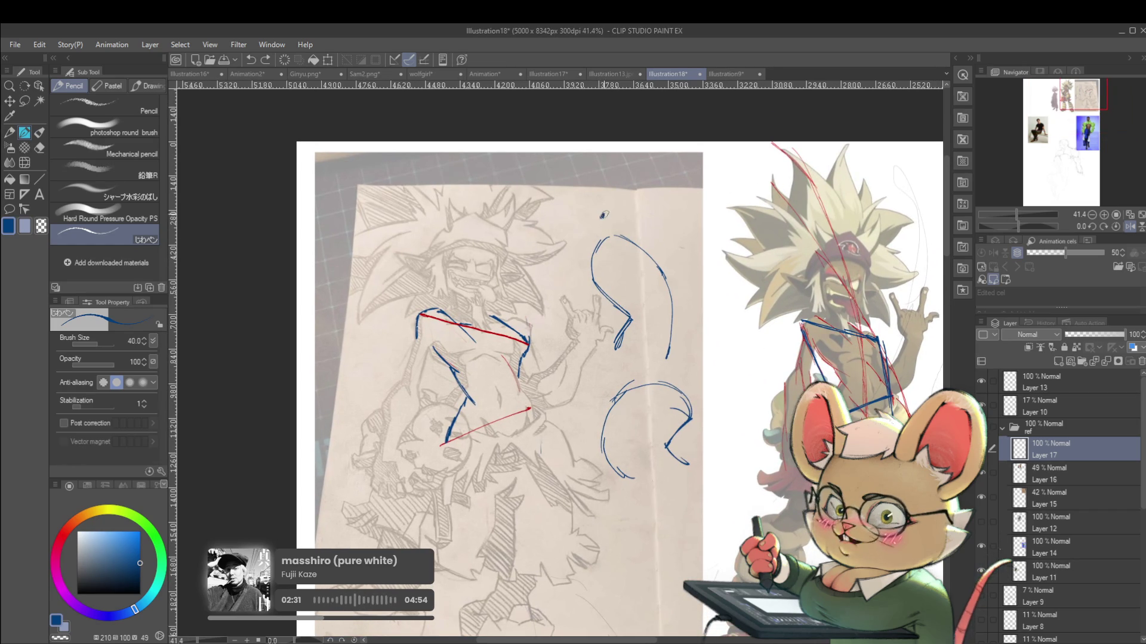
{"action": "left_click", "coordinate": [602, 215]}
{"action": "mouse_move", "coordinate": [626, 207]}
{"action": "left_mouse_down"}
{"action": "mouse_move", "coordinate": [618, 220]}
{"action": "mouse_move", "coordinate": [699, 207]}
{"action": "mouse_move", "coordinate": [704, 221]}
{"action": "mouse_move", "coordinate": [728, 220]}
{"action": "left_mouse_up"}
Write 'offset' under 'shoulder/hip' and add the 'pushing your gesture' note above
{"action": "left_click_drag", "start_coordinate": [754, 173], "coordinate": [794, 209]}
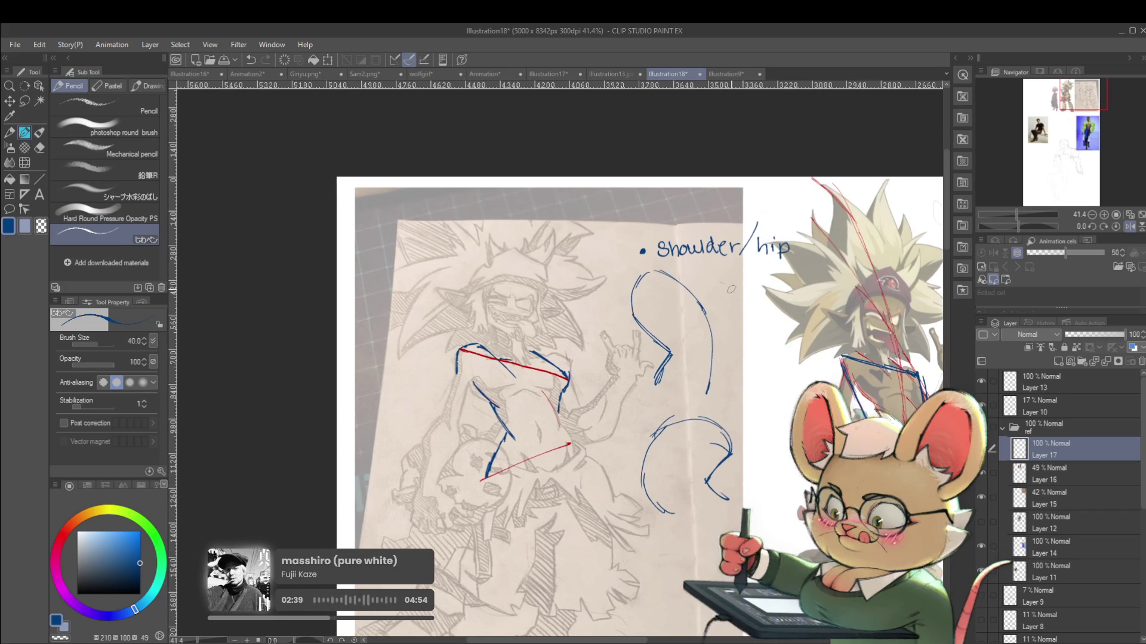
{"action": "mouse_move", "coordinate": [689, 265]}
{"action": "left_mouse_down"}
{"action": "mouse_move", "coordinate": [687, 275]}
{"action": "mouse_move", "coordinate": [744, 266]}
{"action": "mouse_move", "coordinate": [715, 257]}
{"action": "left_mouse_up"}
{"action": "left_click_drag", "start_coordinate": [638, 201], "coordinate": [638, 272]}
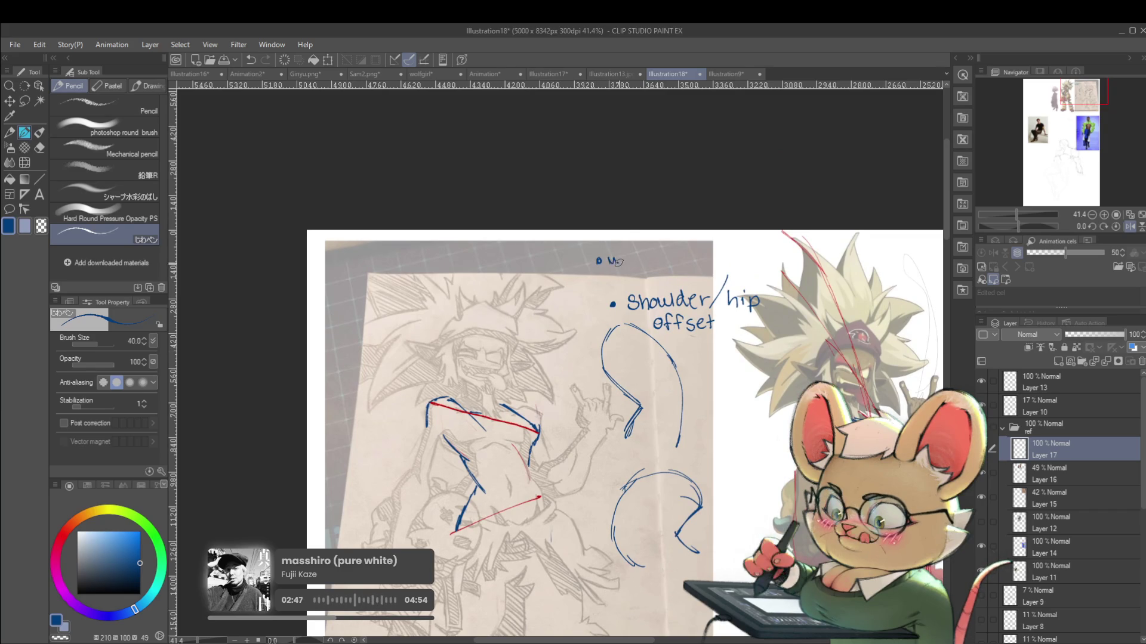
{"action": "mouse_move", "coordinate": [609, 257]}
{"action": "left_mouse_down"}
{"action": "mouse_move", "coordinate": [684, 246]}
{"action": "mouse_move", "coordinate": [681, 264]}
{"action": "mouse_move", "coordinate": [699, 256]}
{"action": "mouse_move", "coordinate": [640, 283]}
{"action": "mouse_move", "coordinate": [661, 262]}
{"action": "mouse_move", "coordinate": [674, 267]}
{"action": "left_mouse_up"}
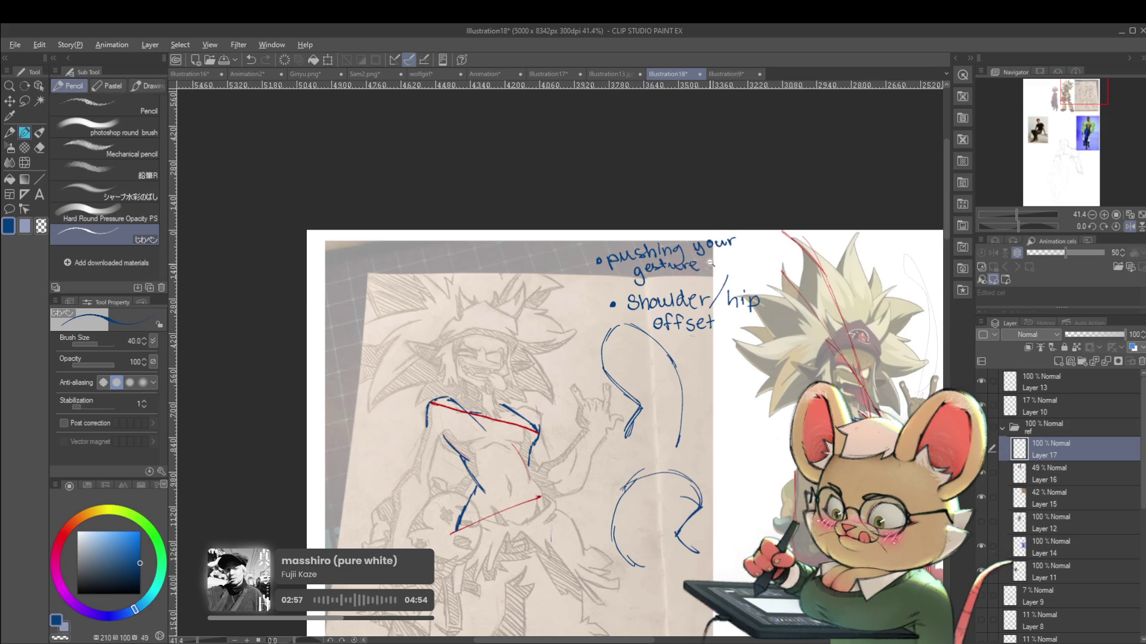
{"action": "scroll", "coordinate": [705, 260], "scroll_direction": "down", "scroll_amount": 3}
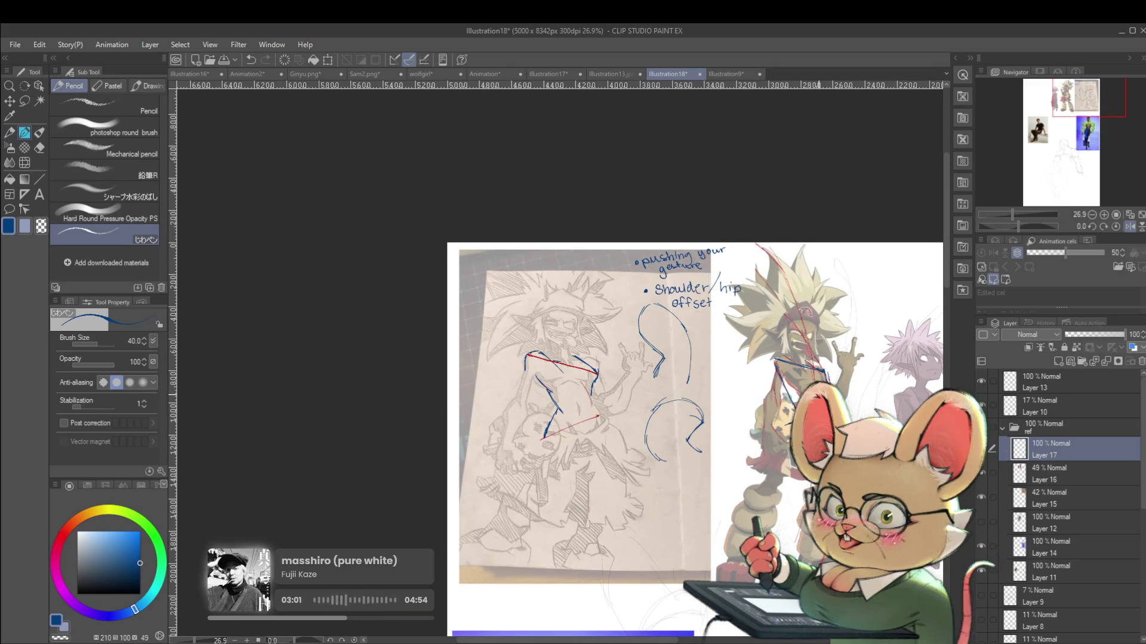
{"action": "left_click_drag", "start_coordinate": [793, 380], "coordinate": [806, 351]}
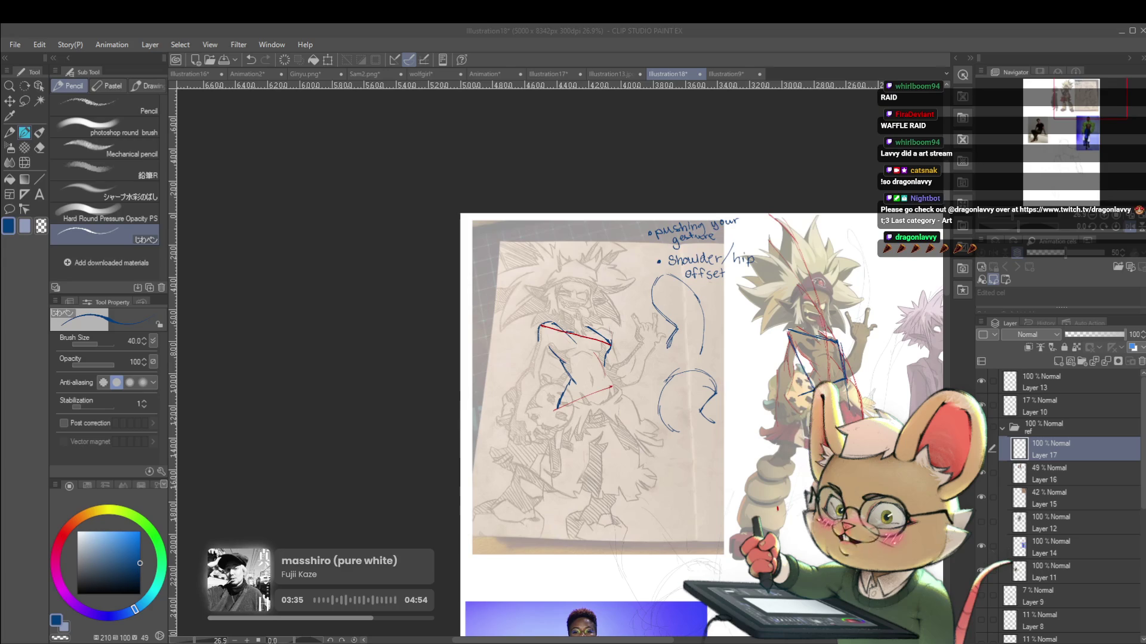
{"action": "left_click", "coordinate": [761, 455]}
{"action": "mouse_move", "coordinate": [780, 404]}
{"action": "left_mouse_down"}
{"action": "mouse_move", "coordinate": [697, 392]}
{"action": "mouse_move", "coordinate": [662, 330]}
{"action": "left_mouse_up"}
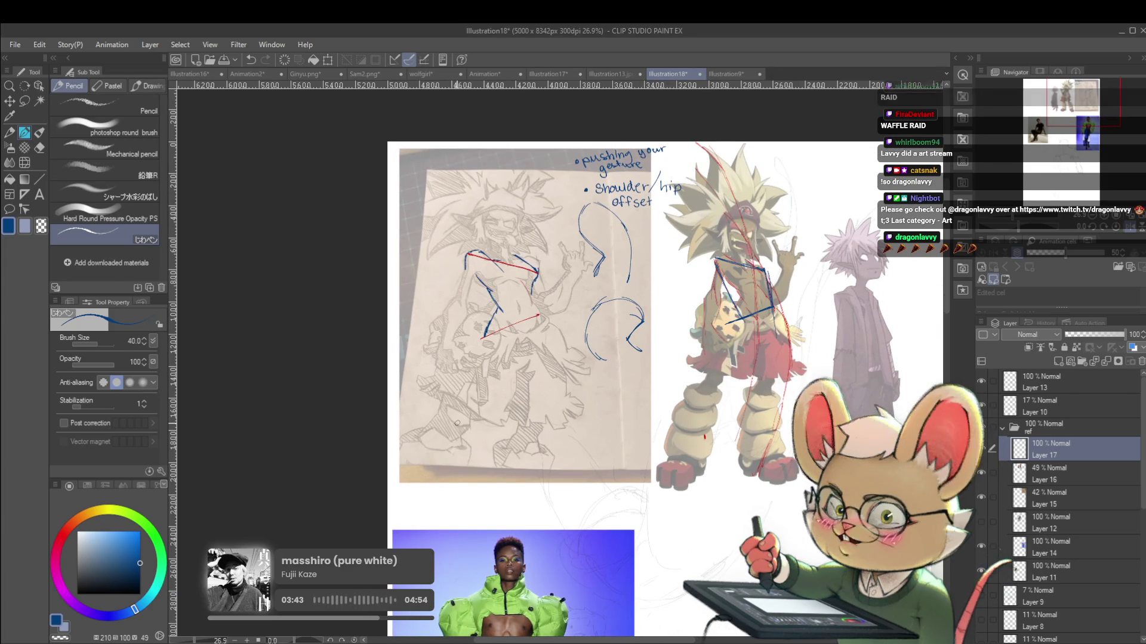
{"action": "left_click_drag", "start_coordinate": [455, 391], "coordinate": [477, 405]}
{"action": "key", "text": "ctrl+z"}
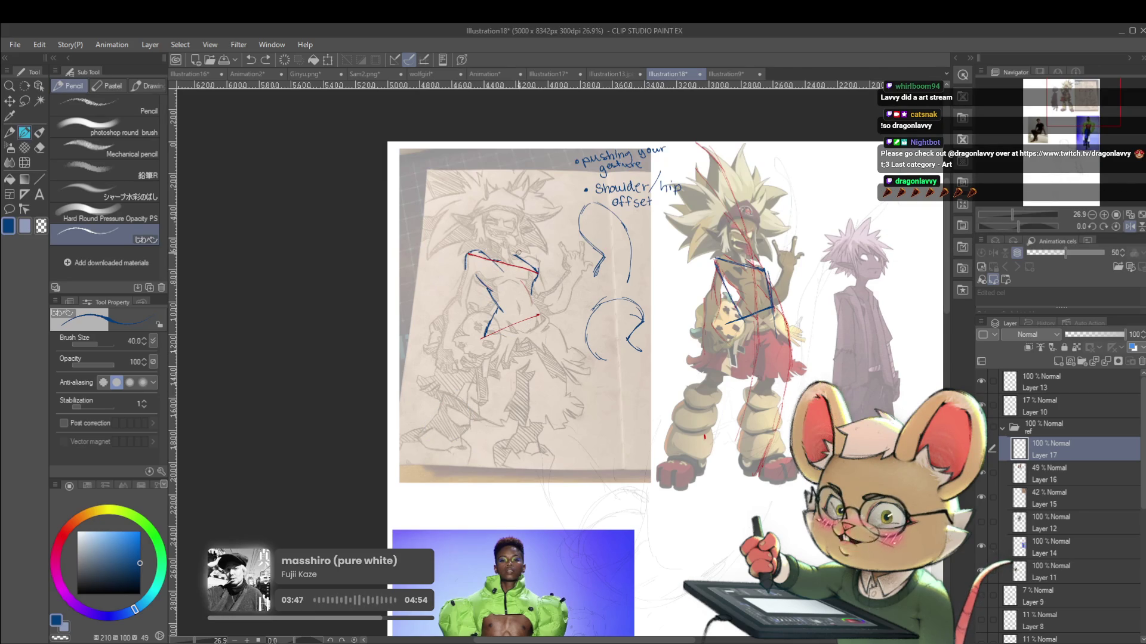
{"action": "left_click_drag", "start_coordinate": [799, 494], "coordinate": [699, 525]}
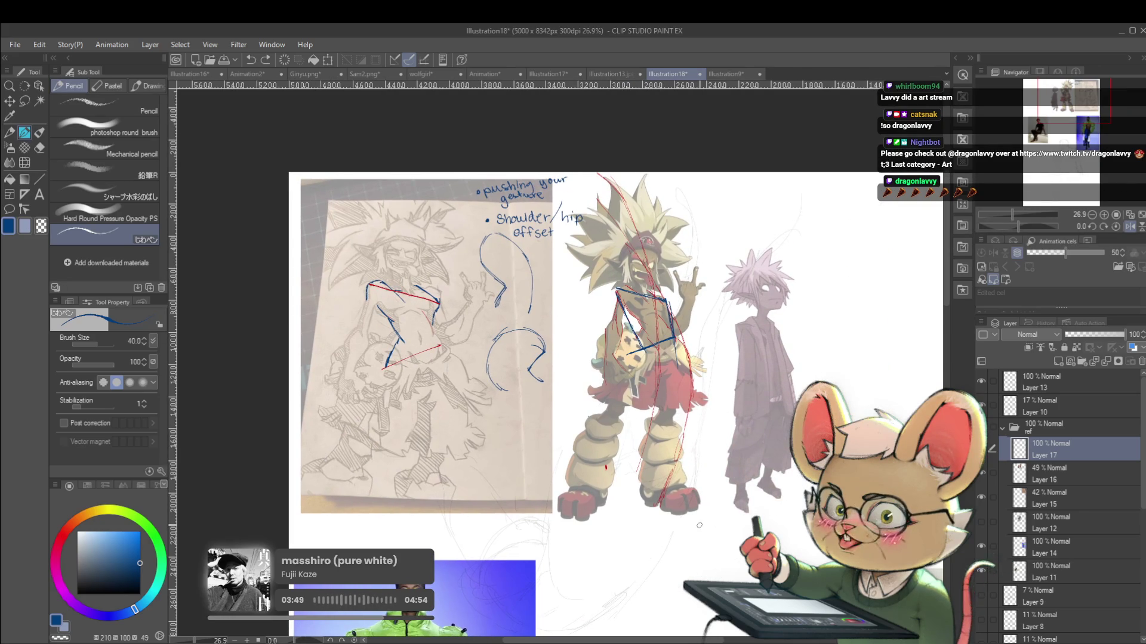
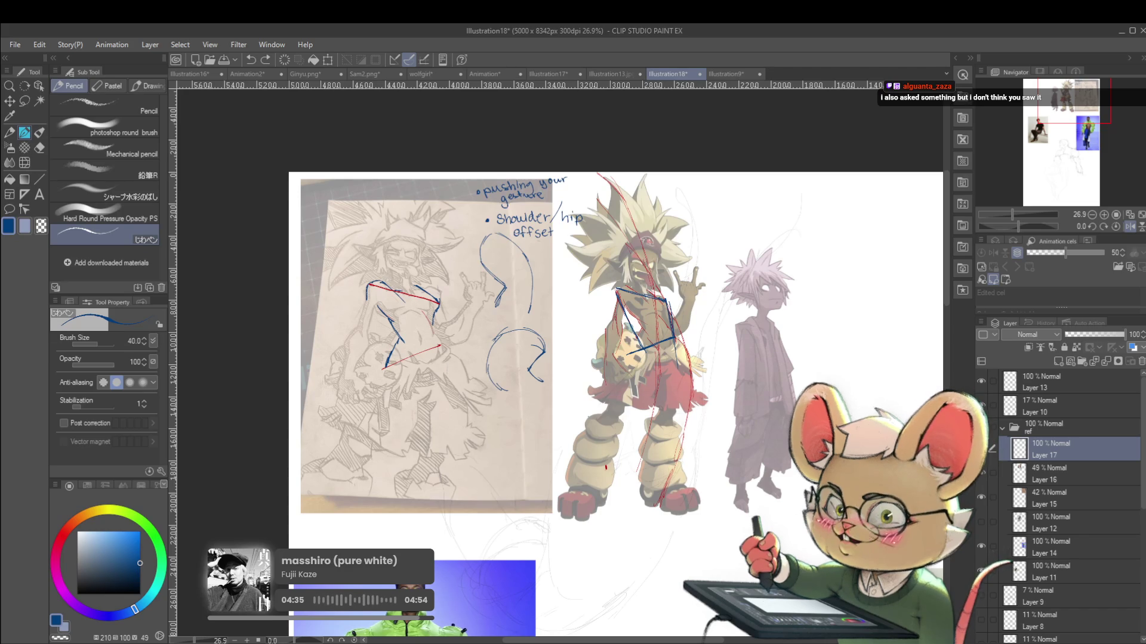
Sketch a large circle below the curve studies, with an inner left curve and shadow hatching
{"action": "scroll", "coordinate": [651, 317], "scroll_direction": "up", "scroll_amount": 2}
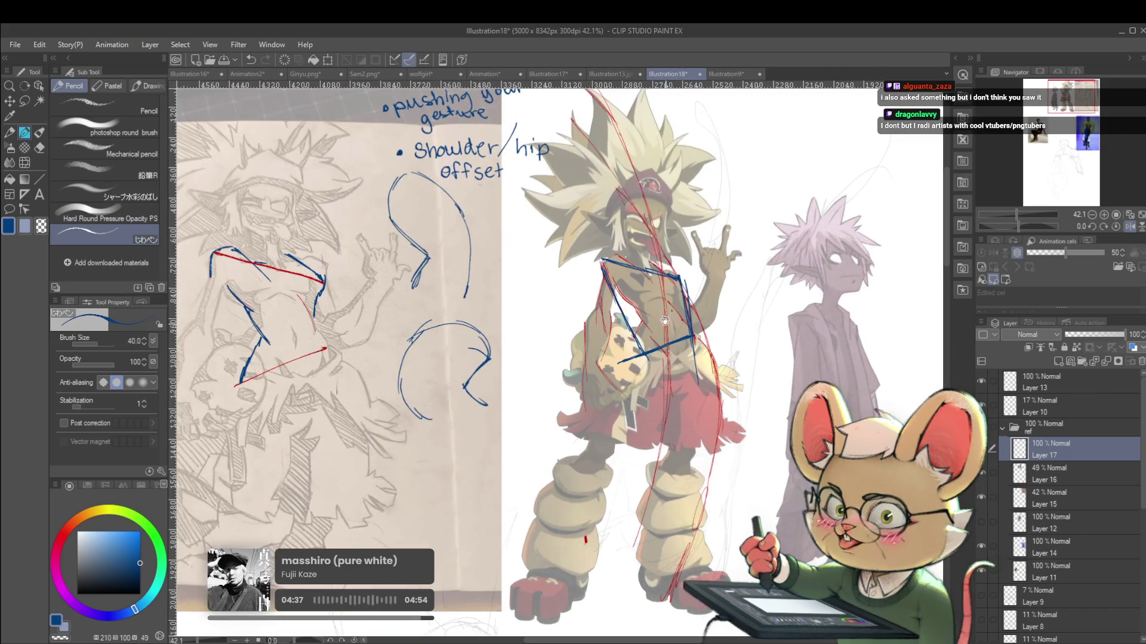
{"action": "scroll", "coordinate": [654, 260], "scroll_direction": "down", "scroll_amount": 2}
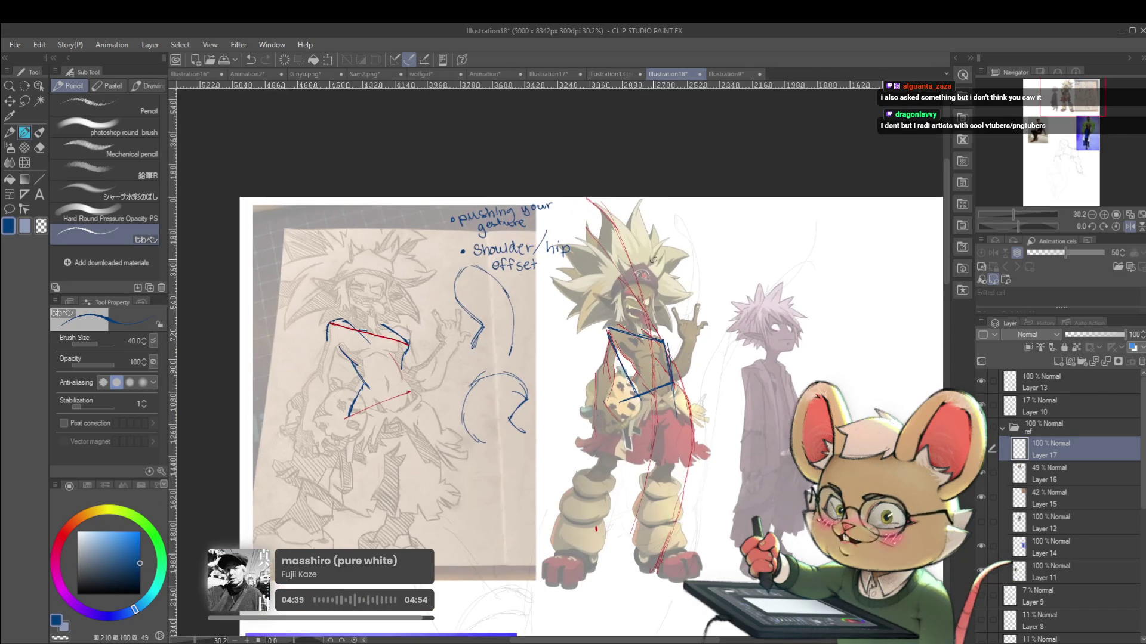
{"action": "scroll", "coordinate": [286, 514], "scroll_direction": "up", "scroll_amount": 2}
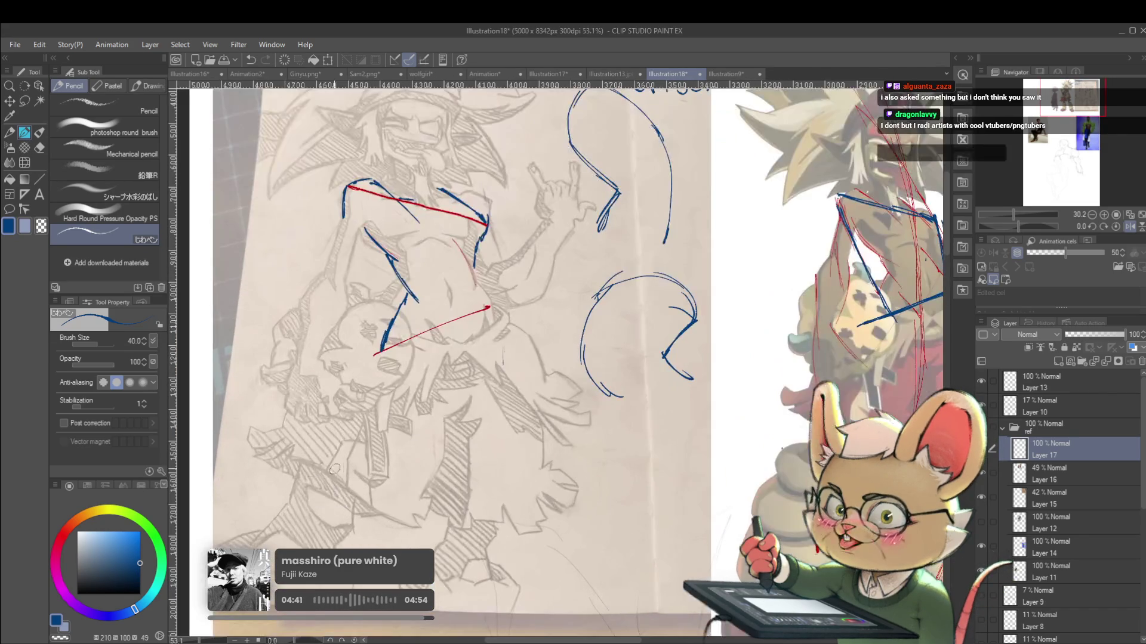
{"action": "left_click_drag", "start_coordinate": [472, 420], "coordinate": [432, 451]}
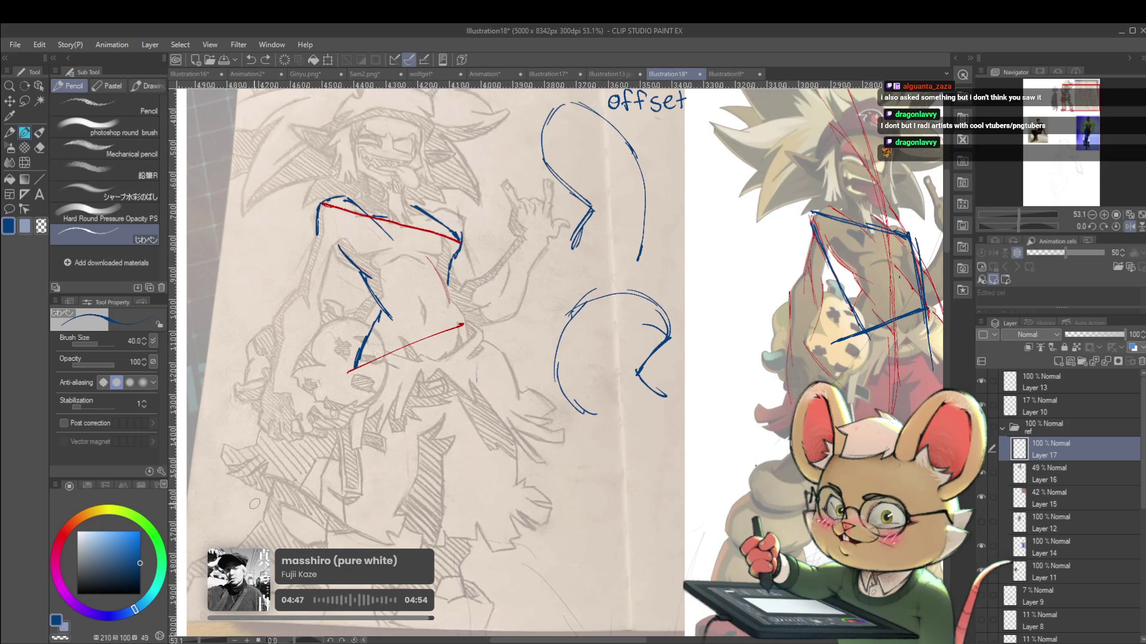
{"action": "scroll", "coordinate": [713, 492], "scroll_direction": "down", "scroll_amount": 1}
{"action": "scroll", "coordinate": [702, 453], "scroll_direction": "up", "scroll_amount": 1}
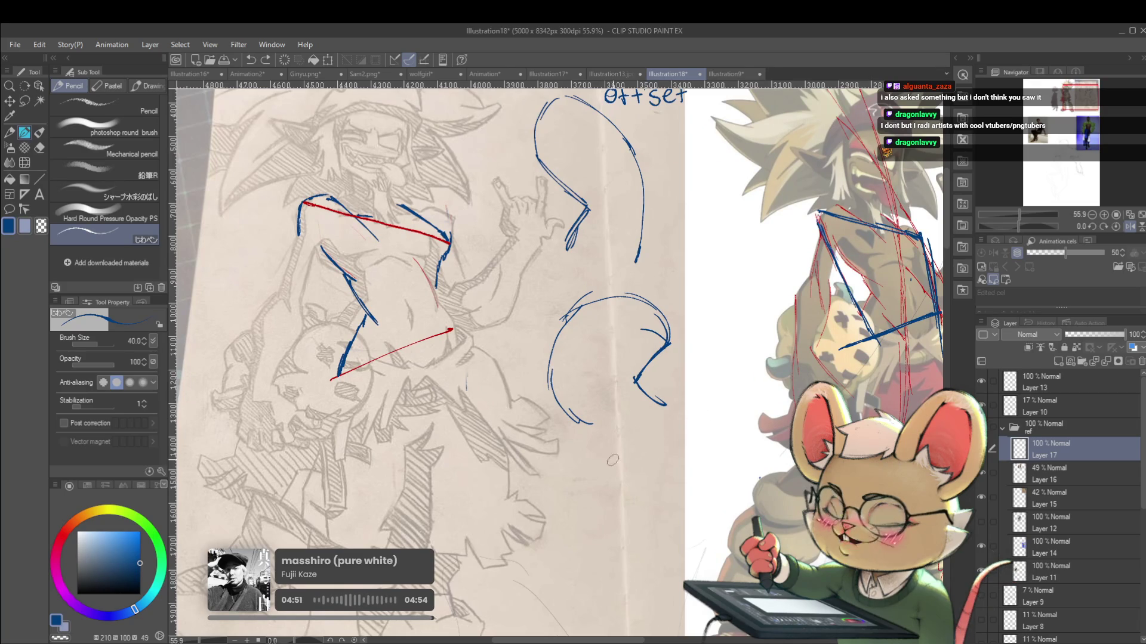
{"action": "left_click_drag", "start_coordinate": [633, 445], "coordinate": [637, 446]}
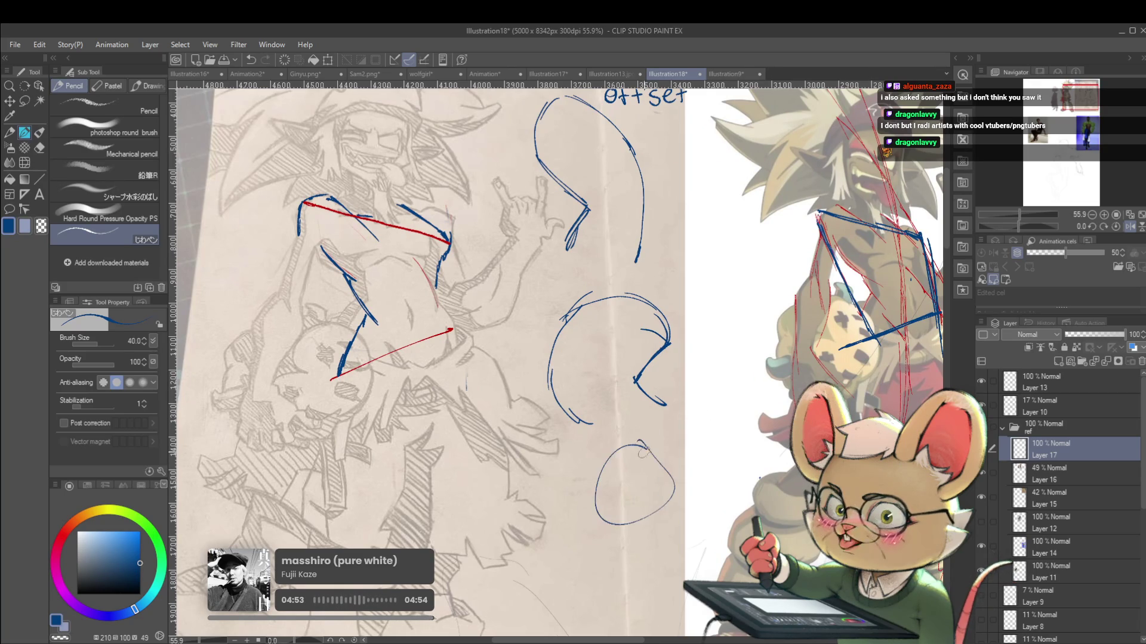
{"action": "left_click_drag", "start_coordinate": [630, 533], "coordinate": [631, 540]}
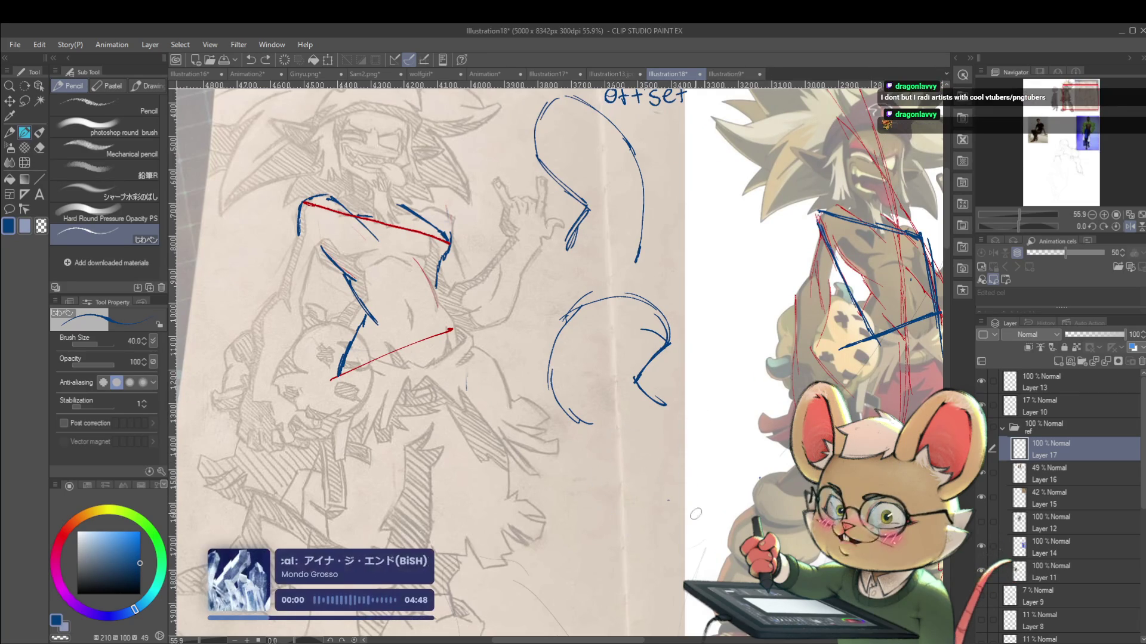
{"action": "left_click_drag", "start_coordinate": [599, 461], "coordinate": [662, 533]}
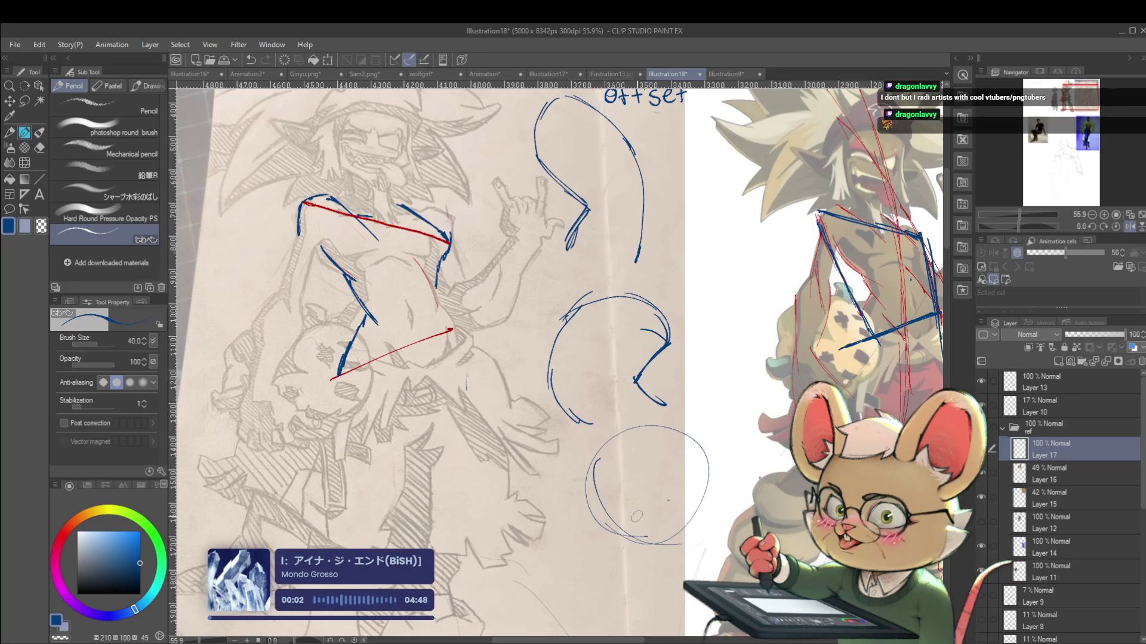
{"action": "mouse_move", "coordinate": [584, 495]}
{"action": "left_mouse_down"}
{"action": "mouse_move", "coordinate": [592, 475]}
{"action": "mouse_move", "coordinate": [597, 513]}
{"action": "mouse_move", "coordinate": [602, 500]}
{"action": "left_mouse_up"}
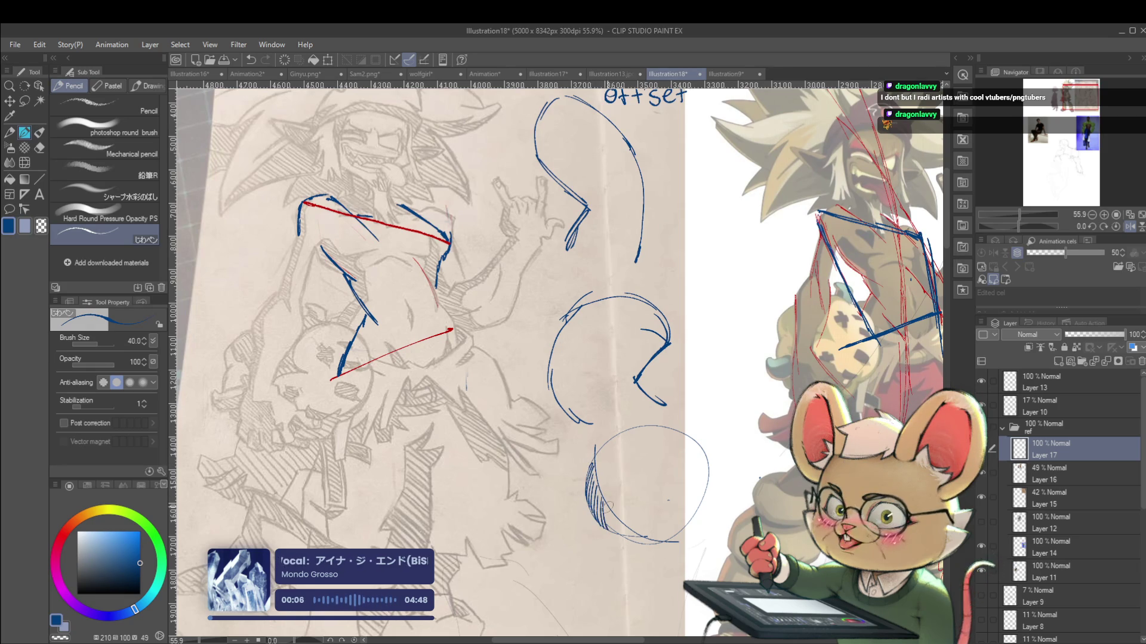
Replace the hatching with a blue fill in the circle's lower-left crescent, then return to the pen in dark blue
{"action": "scroll", "coordinate": [643, 544], "scroll_direction": "up", "scroll_amount": 1}
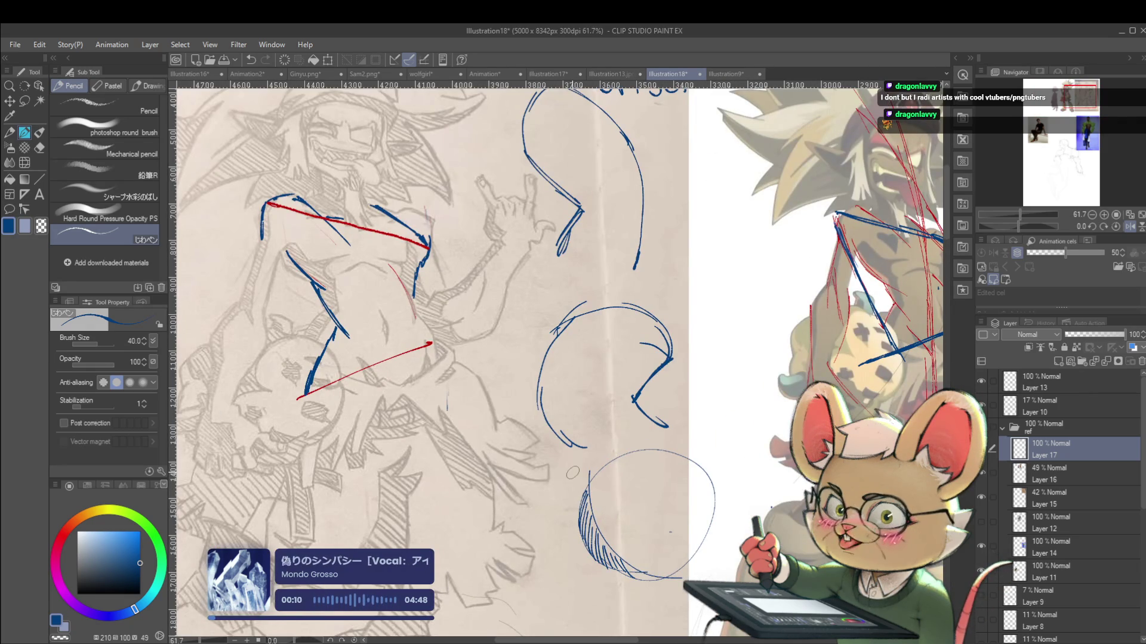
{"action": "key", "text": "ctrl+z"}
{"action": "key", "text": "ctrl+z"}
{"action": "key", "text": "ctrl+z"}
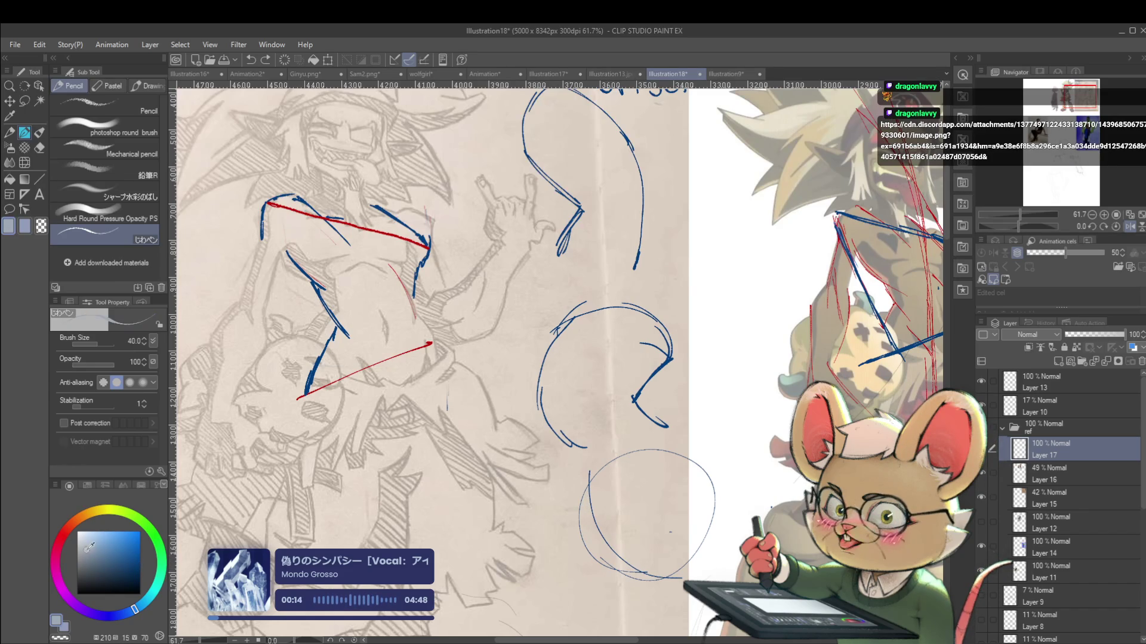
{"action": "key", "text": "g"}
{"action": "left_click", "coordinate": [596, 531]}
{"action": "scroll", "coordinate": [632, 489], "scroll_direction": "down", "scroll_amount": 5}
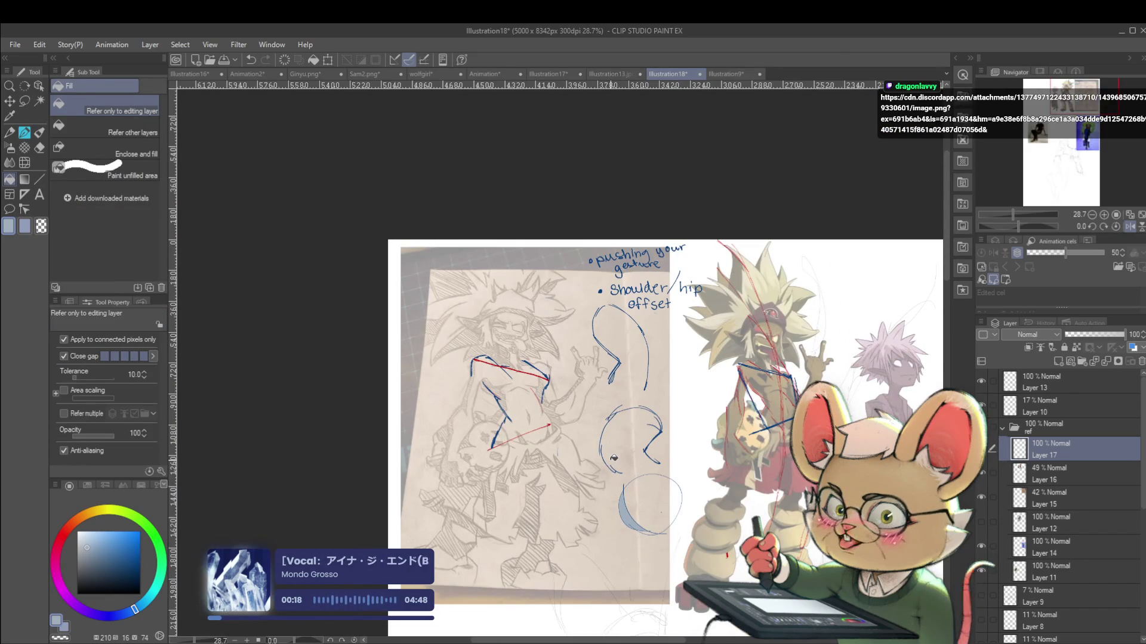
{"action": "key", "text": "p"}
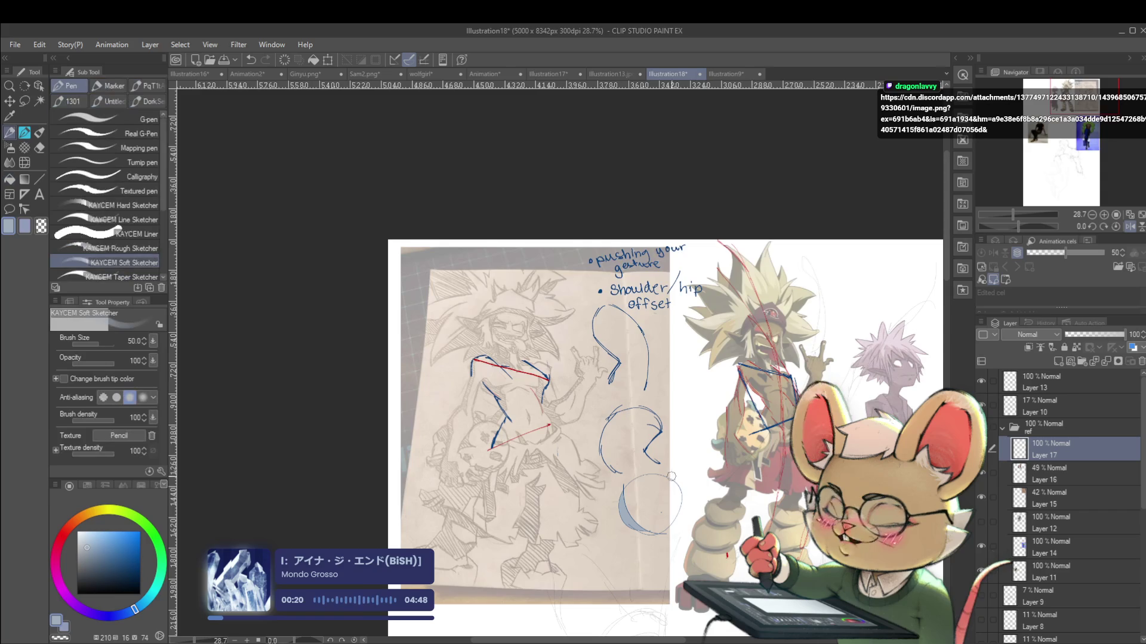
{"action": "scroll", "coordinate": [542, 511], "scroll_direction": "up", "scroll_amount": 1}
{"action": "scroll", "coordinate": [542, 511], "scroll_direction": "up", "scroll_amount": 1}
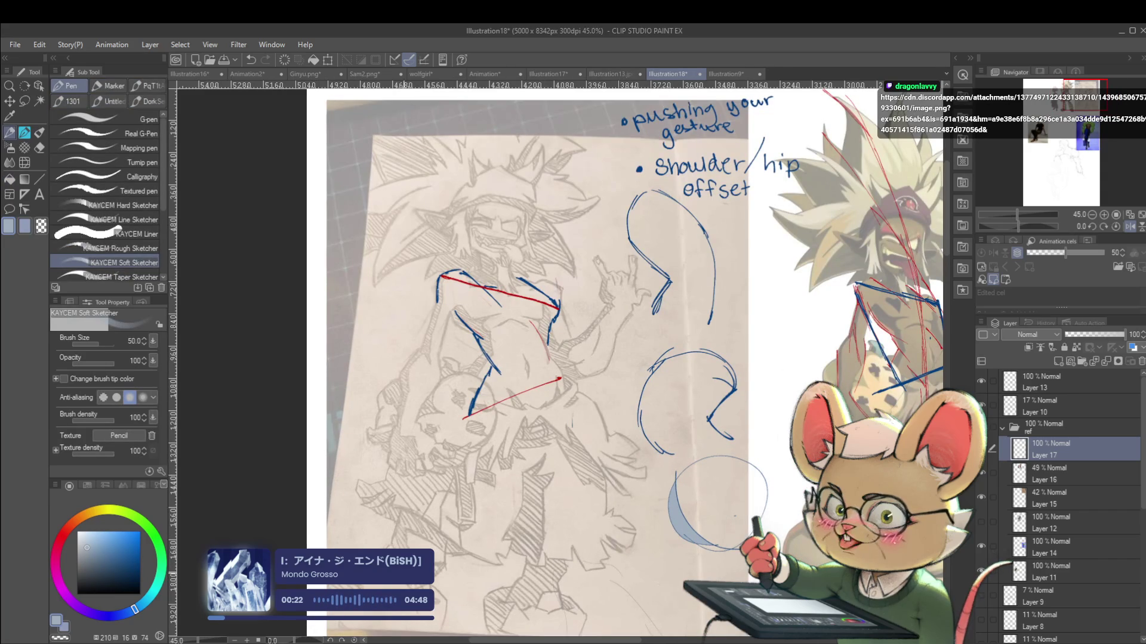
{"action": "key", "text": "x"}
Switch to the Sam2 sketch document and position it in view
{"action": "mouse_move", "coordinate": [578, 545]}
{"action": "left_mouse_down"}
{"action": "mouse_move", "coordinate": [614, 500]}
{"action": "mouse_move", "coordinate": [482, 543]}
{"action": "left_mouse_up"}
{"action": "mouse_move", "coordinate": [747, 466]}
{"action": "left_mouse_down"}
{"action": "mouse_move", "coordinate": [662, 345]}
{"action": "mouse_move", "coordinate": [635, 388]}
{"action": "left_mouse_up"}
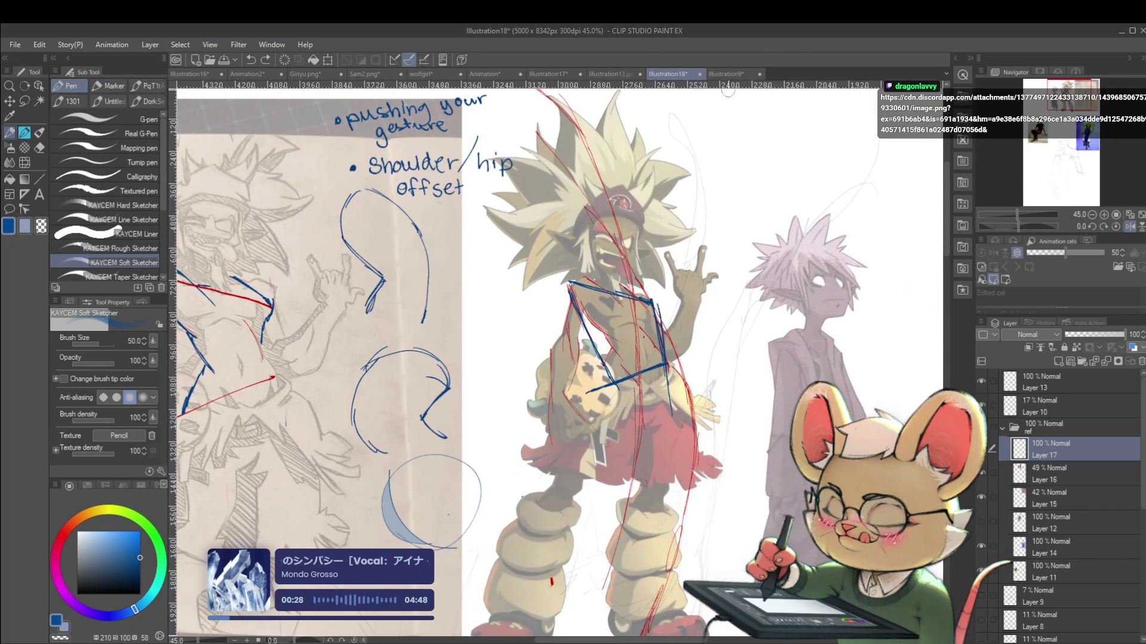
{"action": "left_click", "coordinate": [364, 73]}
{"action": "mouse_move", "coordinate": [455, 432]}
{"action": "left_mouse_down"}
{"action": "mouse_move", "coordinate": [455, 318]}
{"action": "mouse_move", "coordinate": [516, 439]}
{"action": "mouse_move", "coordinate": [497, 397]}
{"action": "left_mouse_up"}
{"action": "scroll", "coordinate": [516, 439], "scroll_direction": "up", "scroll_amount": 2}
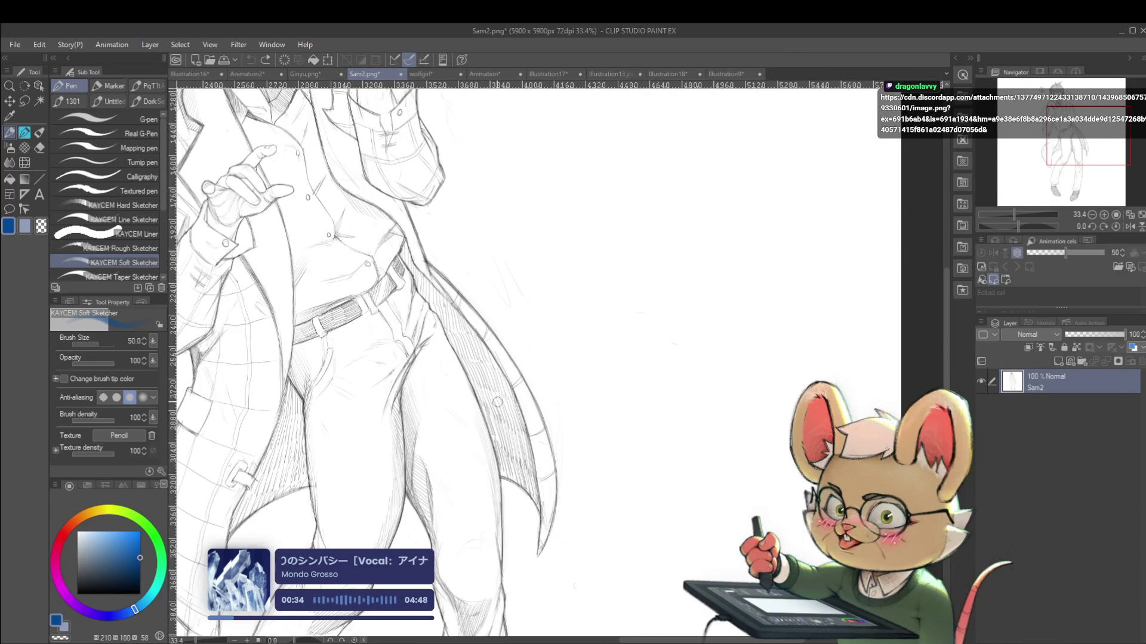
Add a faint blue stroke along the Sam2 figure's coat edge
{"action": "left_click_drag", "start_coordinate": [506, 437], "coordinate": [510, 387]}
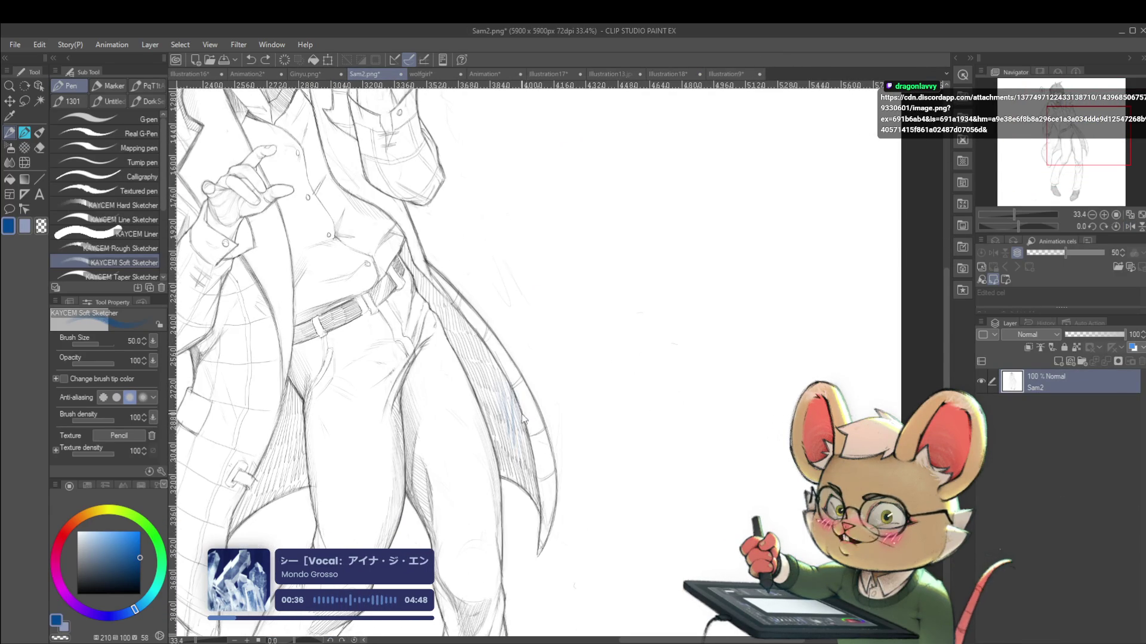
{"action": "scroll", "coordinate": [529, 506], "scroll_direction": "down", "scroll_amount": 3}
{"action": "scroll", "coordinate": [543, 471], "scroll_direction": "up", "scroll_amount": 2}
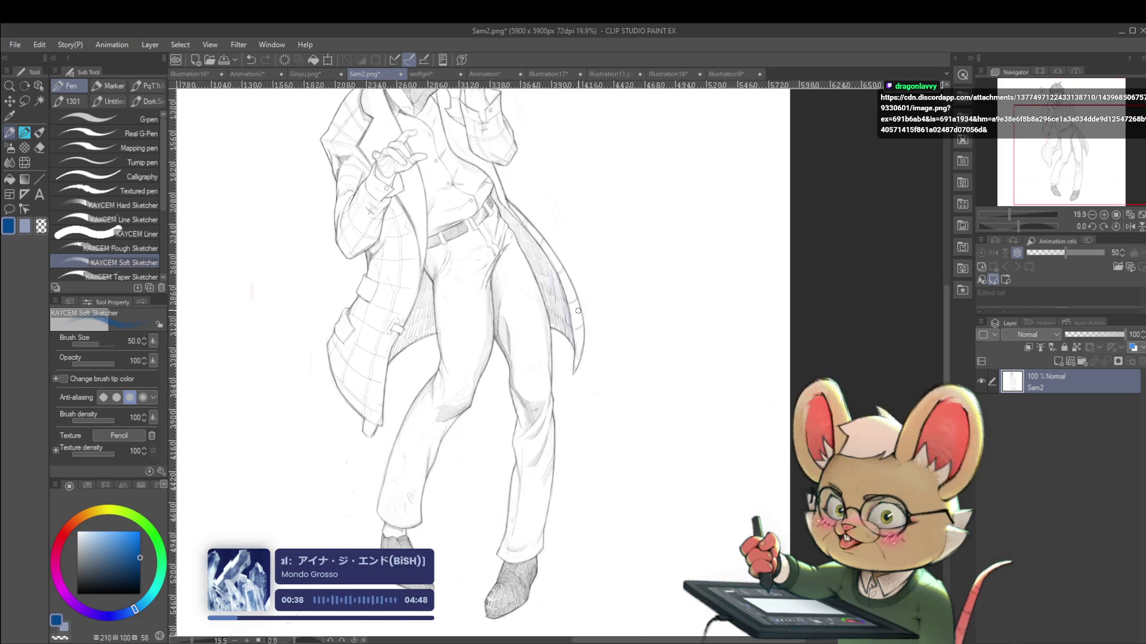
{"action": "scroll", "coordinate": [555, 443], "scroll_direction": "up", "scroll_amount": 1}
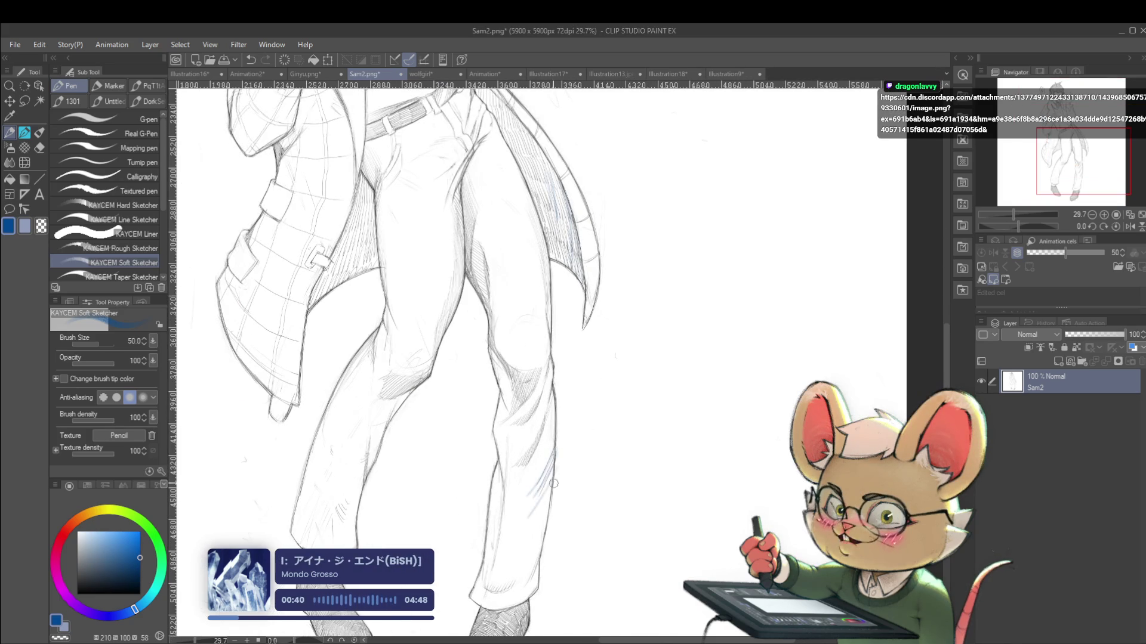
{"action": "scroll", "coordinate": [410, 480], "scroll_direction": "up", "scroll_amount": 2}
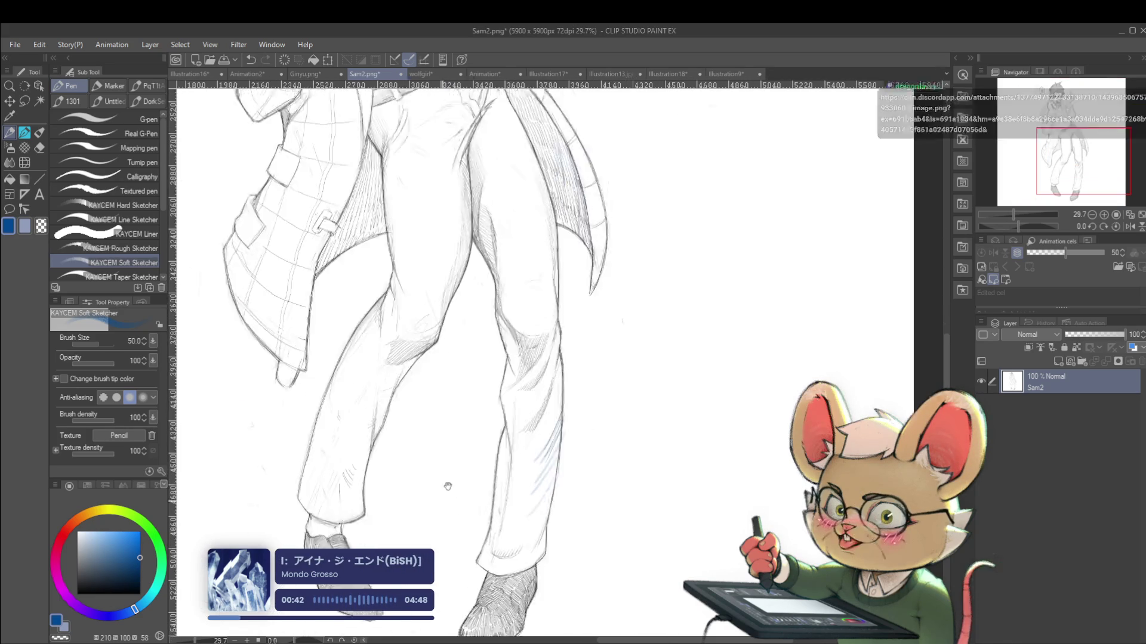
{"action": "scroll", "coordinate": [410, 480], "scroll_direction": "up", "scroll_amount": 2}
Hatch blue shading onto the left shoe, then switch to Illustration9
{"action": "left_click_drag", "start_coordinate": [369, 483], "coordinate": [403, 484]}
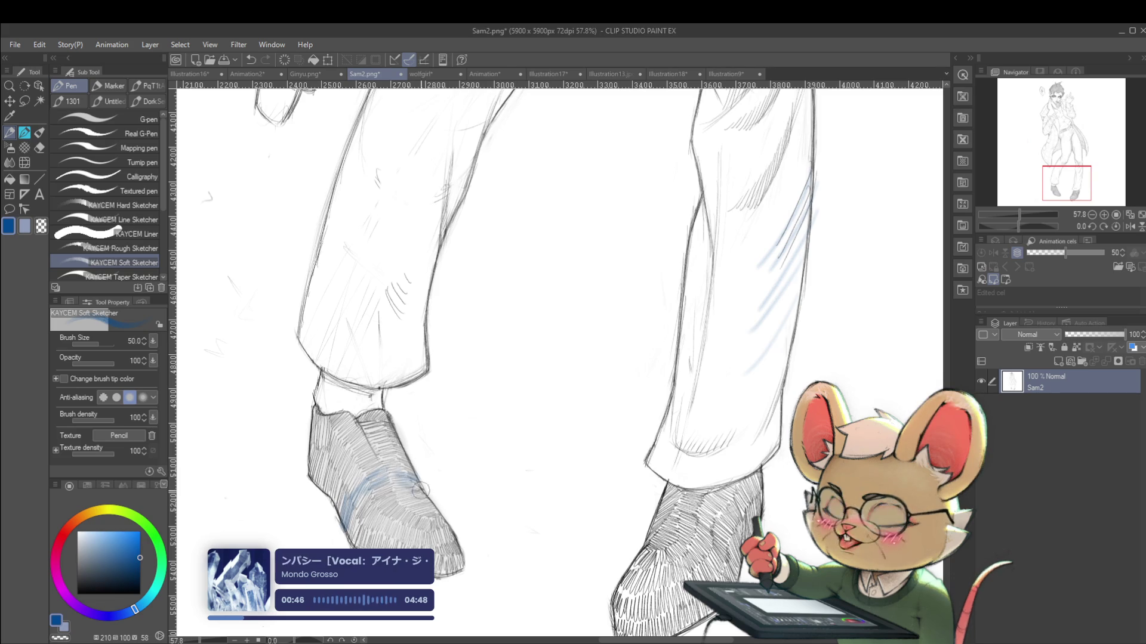
{"action": "scroll", "coordinate": [627, 511], "scroll_direction": "down", "scroll_amount": 4}
{"action": "scroll", "coordinate": [558, 539], "scroll_direction": "up", "scroll_amount": 2}
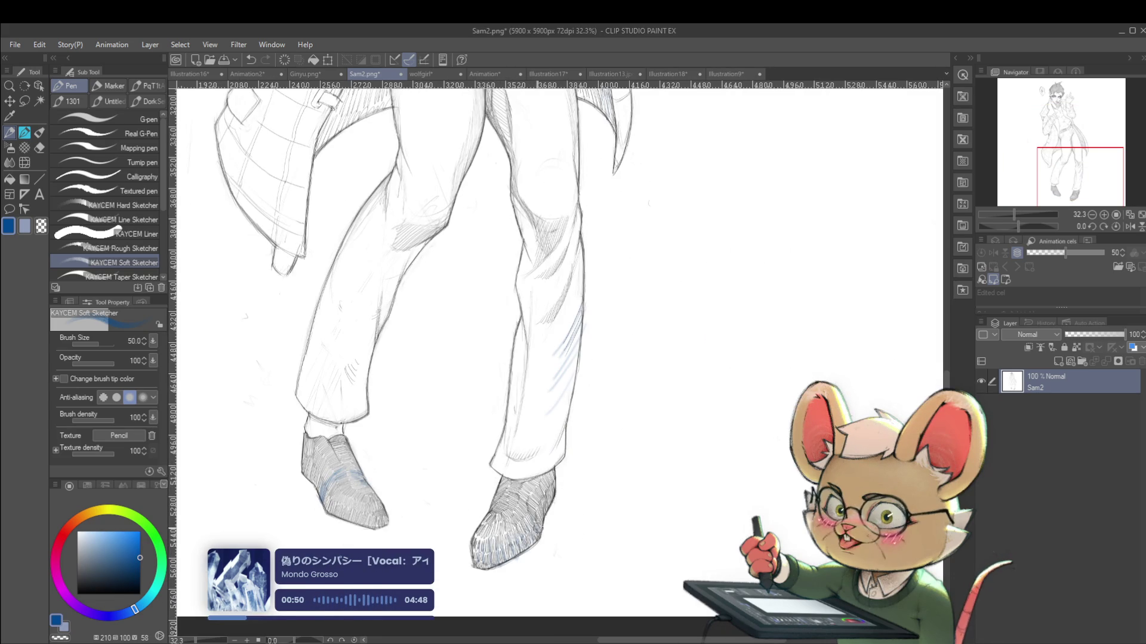
{"action": "scroll", "coordinate": [572, 476], "scroll_direction": "down", "scroll_amount": 2}
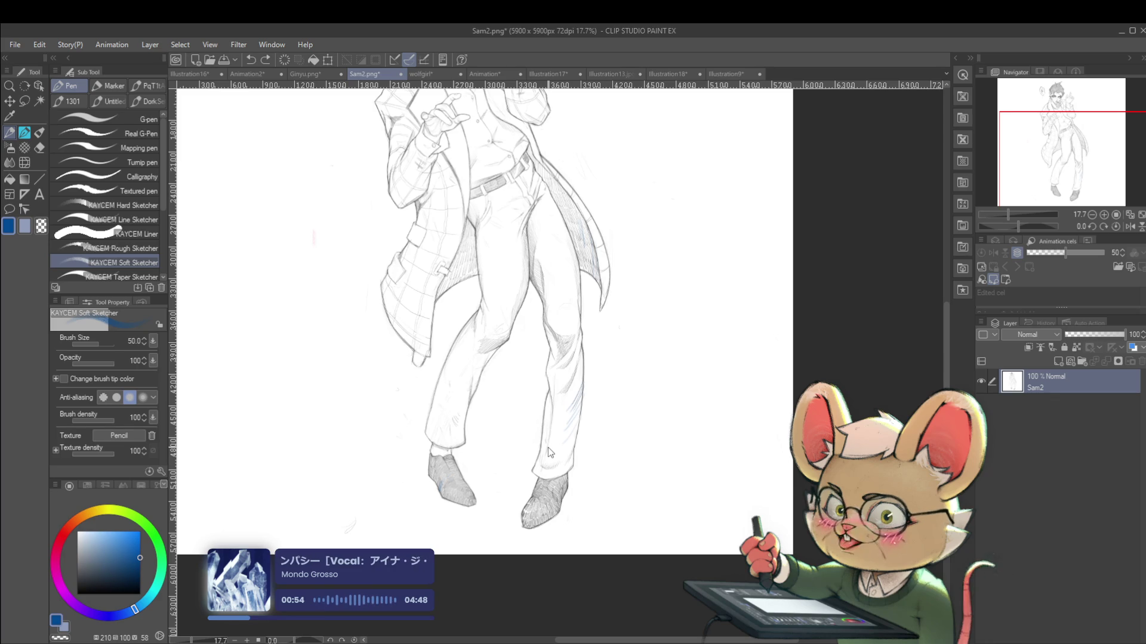
{"action": "scroll", "coordinate": [643, 379], "scroll_direction": "up", "scroll_amount": 3}
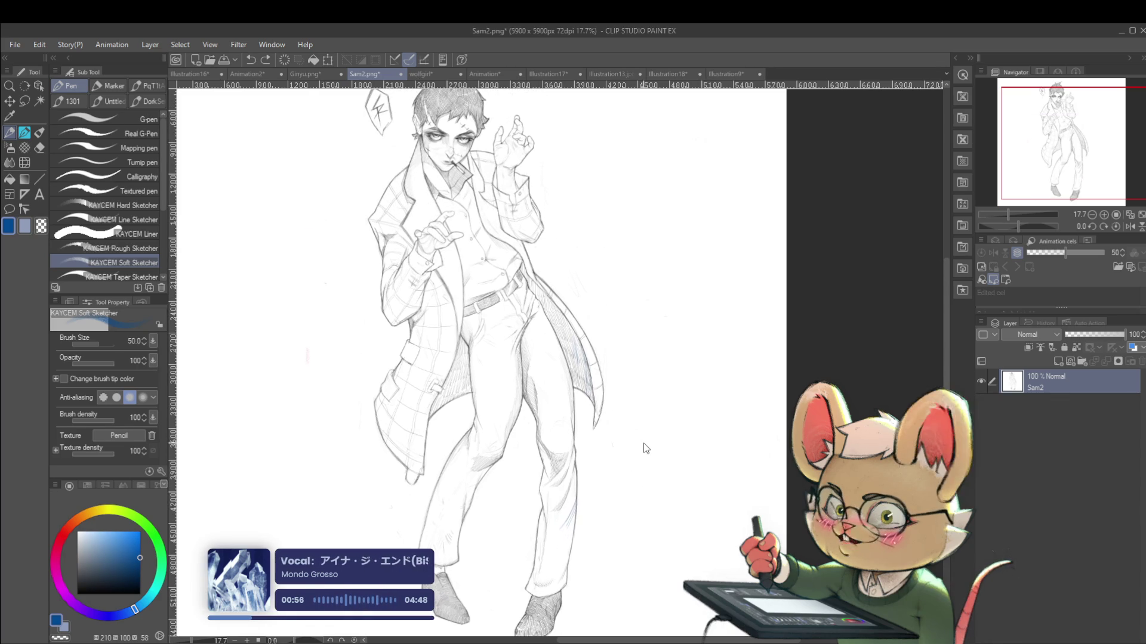
{"action": "scroll", "coordinate": [655, 372], "scroll_direction": "down", "scroll_amount": 2}
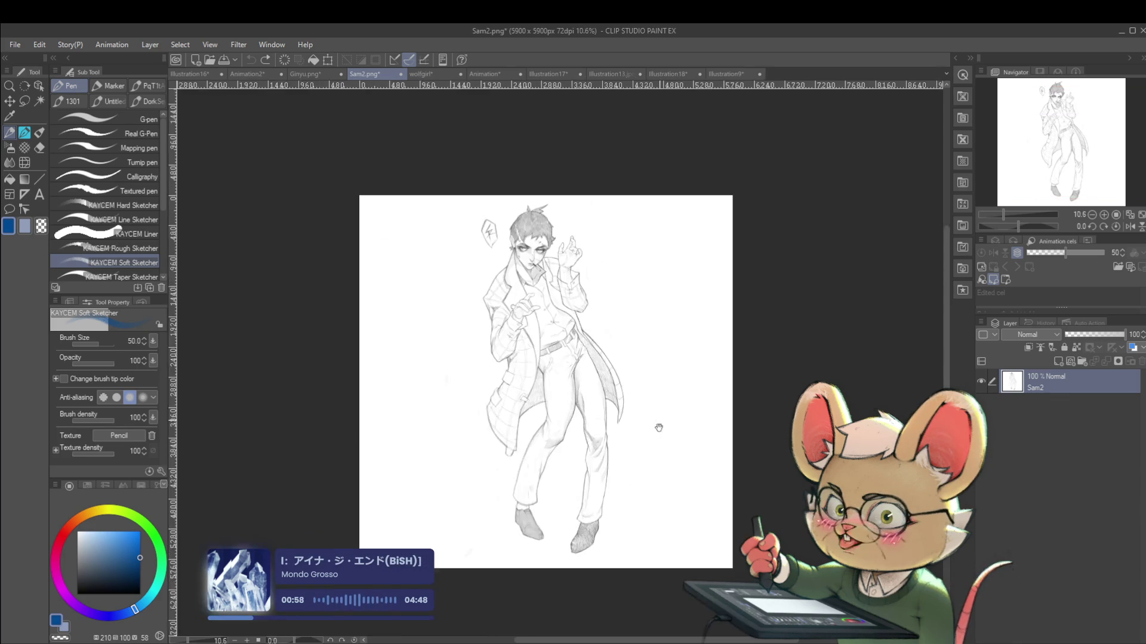
{"action": "scroll", "coordinate": [513, 299], "scroll_direction": "up", "scroll_amount": 5}
{"action": "scroll", "coordinate": [460, 329], "scroll_direction": "down", "scroll_amount": 3}
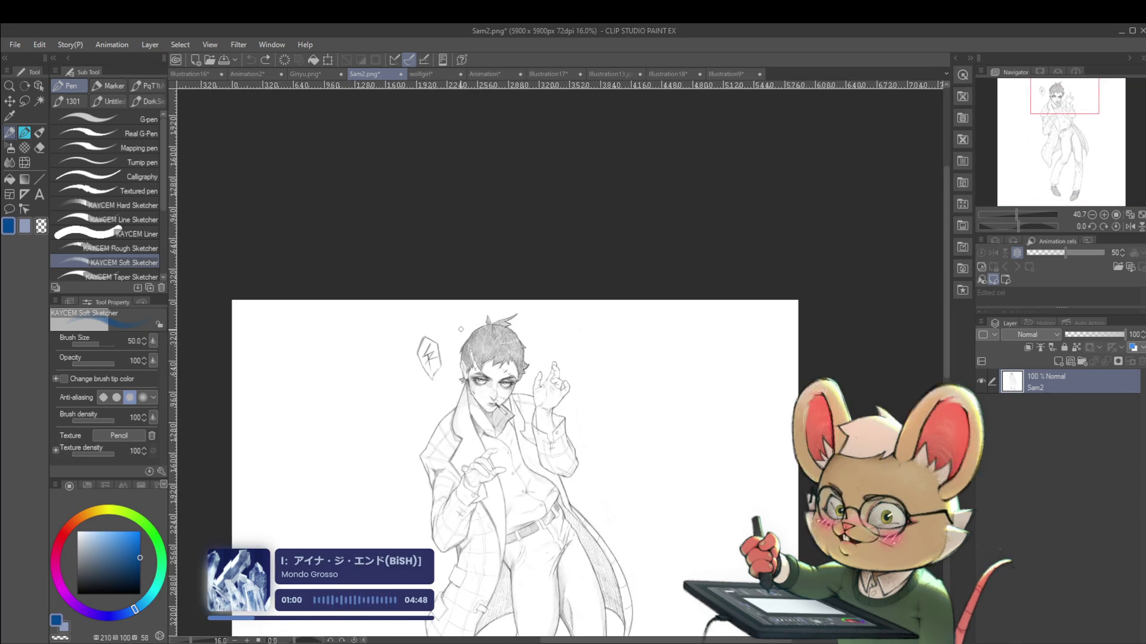
{"action": "left_click", "coordinate": [737, 74]}
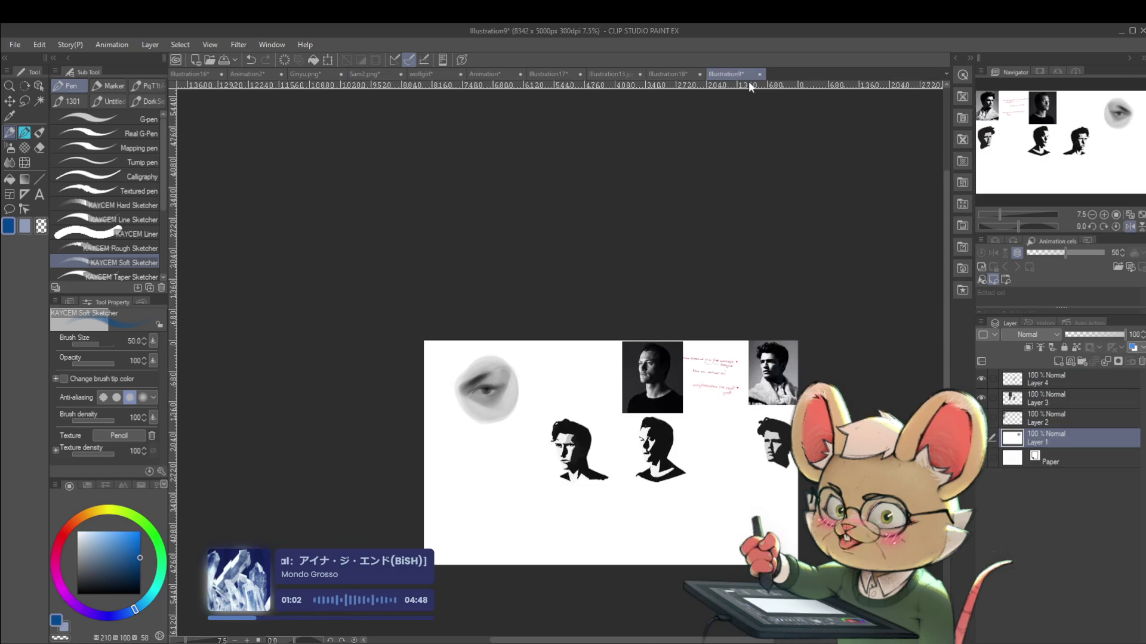
In the cheetah knight painting, paste the yellow character as a new layer, enlarged on the right side
{"action": "left_click", "coordinate": [690, 76]}
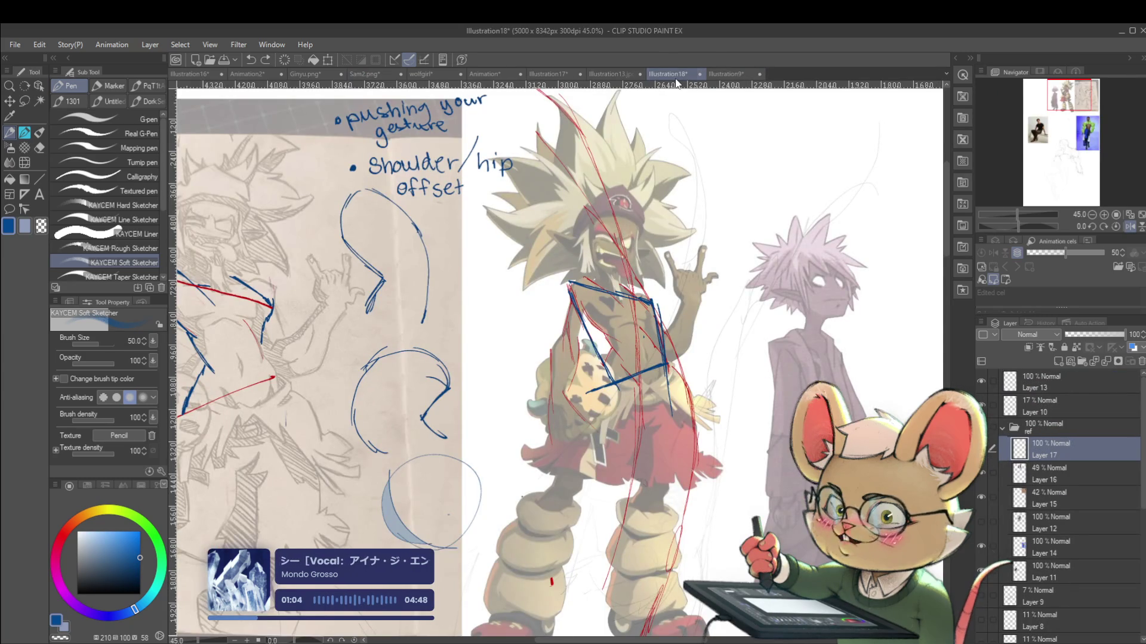
{"action": "scroll", "coordinate": [680, 400], "scroll_direction": "down", "scroll_amount": 1}
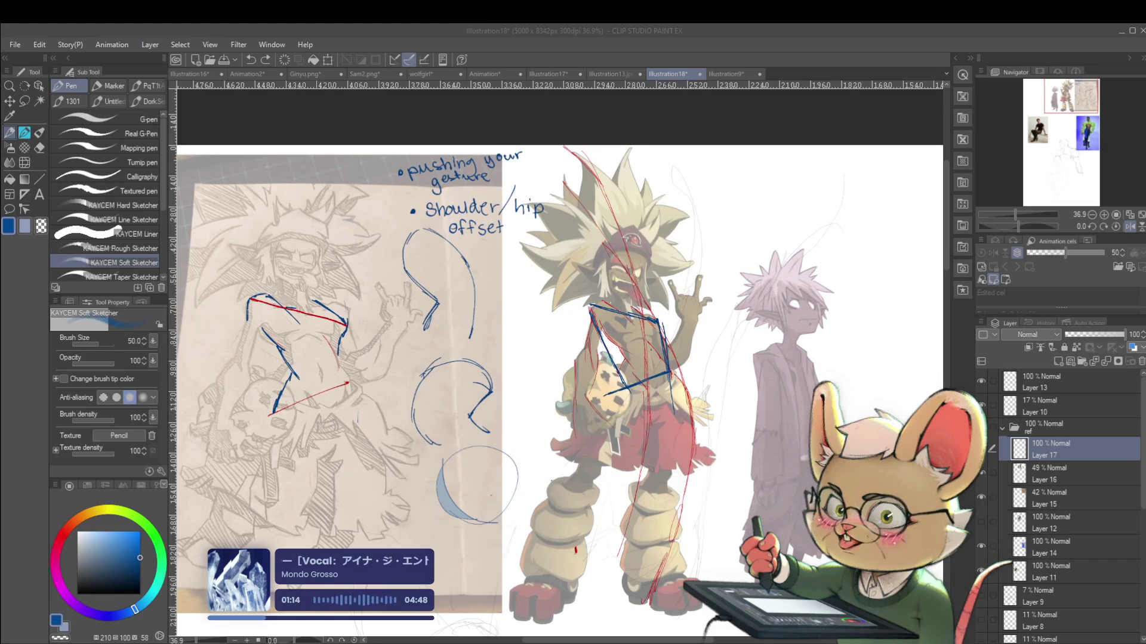
{"action": "scroll", "coordinate": [664, 389], "scroll_direction": "down", "scroll_amount": 2}
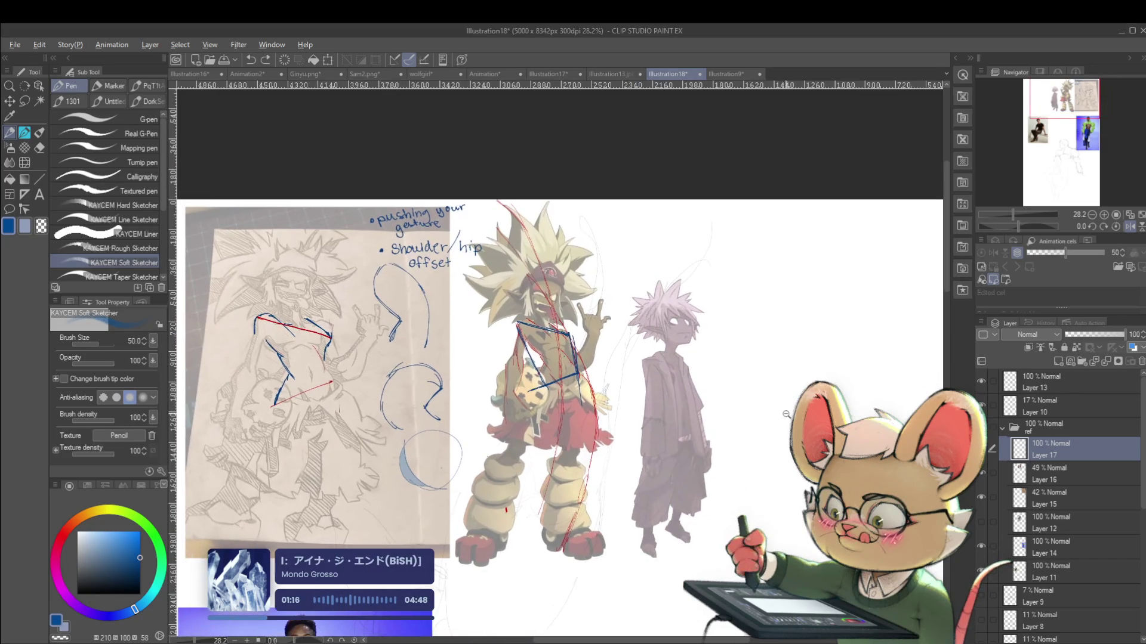
{"action": "scroll", "coordinate": [550, 408], "scroll_direction": "down", "scroll_amount": 2}
{"action": "key", "text": "ctrl+shift+n"}
{"action": "key", "text": "ctrl+t"}
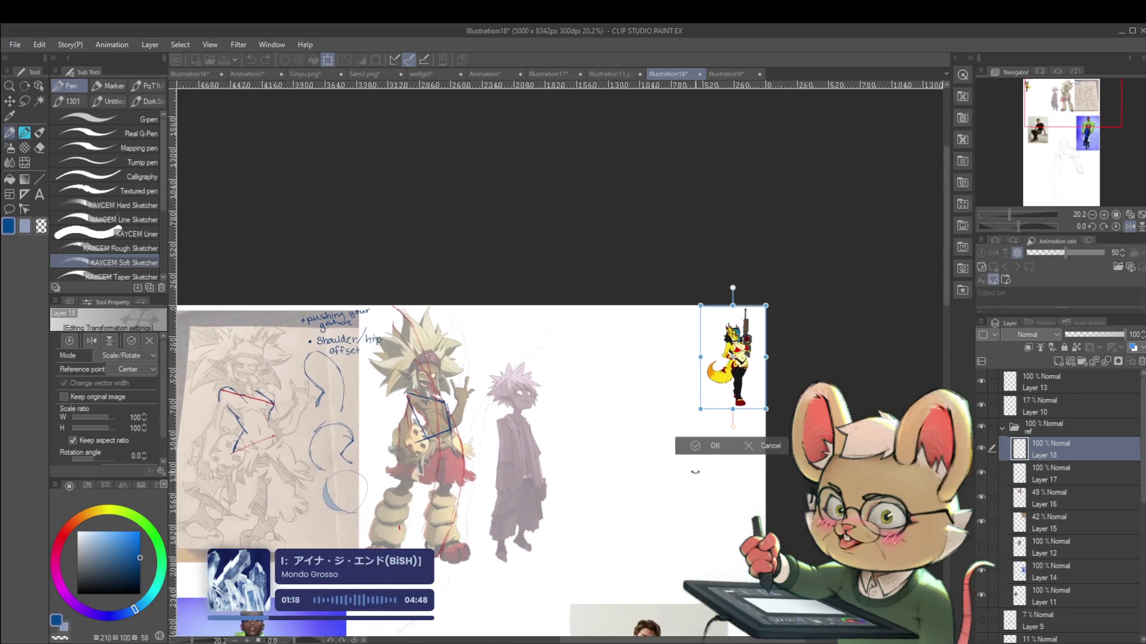
{"action": "left_click_drag", "start_coordinate": [732, 439], "coordinate": [666, 573]}
{"action": "mouse_move", "coordinate": [768, 436]}
{"action": "left_mouse_down"}
{"action": "mouse_move", "coordinate": [660, 431]}
{"action": "mouse_move", "coordinate": [659, 413]}
{"action": "left_mouse_up"}
{"action": "left_click_drag", "start_coordinate": [681, 503], "coordinate": [708, 546]}
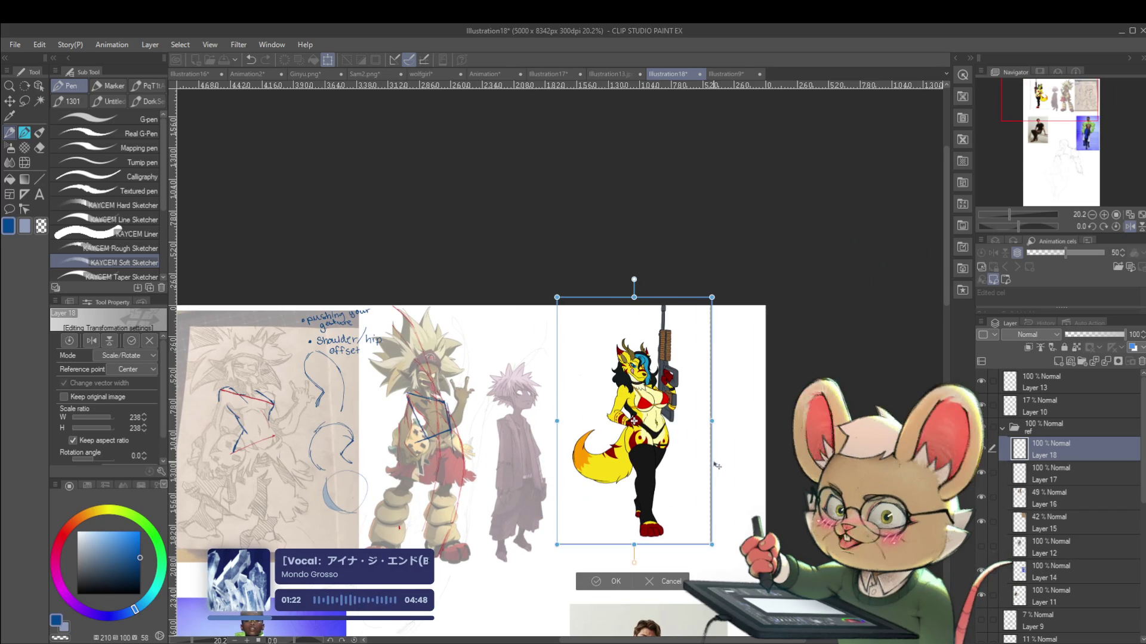
{"action": "key", "text": "Return"}
Begin placing the pasted Jak and Daxter cover image beside the yellow character
{"action": "scroll", "coordinate": [669, 405], "scroll_direction": "up", "scroll_amount": 3}
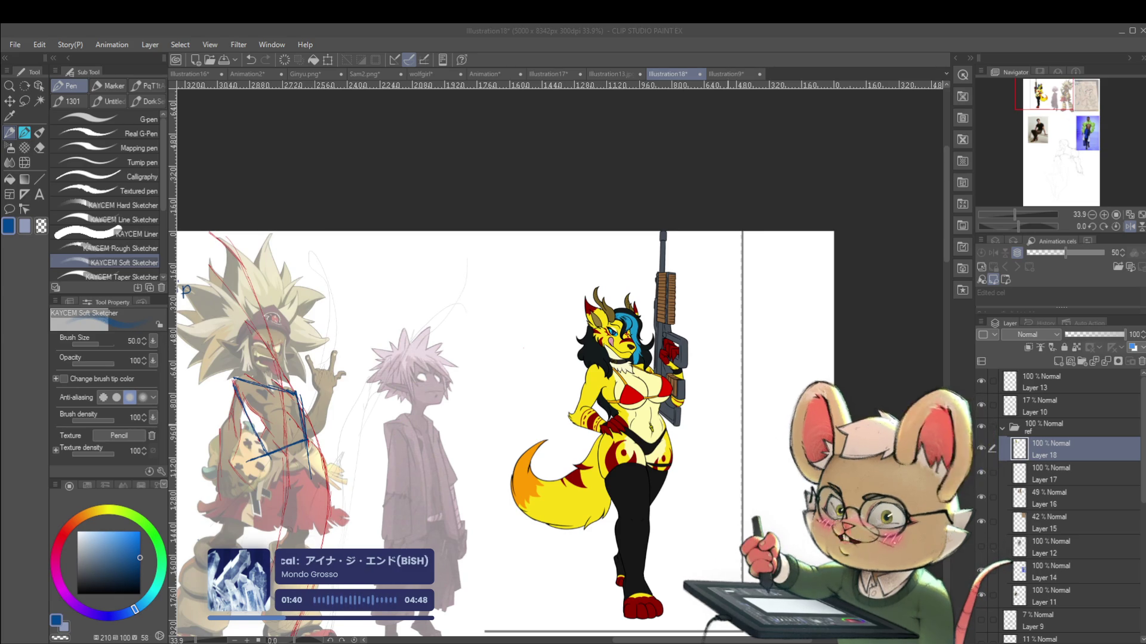
{"action": "scroll", "coordinate": [728, 428], "scroll_direction": "down", "scroll_amount": 2}
{"action": "key", "text": "ctrl+t"}
{"action": "left_click_drag", "start_coordinate": [761, 363], "coordinate": [543, 373]}
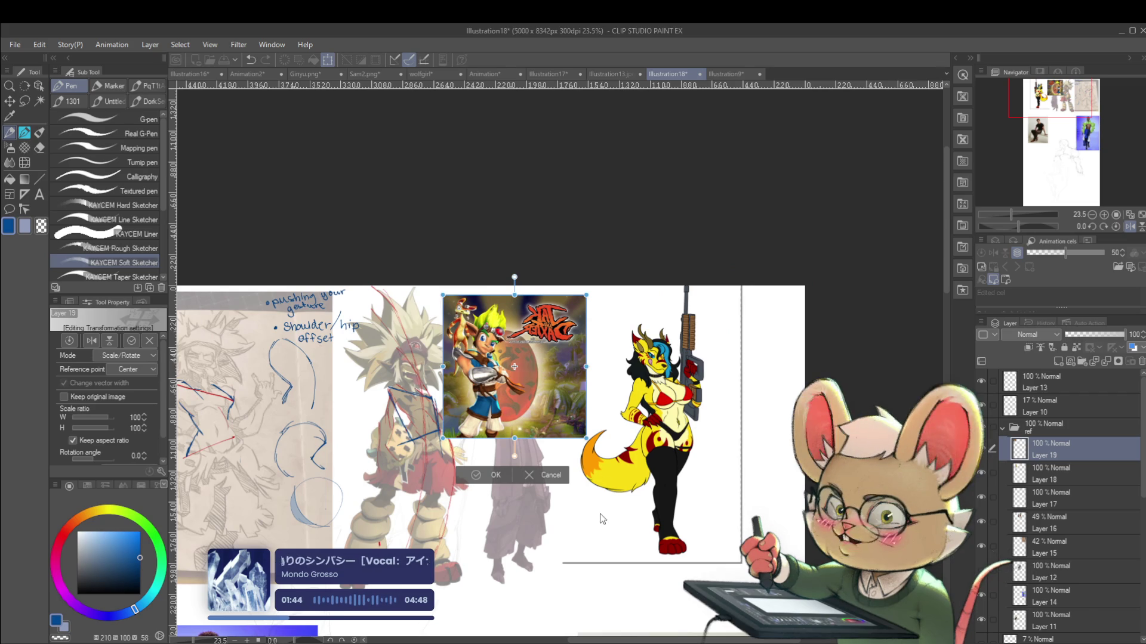
{"action": "key", "text": "h"}
{"action": "key", "text": "Return"}
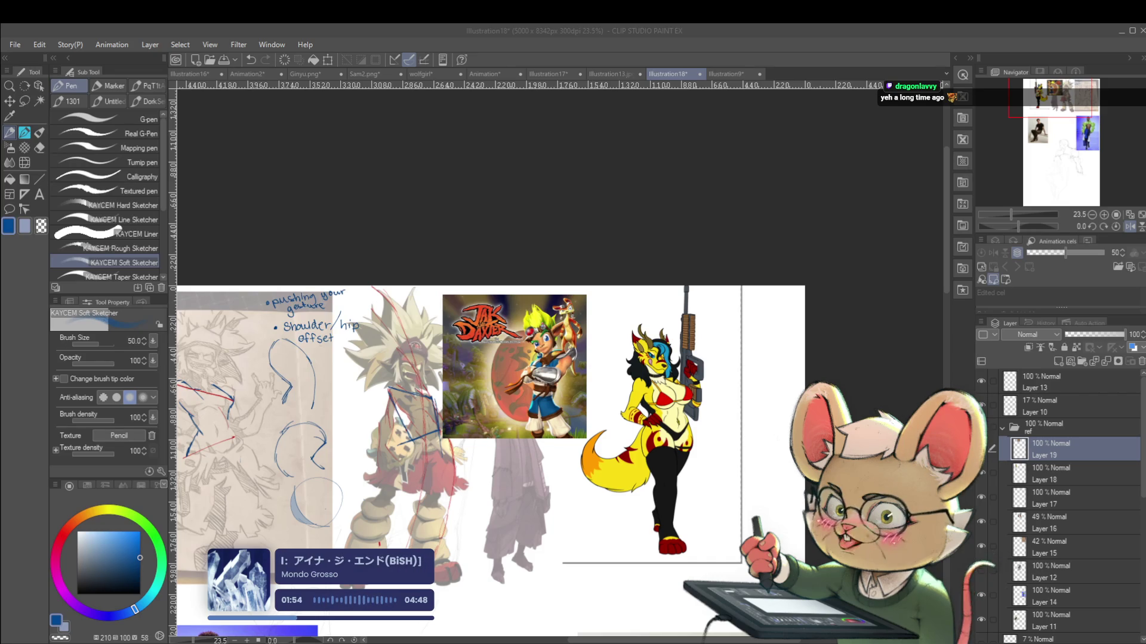
{"action": "left_click", "coordinate": [767, 328]}
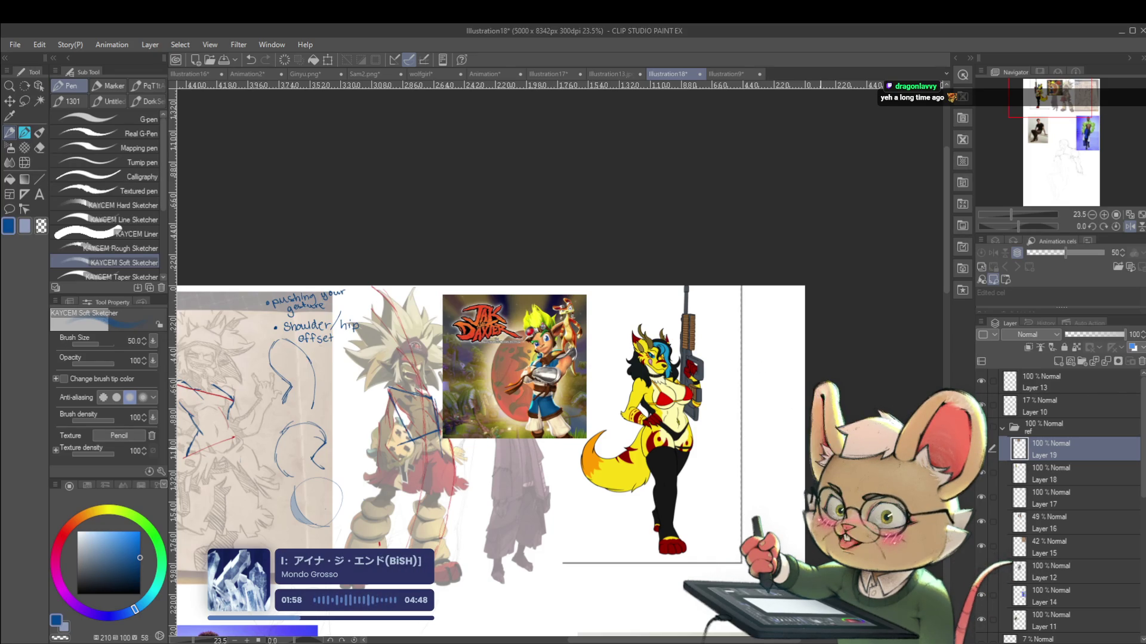
{"action": "key", "text": "ctrl+z"}
{"action": "key", "text": "ctrl+z"}
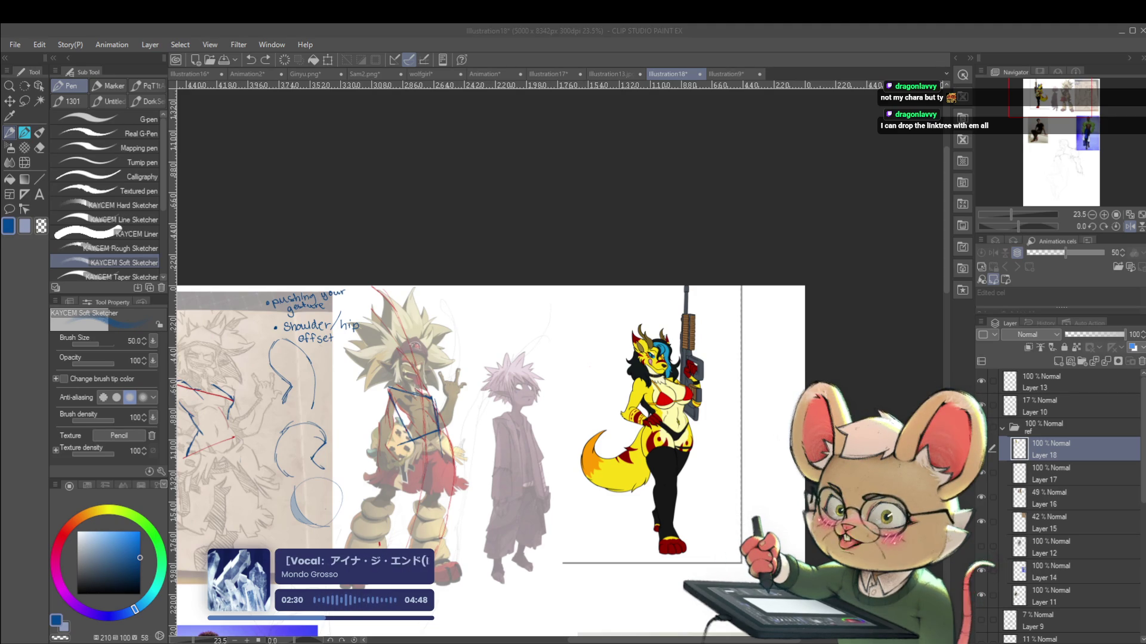
Switch to the size 40 pencil brush and bring more of the sketches into view
{"action": "scroll", "coordinate": [769, 417], "scroll_direction": "down", "scroll_amount": 2}
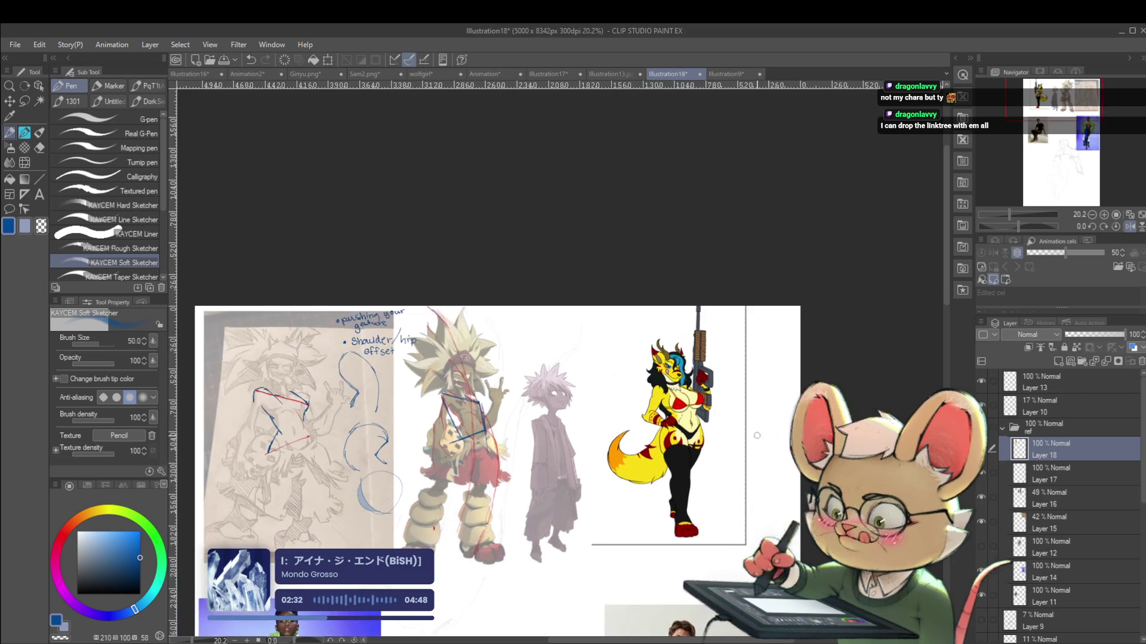
{"action": "scroll", "coordinate": [769, 418], "scroll_direction": "up", "scroll_amount": 2}
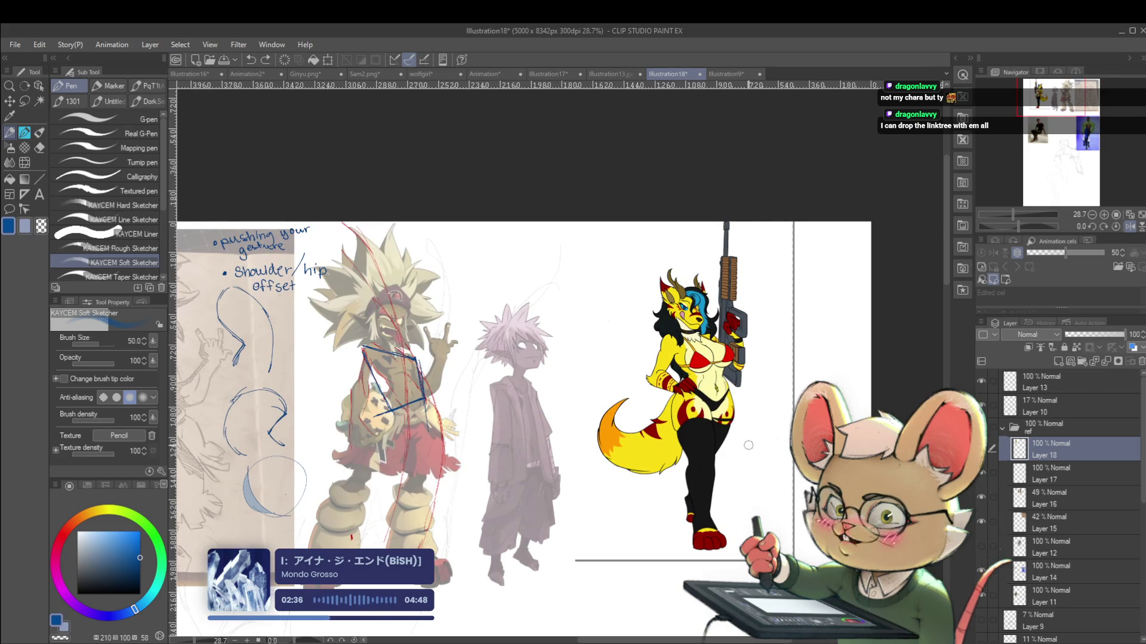
{"action": "key", "text": "p"}
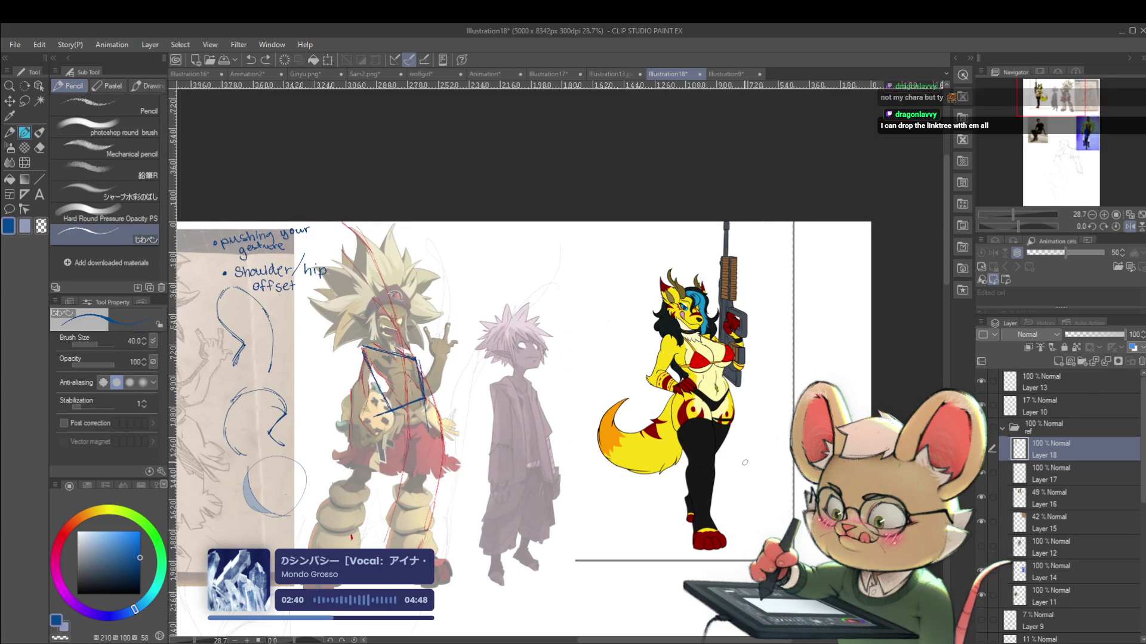
{"action": "scroll", "coordinate": [745, 463], "scroll_direction": "down", "scroll_amount": 2}
{"action": "left_click_drag", "start_coordinate": [819, 449], "coordinate": [888, 411]}
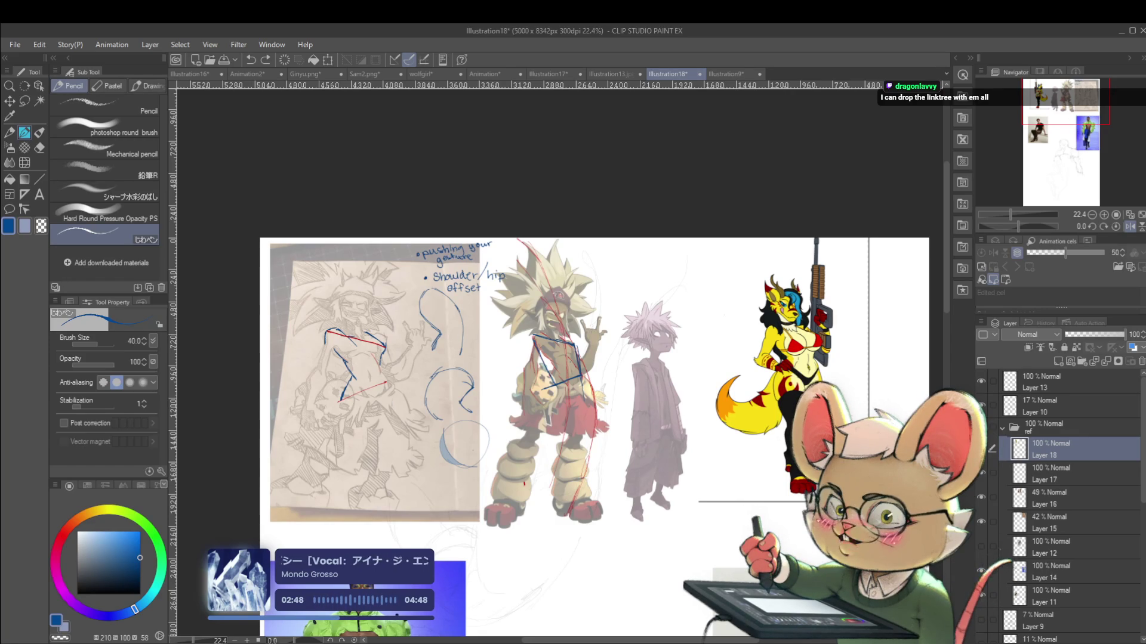
{"action": "scroll", "coordinate": [329, 393], "scroll_direction": "up", "scroll_amount": 3}
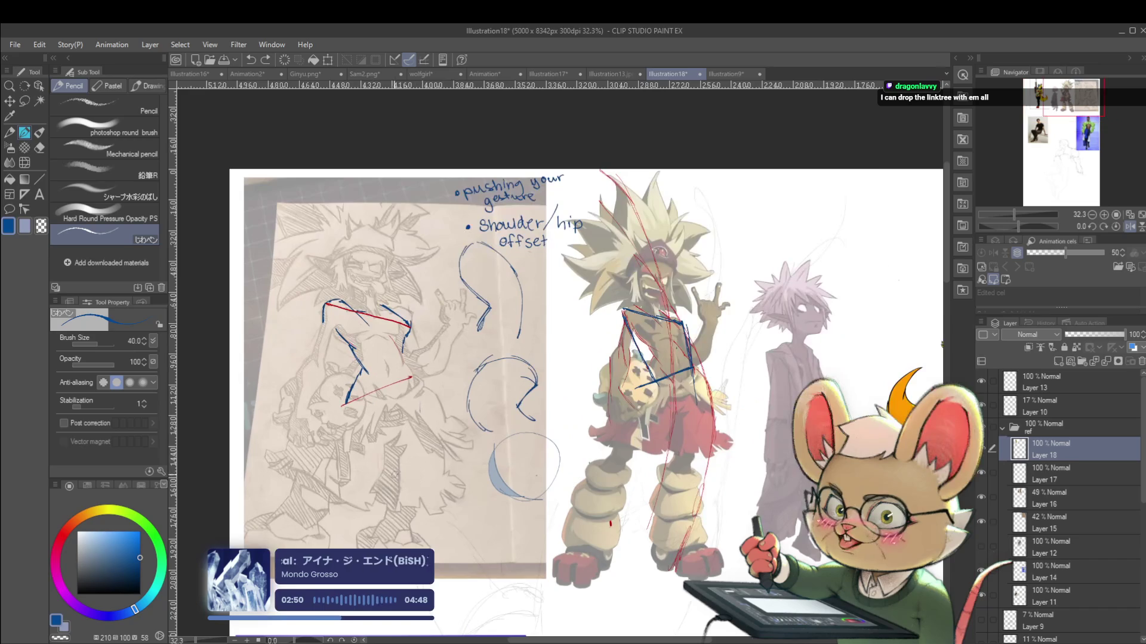
Undo two strokes and draw blue hatching near the bottom of the paper sketch
{"action": "scroll", "coordinate": [396, 525], "scroll_direction": "up", "scroll_amount": 2}
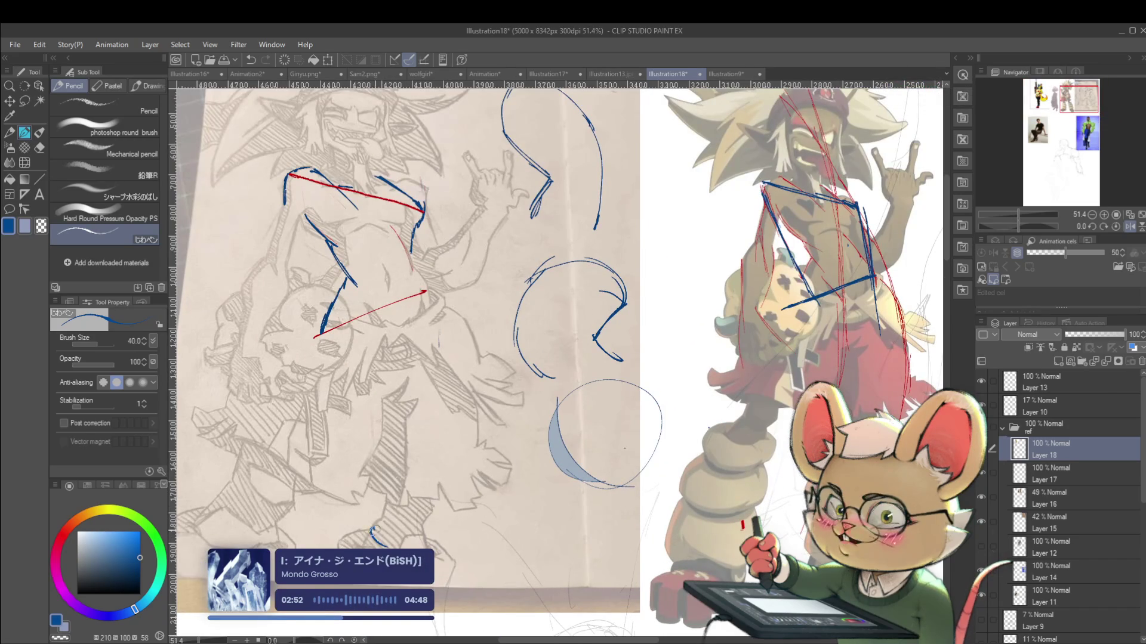
{"action": "key", "text": "ctrl+z"}
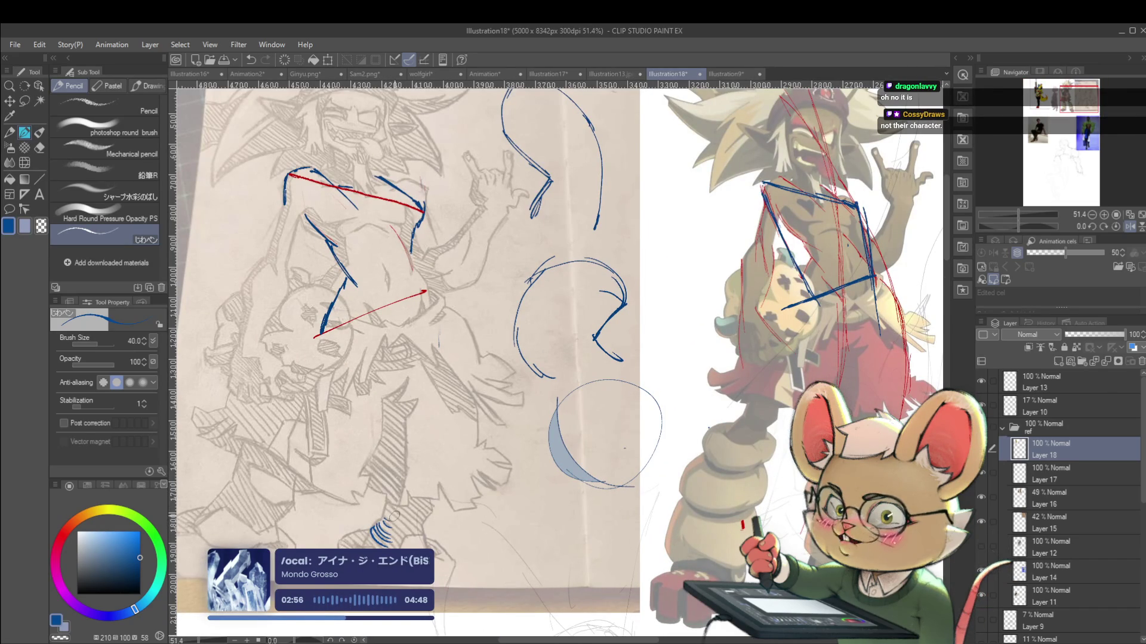
{"action": "key", "text": "ctrl+z"}
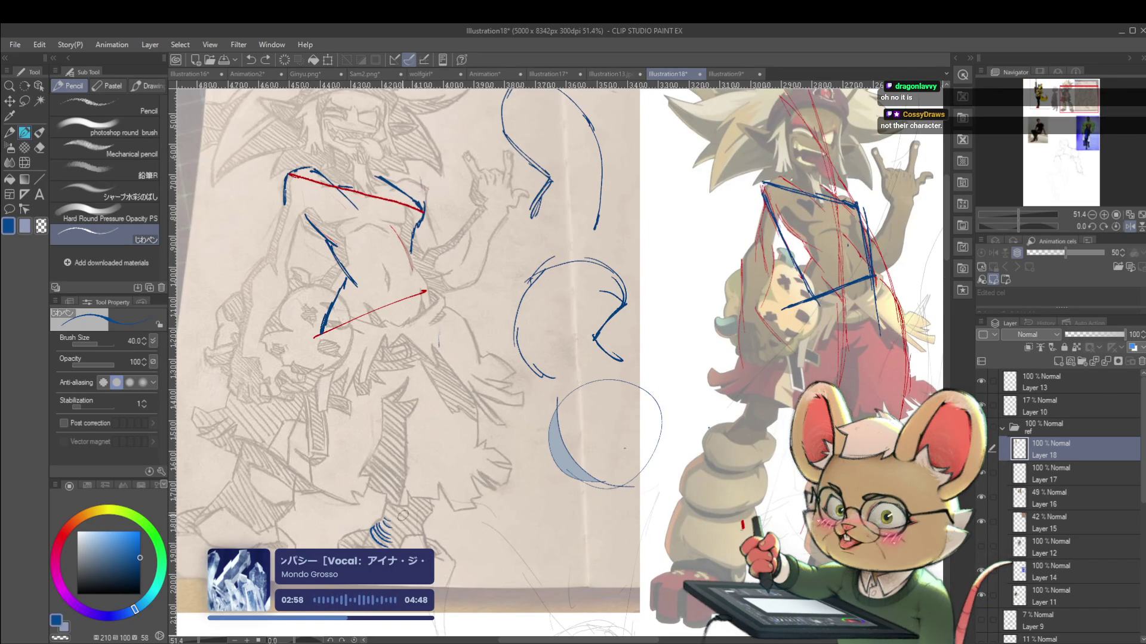
{"action": "left_click_drag", "start_coordinate": [394, 520], "coordinate": [427, 513]}
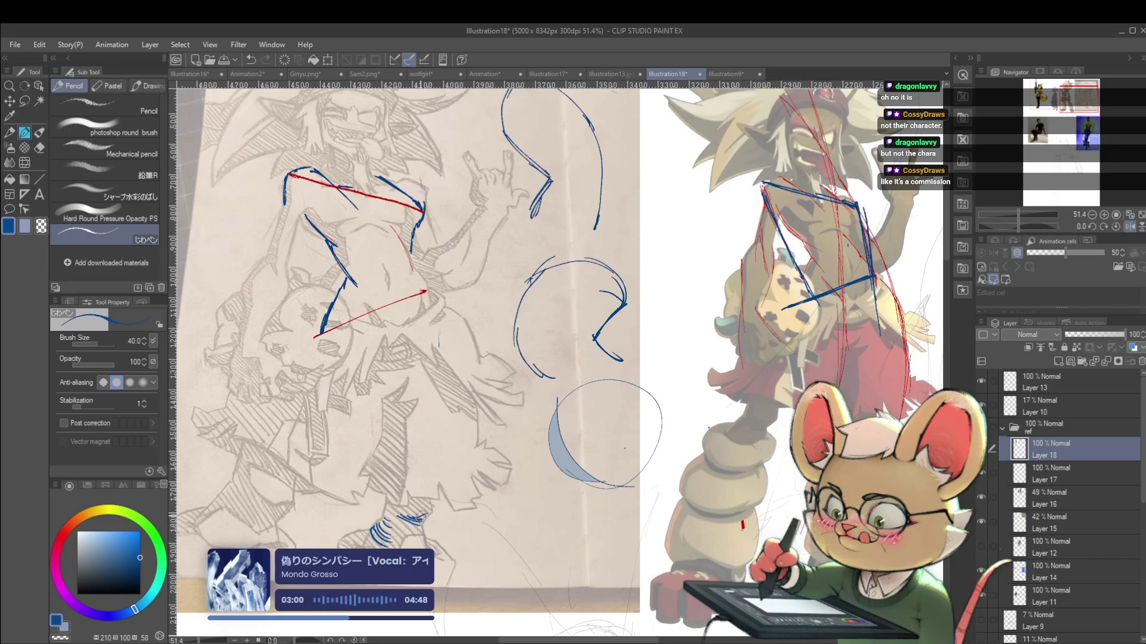
Mirror the canvas horizontally and add short strokes beside the blue hatching
{"action": "key", "text": "ctrl+minus"}
{"action": "key", "text": "ctrl+minus"}
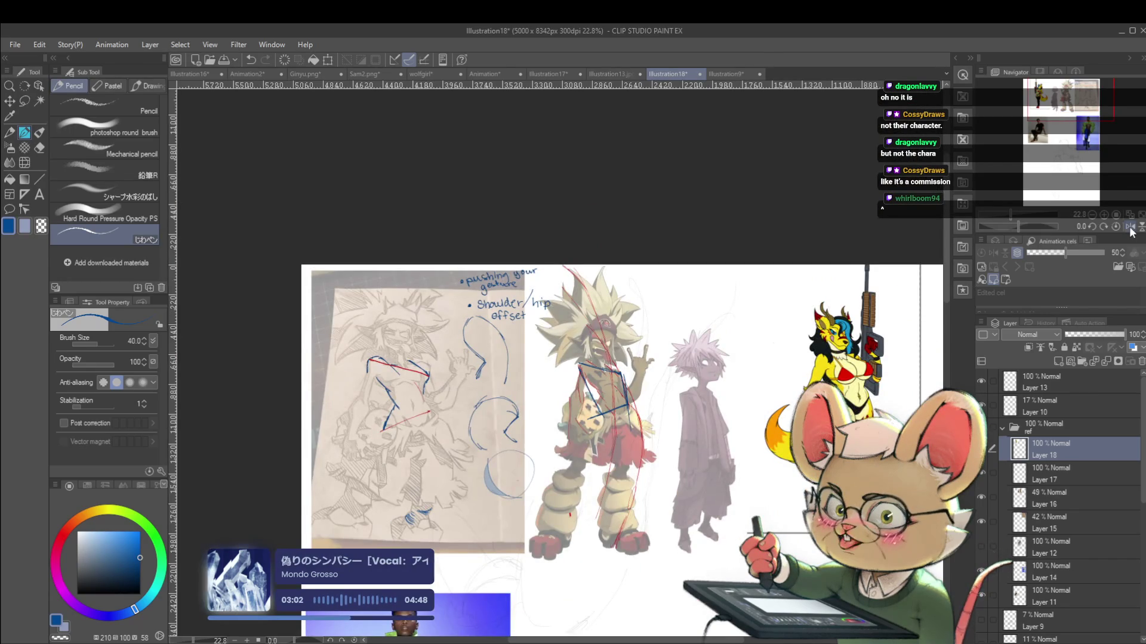
{"action": "left_click", "coordinate": [1130, 228]}
{"action": "key", "text": "ctrl+plus"}
{"action": "left_click_drag", "start_coordinate": [678, 528], "coordinate": [681, 547]}
{"action": "scroll", "coordinate": [705, 527], "scroll_direction": "down", "scroll_amount": 3}
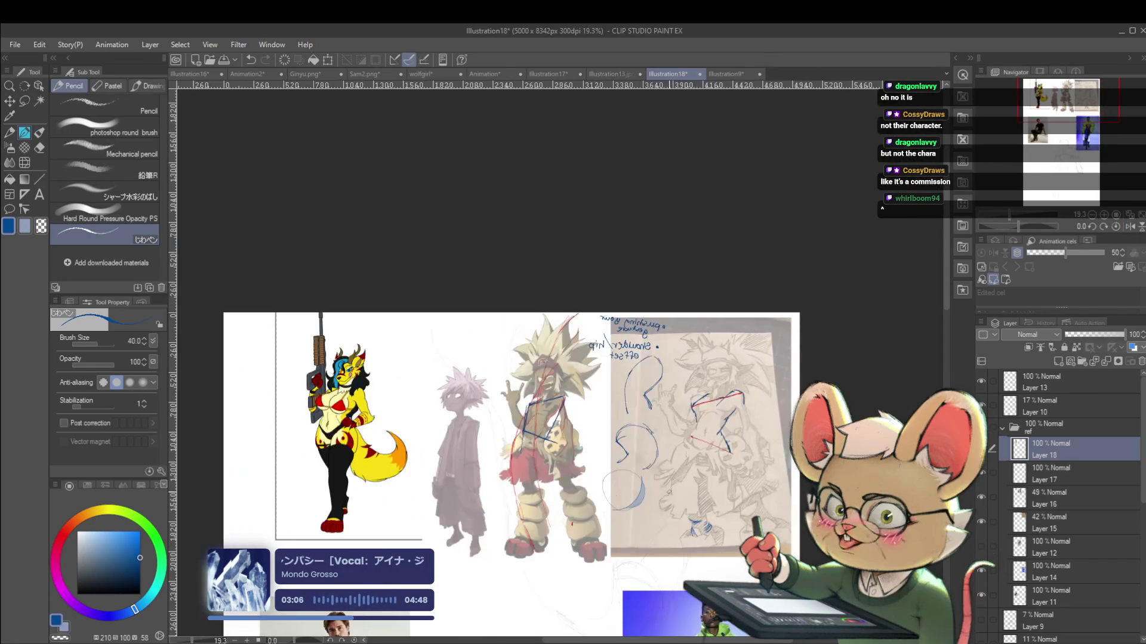
{"action": "scroll", "coordinate": [717, 521], "scroll_direction": "up", "scroll_amount": 4}
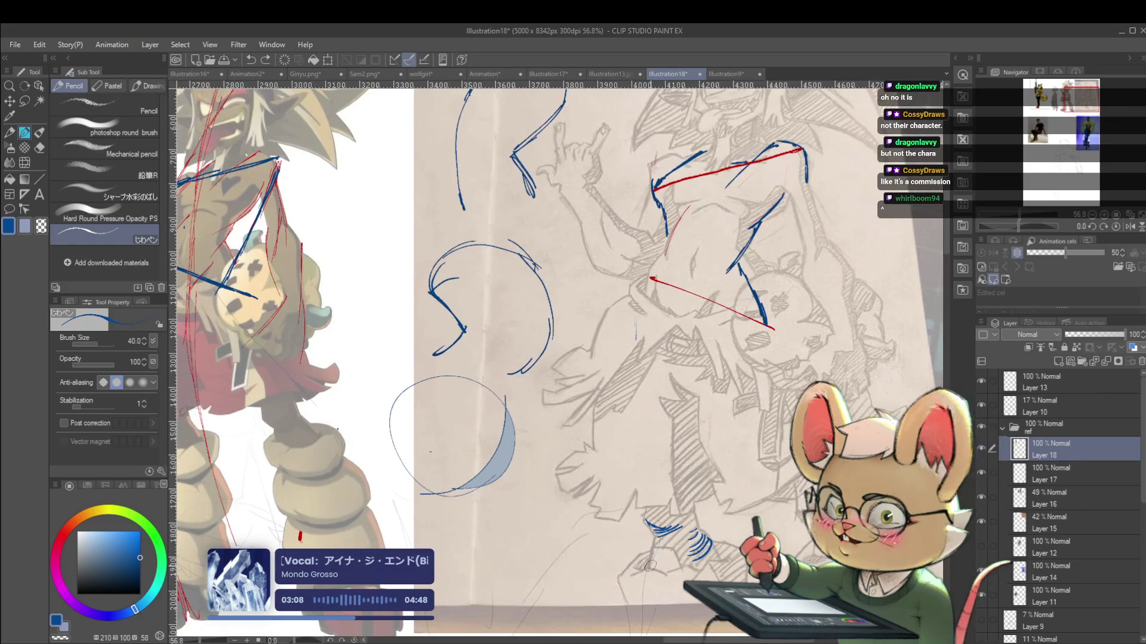
{"action": "left_click_drag", "start_coordinate": [653, 552], "coordinate": [667, 569]}
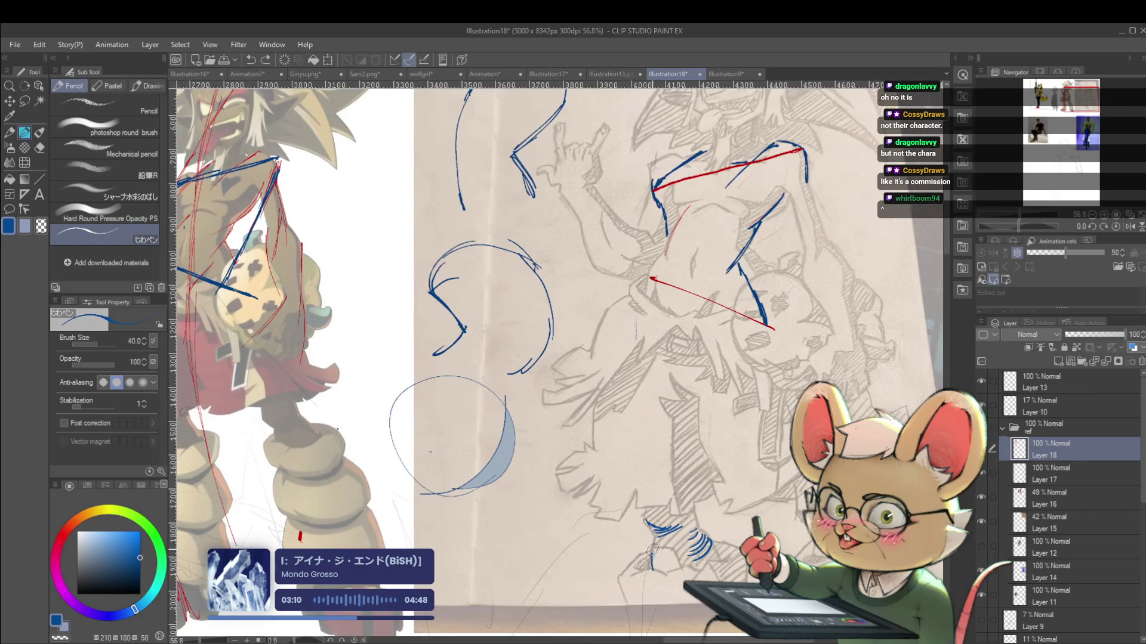
{"action": "scroll", "coordinate": [682, 547], "scroll_direction": "down", "scroll_amount": 3}
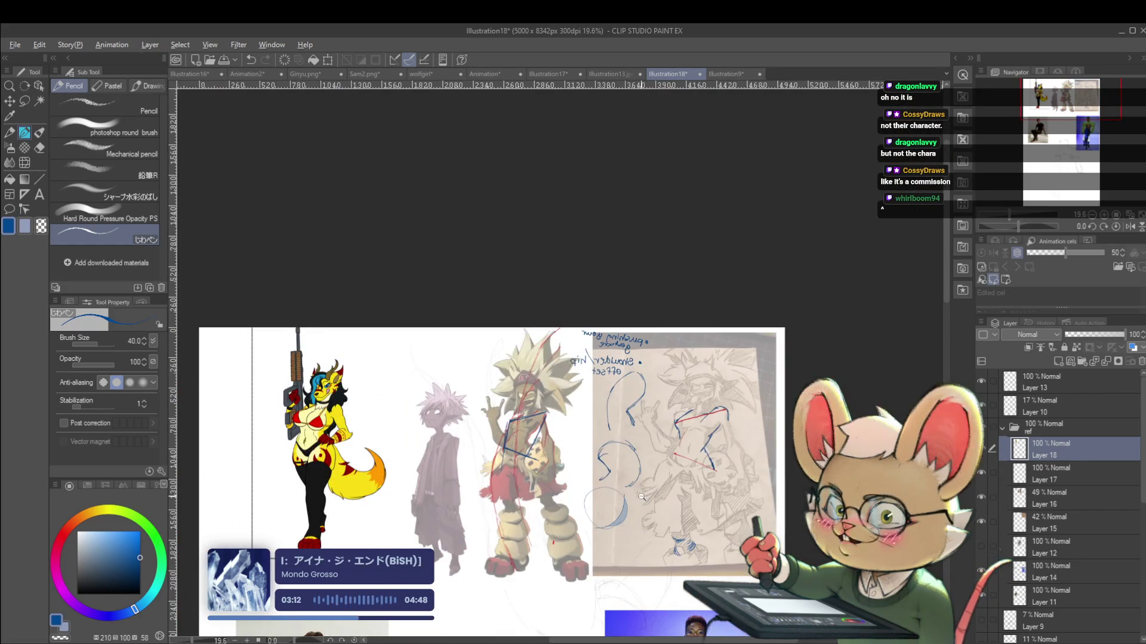
{"action": "scroll", "coordinate": [534, 504], "scroll_direction": "up", "scroll_amount": 3}
Draw a blue line with a small loop above the pale-haired figure
{"action": "left_click_drag", "start_coordinate": [680, 422], "coordinate": [583, 460]}
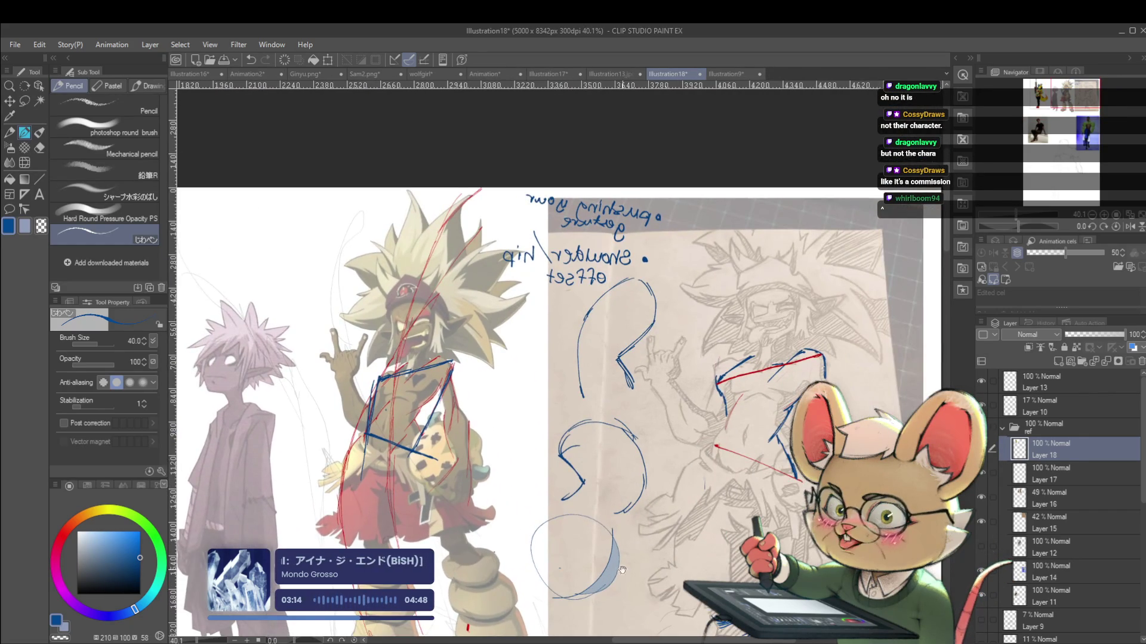
{"action": "left_click_drag", "start_coordinate": [622, 572], "coordinate": [613, 520]}
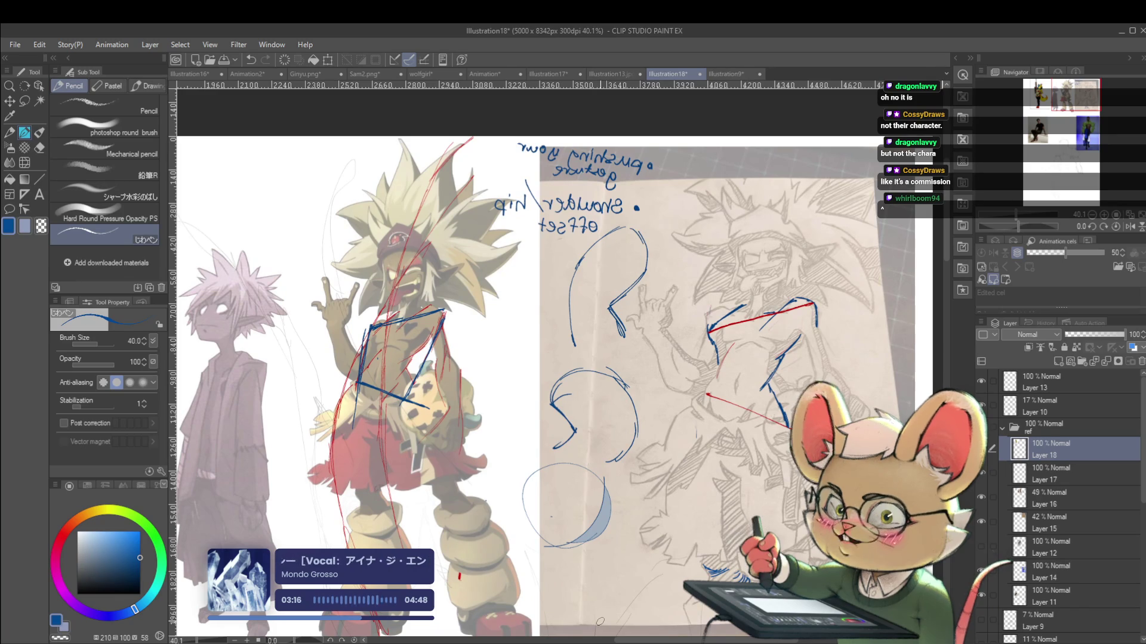
{"action": "left_click_drag", "start_coordinate": [495, 370], "coordinate": [723, 471]}
{"action": "scroll", "coordinate": [507, 295], "scroll_direction": "up", "scroll_amount": 2}
{"action": "left_click_drag", "start_coordinate": [460, 314], "coordinate": [552, 297]}
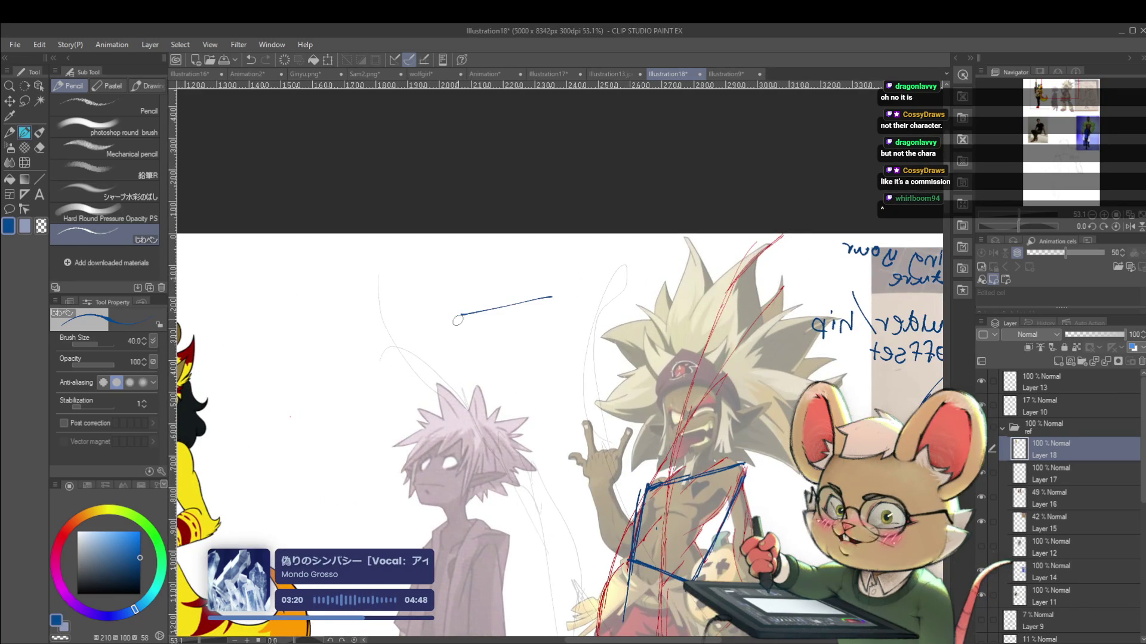
Add the second stroke forming the chevron and flip the canvas back to normal orientation
{"action": "left_click_drag", "start_coordinate": [463, 317], "coordinate": [547, 329]}
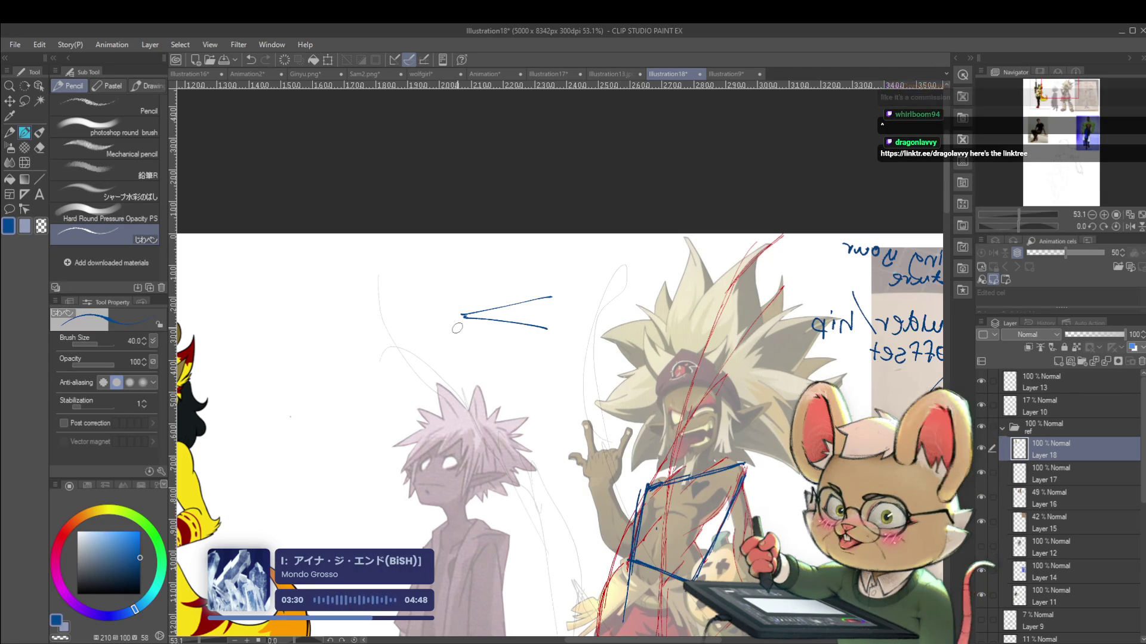
{"action": "scroll", "coordinate": [842, 376], "scroll_direction": "down", "scroll_amount": 3}
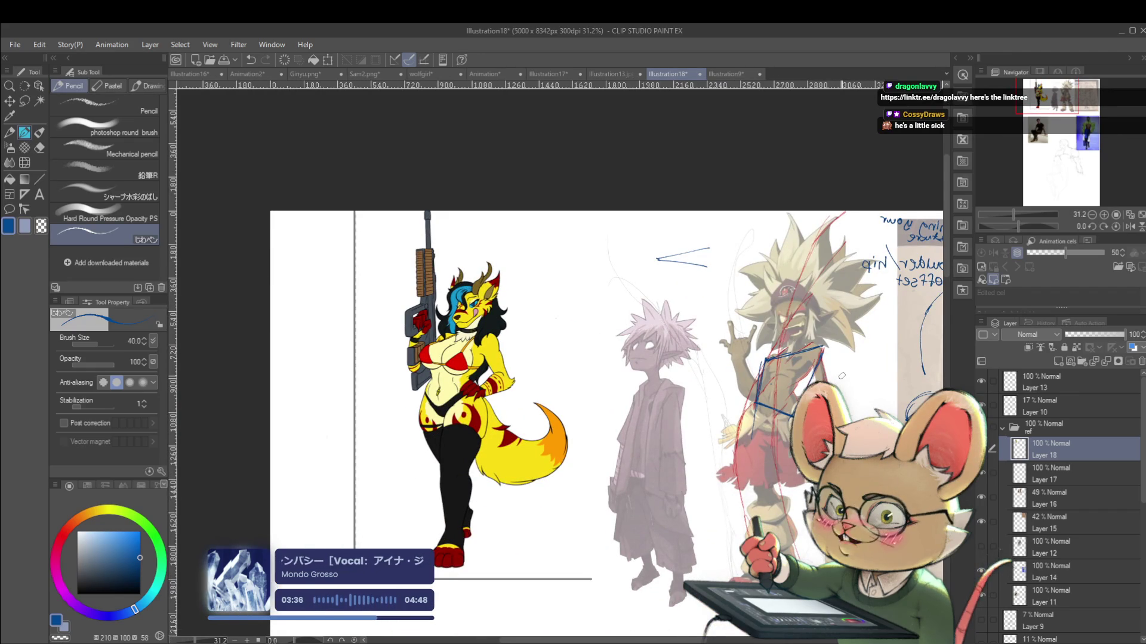
{"action": "left_click", "coordinate": [1129, 226]}
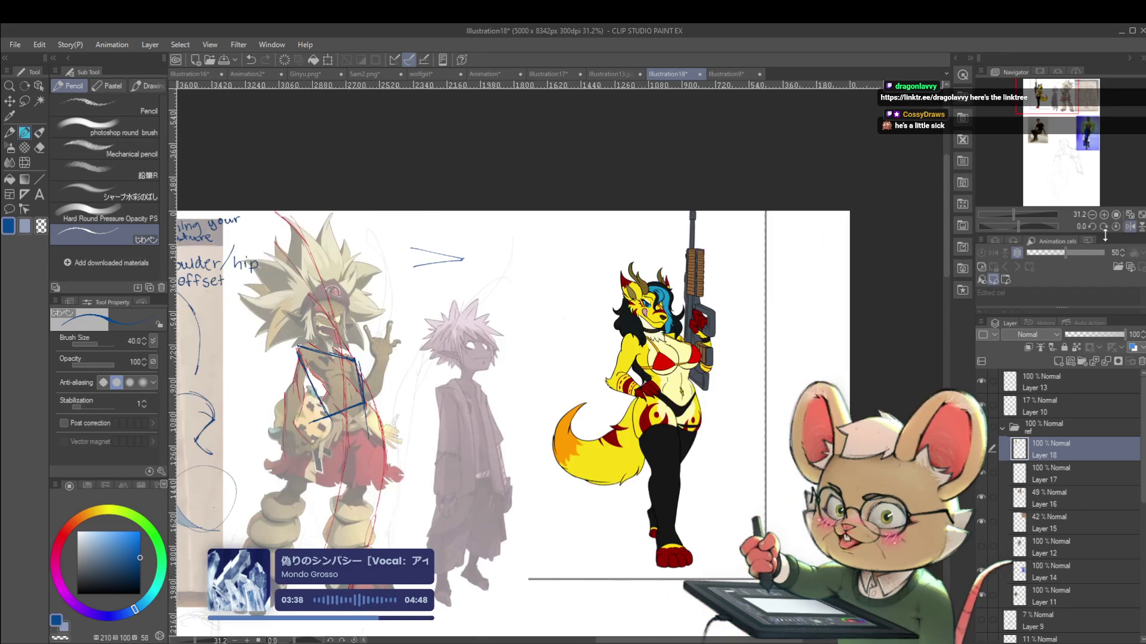
{"action": "mouse_move", "coordinate": [656, 468]}
{"action": "left_mouse_down"}
{"action": "mouse_move", "coordinate": [762, 422]}
{"action": "mouse_move", "coordinate": [904, 393]}
{"action": "mouse_move", "coordinate": [947, 445]}
{"action": "left_mouse_up"}
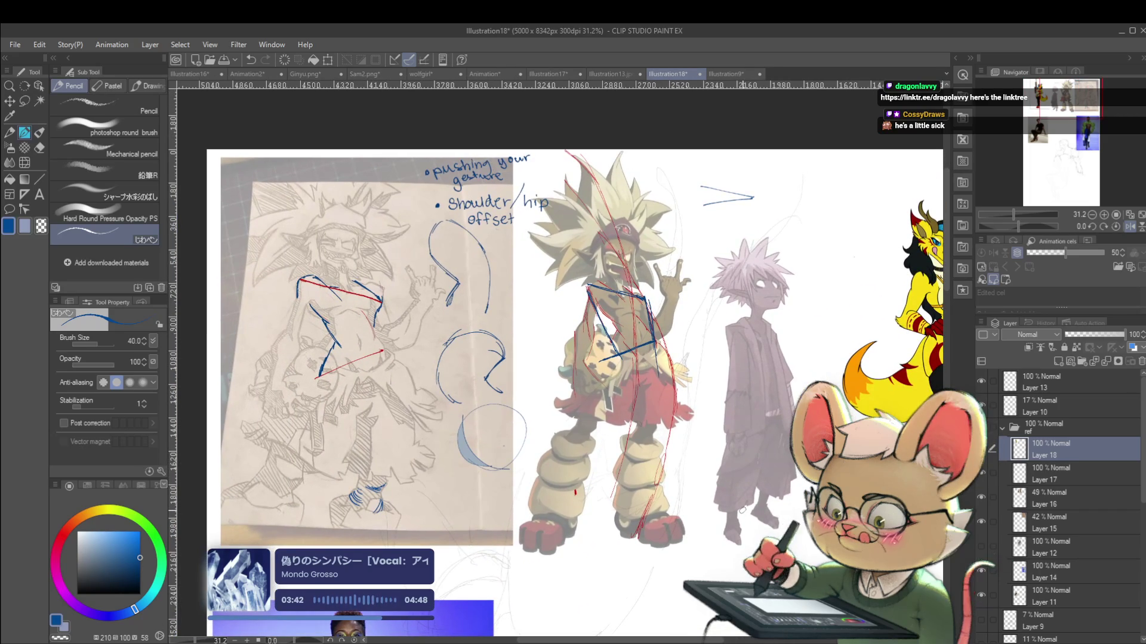
Start handwriting the note 'Hatching needs direction' below 'Shoulder/hip offset'
{"action": "scroll", "coordinate": [536, 348], "scroll_direction": "up", "scroll_amount": 2}
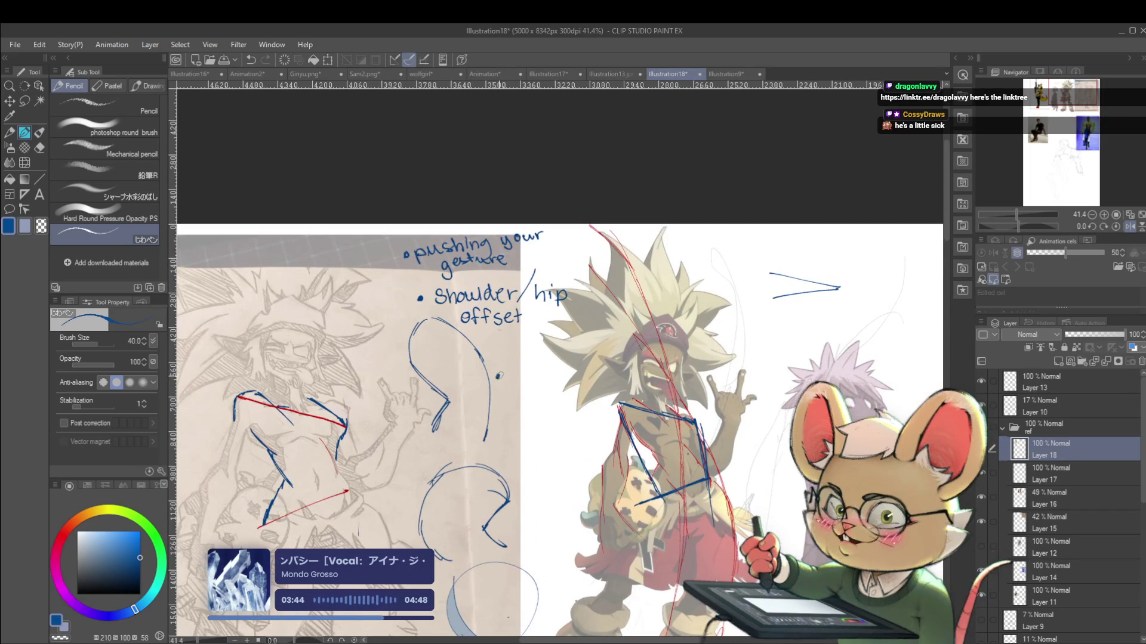
{"action": "left_click_drag", "start_coordinate": [508, 370], "coordinate": [508, 383]}
{"action": "left_click_drag", "start_coordinate": [515, 370], "coordinate": [514, 377]}
Finish handwriting 'Hatching needs direction', ending with the word 'direction'
{"action": "mouse_move", "coordinate": [517, 379]}
{"action": "left_mouse_down"}
{"action": "mouse_move", "coordinate": [575, 381]}
{"action": "mouse_move", "coordinate": [525, 405]}
{"action": "mouse_move", "coordinate": [563, 400]}
{"action": "mouse_move", "coordinate": [528, 424]}
{"action": "mouse_move", "coordinate": [564, 422]}
{"action": "left_mouse_up"}
{"action": "mouse_move", "coordinate": [570, 410]}
{"action": "left_mouse_down"}
{"action": "mouse_move", "coordinate": [569, 424]}
{"action": "mouse_move", "coordinate": [574, 416]}
{"action": "left_mouse_up"}
{"action": "left_click_drag", "start_coordinate": [576, 416], "coordinate": [577, 423]}
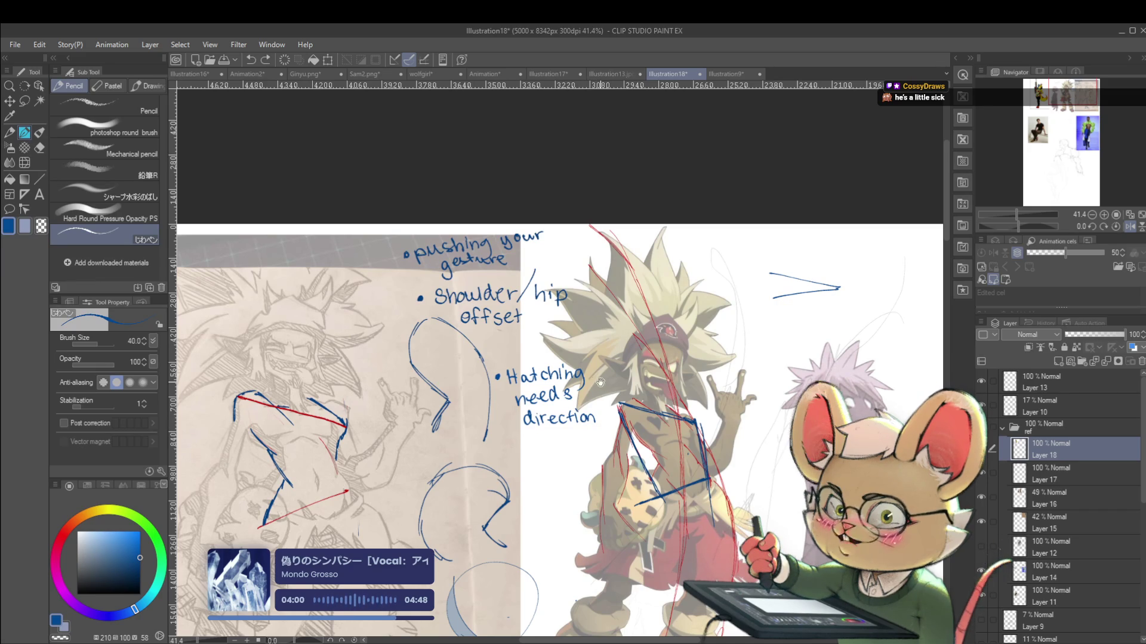
Draw blue gesture lines down the sketch's hip and up its torso
{"action": "scroll", "coordinate": [600, 381], "scroll_direction": "down", "scroll_amount": 2}
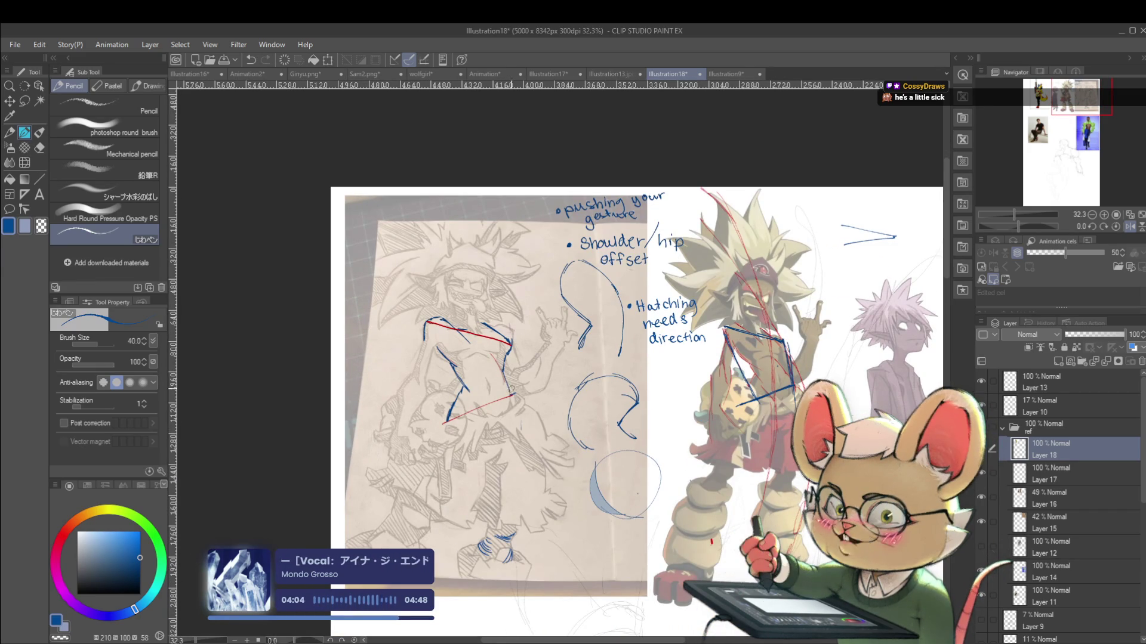
{"action": "left_click_drag", "start_coordinate": [509, 384], "coordinate": [516, 404]}
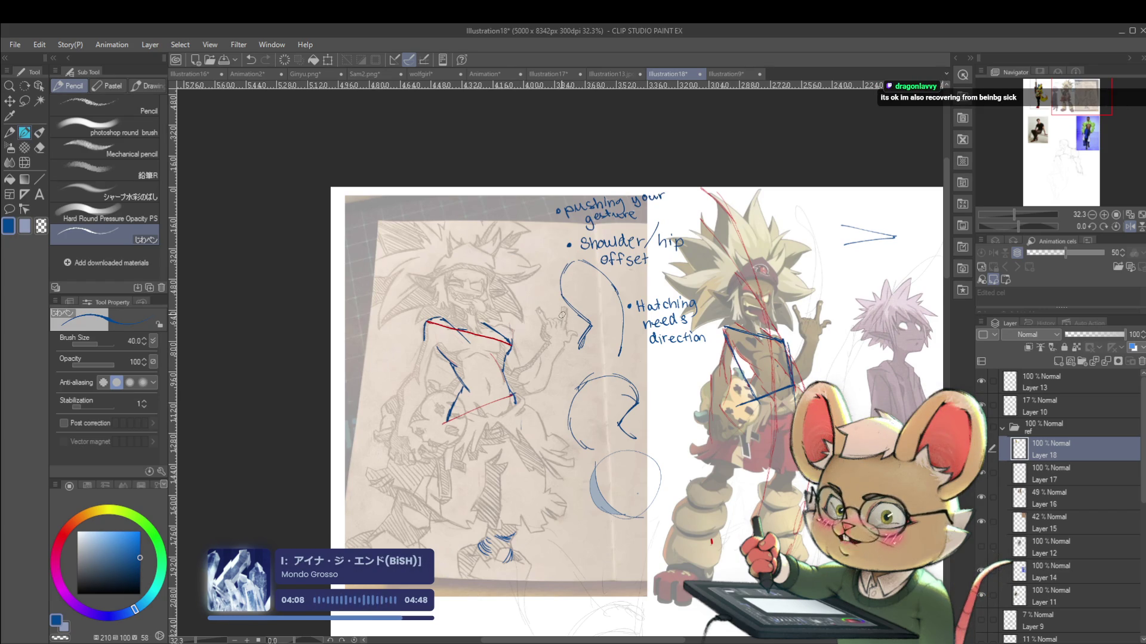
{"action": "left_click_drag", "start_coordinate": [502, 368], "coordinate": [504, 354]}
{"action": "scroll", "coordinate": [506, 360], "scroll_direction": "up", "scroll_amount": 3}
Switch the drawing colour from the picked beige back to dark blue
{"action": "left_click", "coordinate": [504, 344], "text": "alt"}
{"action": "scroll", "coordinate": [496, 307], "scroll_direction": "up", "scroll_amount": 3}
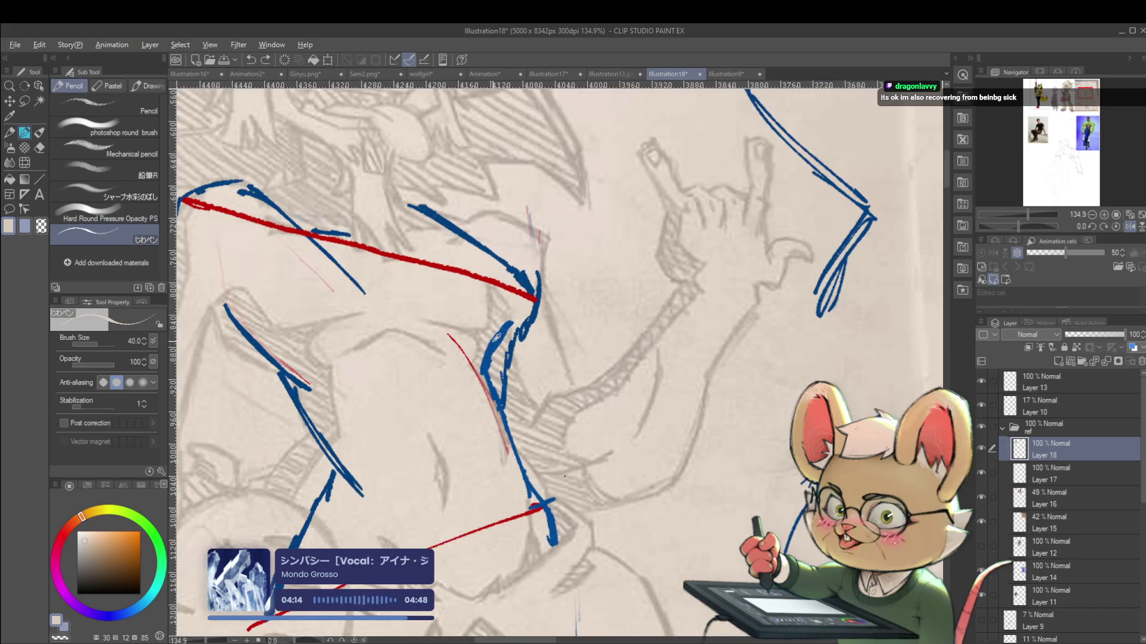
{"action": "left_click", "coordinate": [510, 328], "text": "alt"}
{"action": "scroll", "coordinate": [510, 328], "scroll_direction": "down", "scroll_amount": 1}
{"action": "scroll", "coordinate": [516, 312], "scroll_direction": "down", "scroll_amount": 5}
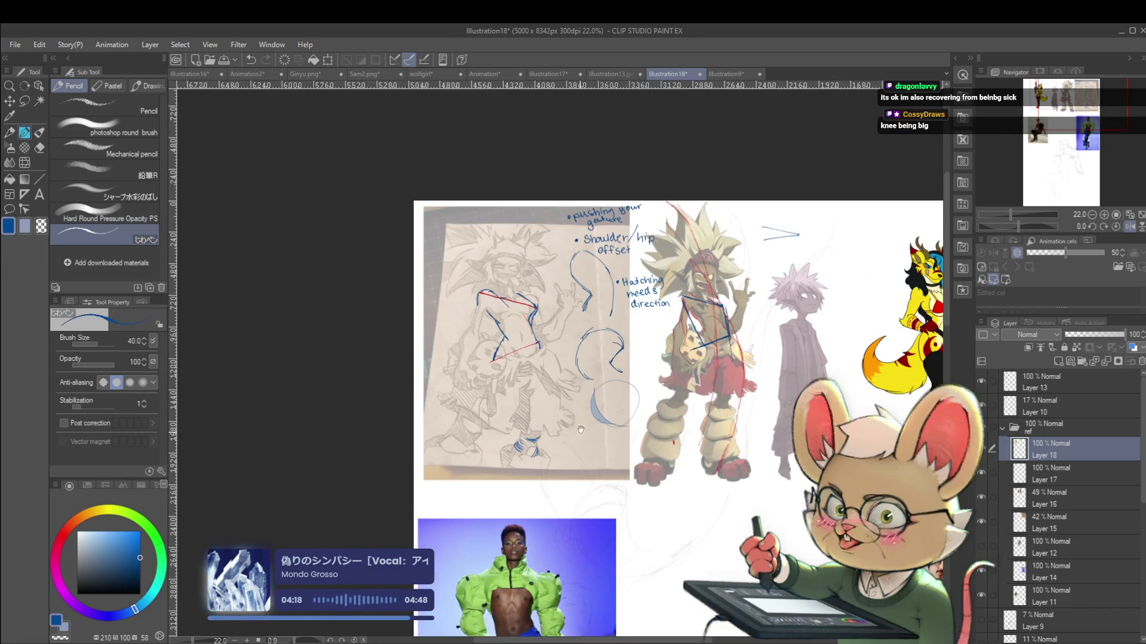
{"action": "scroll", "coordinate": [441, 378], "scroll_direction": "up", "scroll_amount": 2}
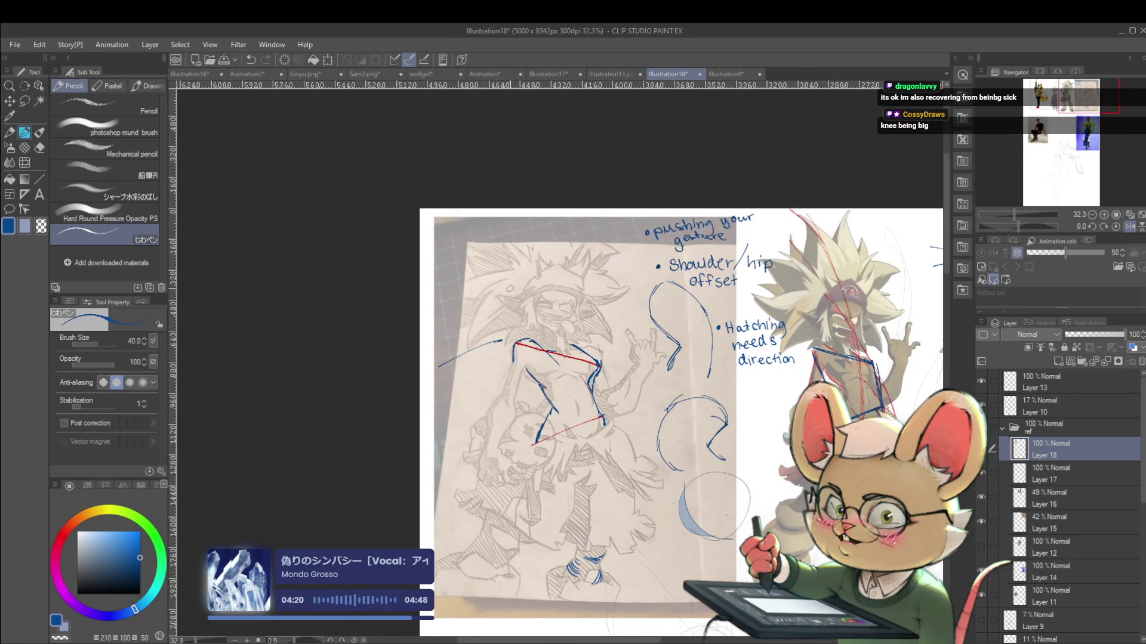
Redraw the upper-left shoulder line flatter and higher with blue strokes, undoing the last hatch
{"action": "key", "text": "ctrl+z"}
{"action": "left_click_drag", "start_coordinate": [524, 292], "coordinate": [450, 303]}
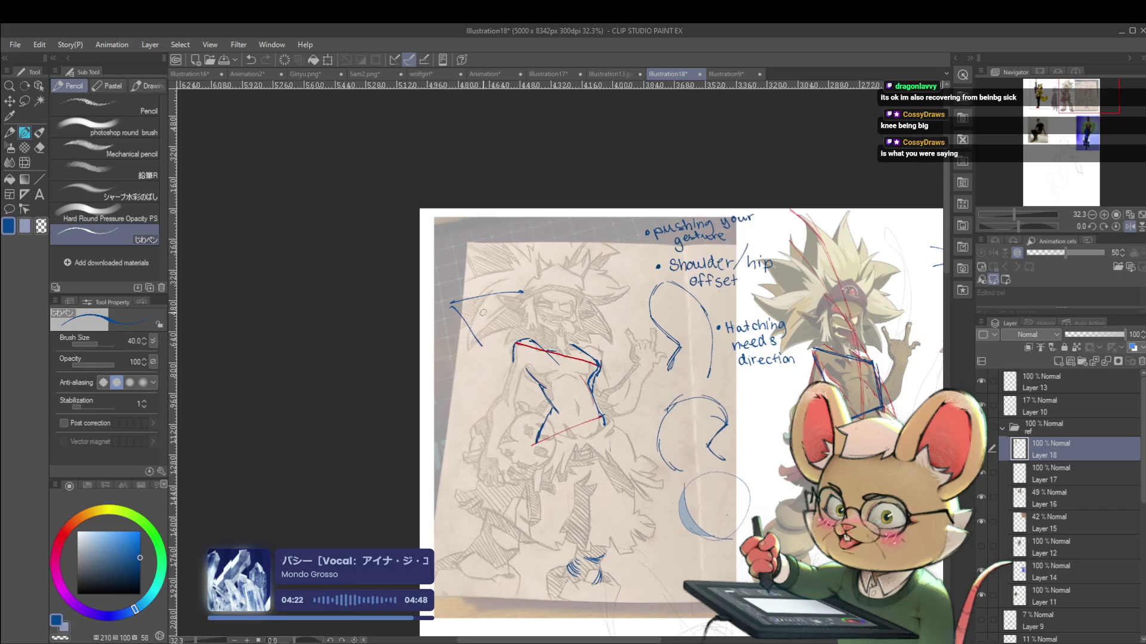
{"action": "mouse_move", "coordinate": [479, 341]}
{"action": "left_mouse_down"}
{"action": "mouse_move", "coordinate": [473, 361]}
{"action": "mouse_move", "coordinate": [505, 358]}
{"action": "left_mouse_up"}
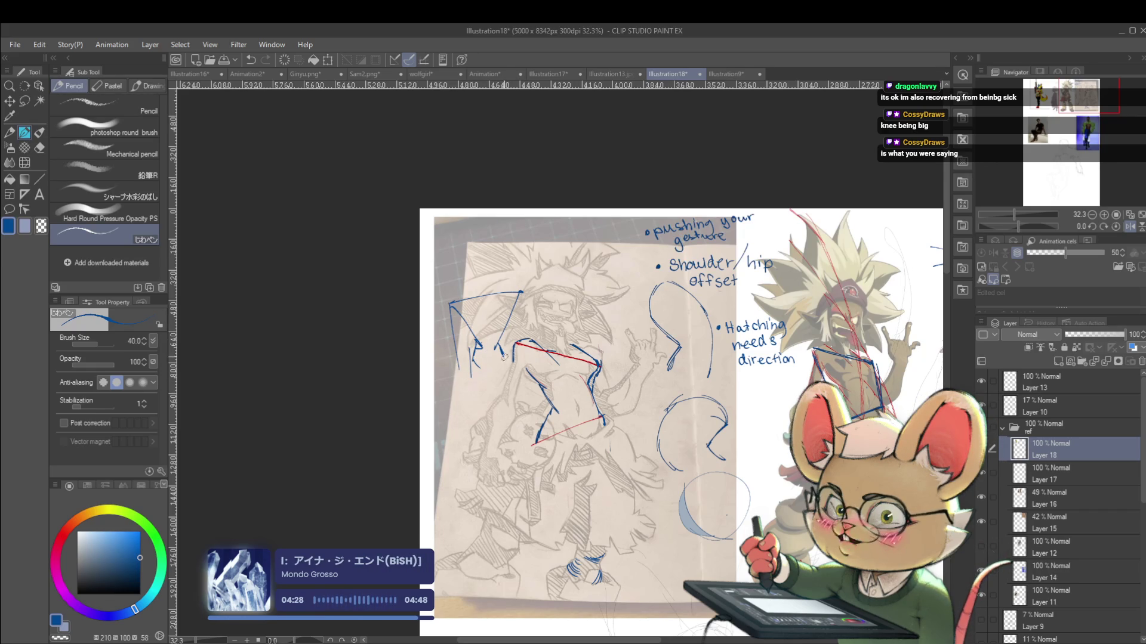
{"action": "left_click_drag", "start_coordinate": [511, 340], "coordinate": [522, 294]}
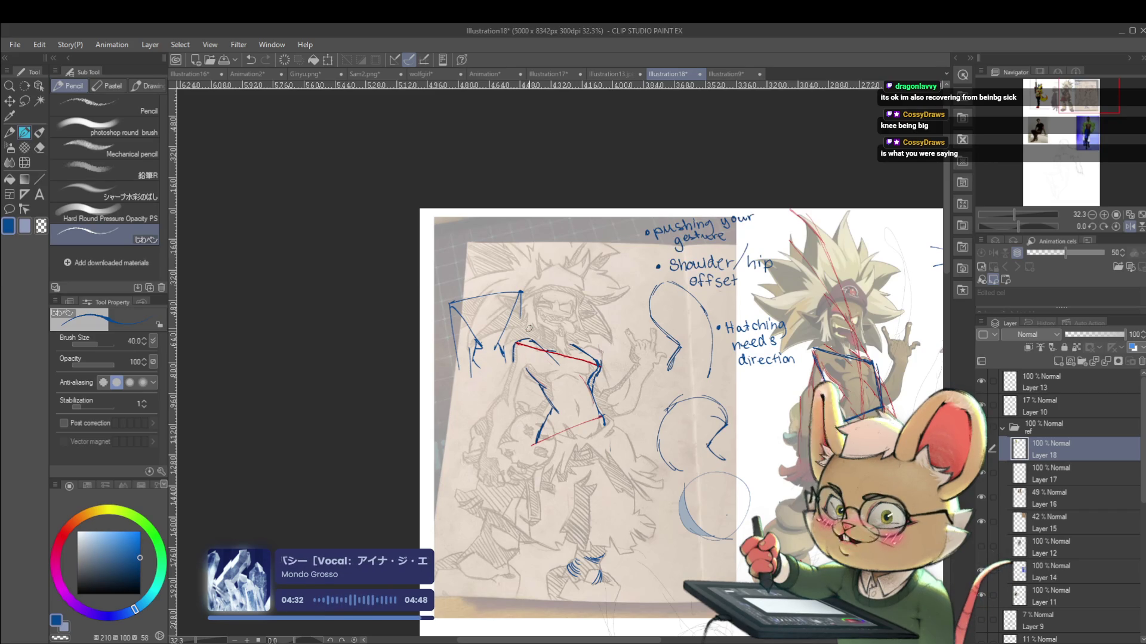
{"action": "left_click_drag", "start_coordinate": [836, 338], "coordinate": [815, 353]}
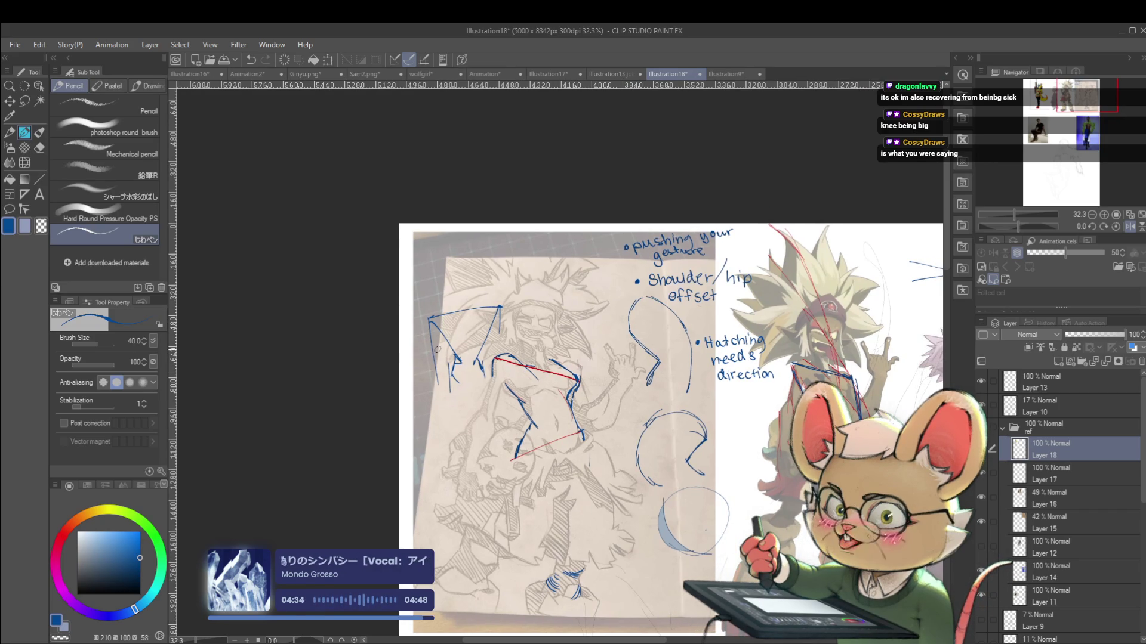
{"action": "mouse_move", "coordinate": [436, 345]}
{"action": "left_mouse_down"}
{"action": "mouse_move", "coordinate": [439, 395]}
{"action": "mouse_move", "coordinate": [466, 407]}
{"action": "left_mouse_up"}
{"action": "key", "text": "ctrl+z"}
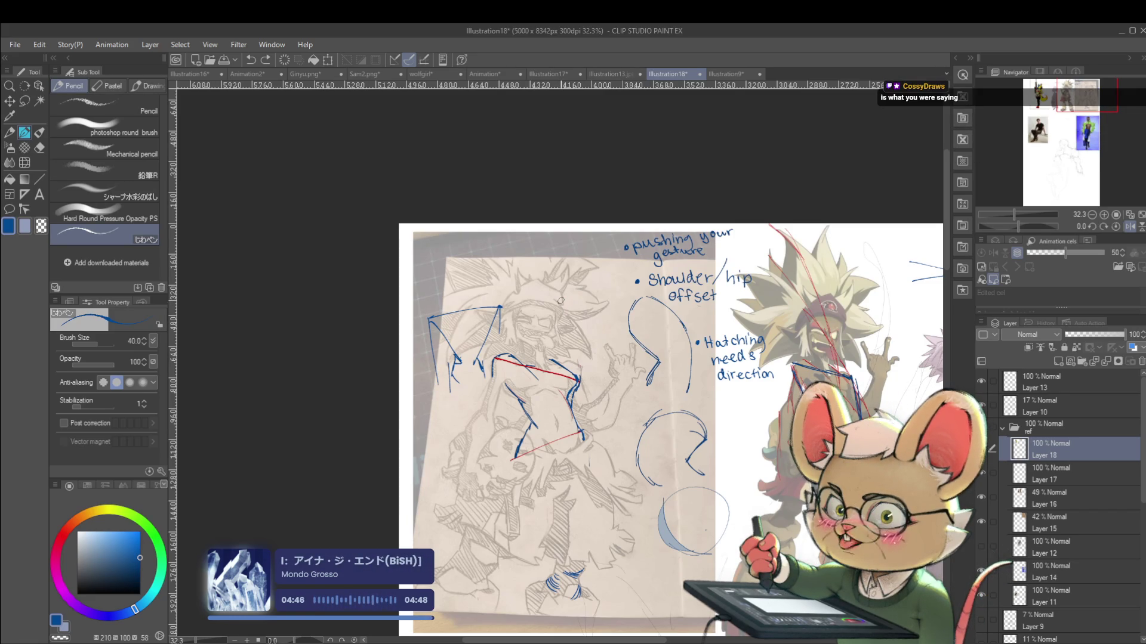
{"action": "left_click_drag", "start_coordinate": [724, 434], "coordinate": [753, 352]}
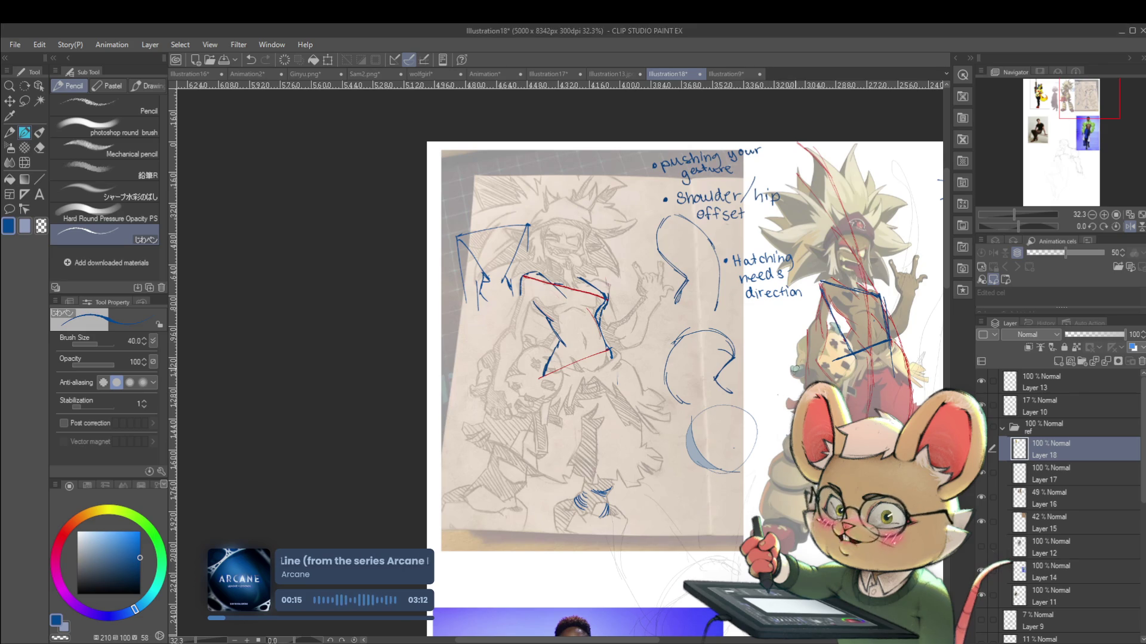
{"action": "scroll", "coordinate": [788, 376], "scroll_direction": "down", "scroll_amount": 3}
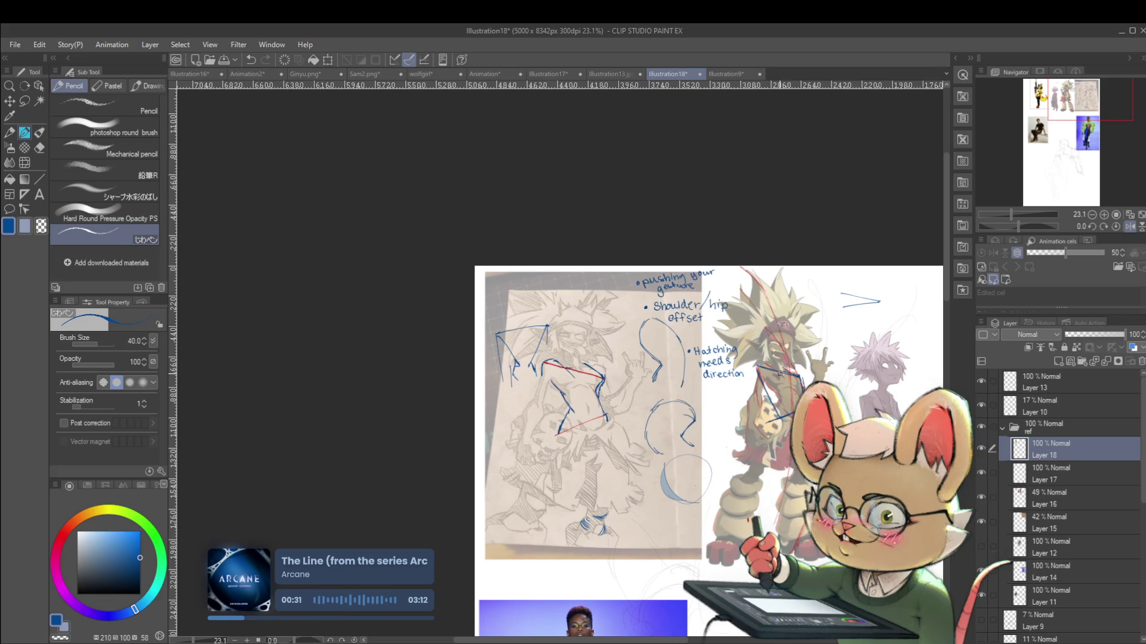
{"action": "scroll", "coordinate": [780, 374], "scroll_direction": "up", "scroll_amount": 3}
Sketch a blue head oval with body curves and a leg stroke beside the pale figure
{"action": "left_click_drag", "start_coordinate": [757, 415], "coordinate": [557, 490]}
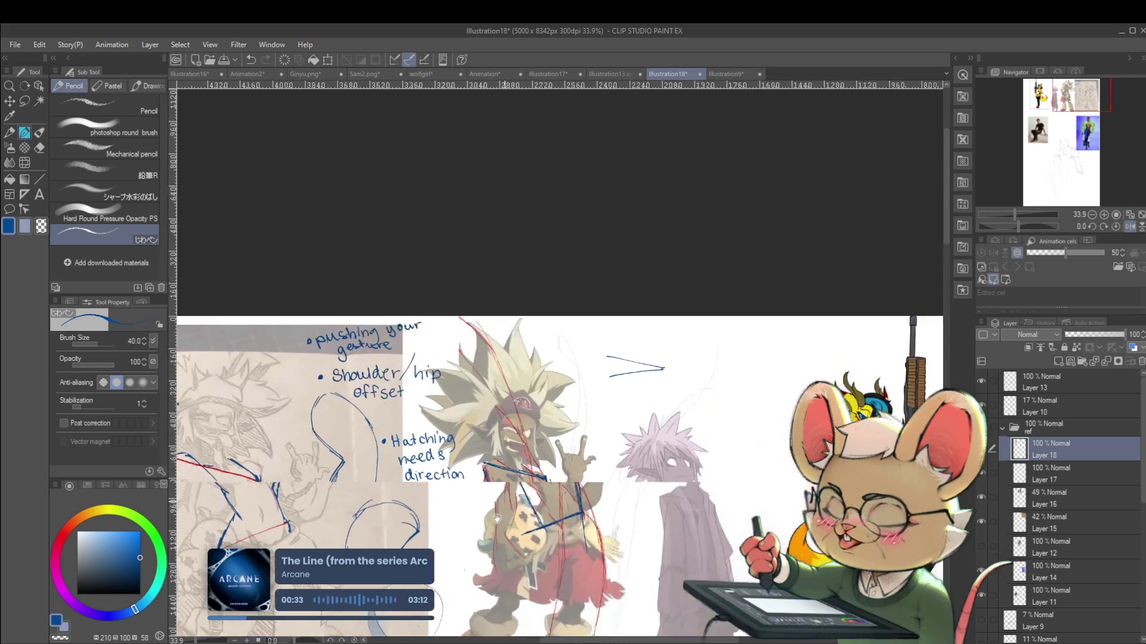
{"action": "left_click_drag", "start_coordinate": [673, 421], "coordinate": [715, 428]}
{"action": "left_click_drag", "start_coordinate": [666, 481], "coordinate": [678, 490]}
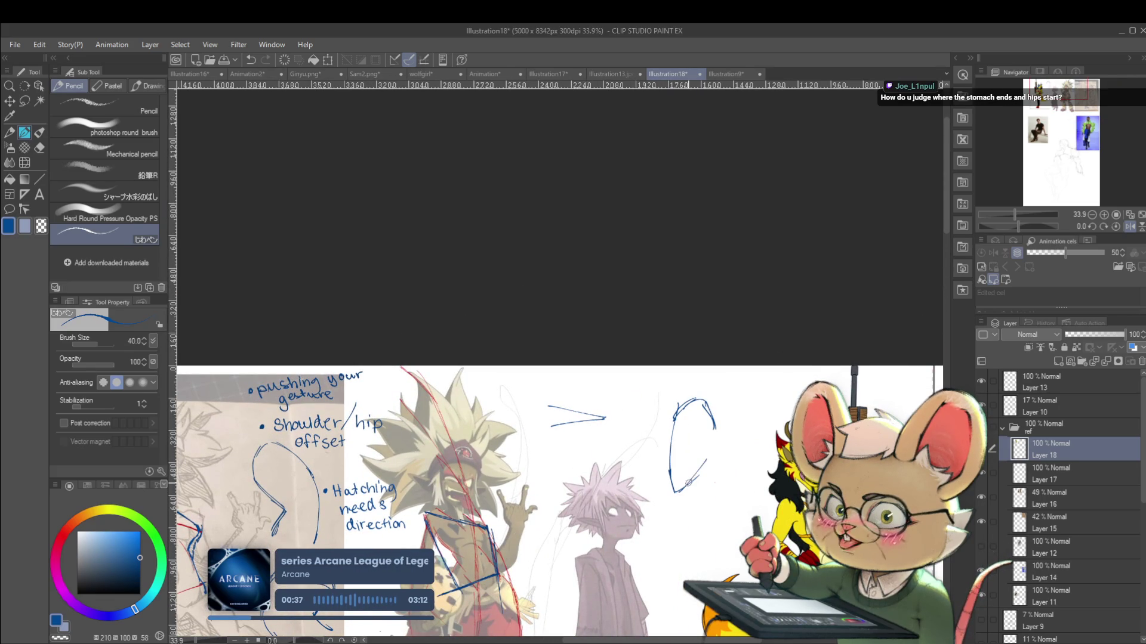
{"action": "left_click_drag", "start_coordinate": [715, 432], "coordinate": [686, 406]}
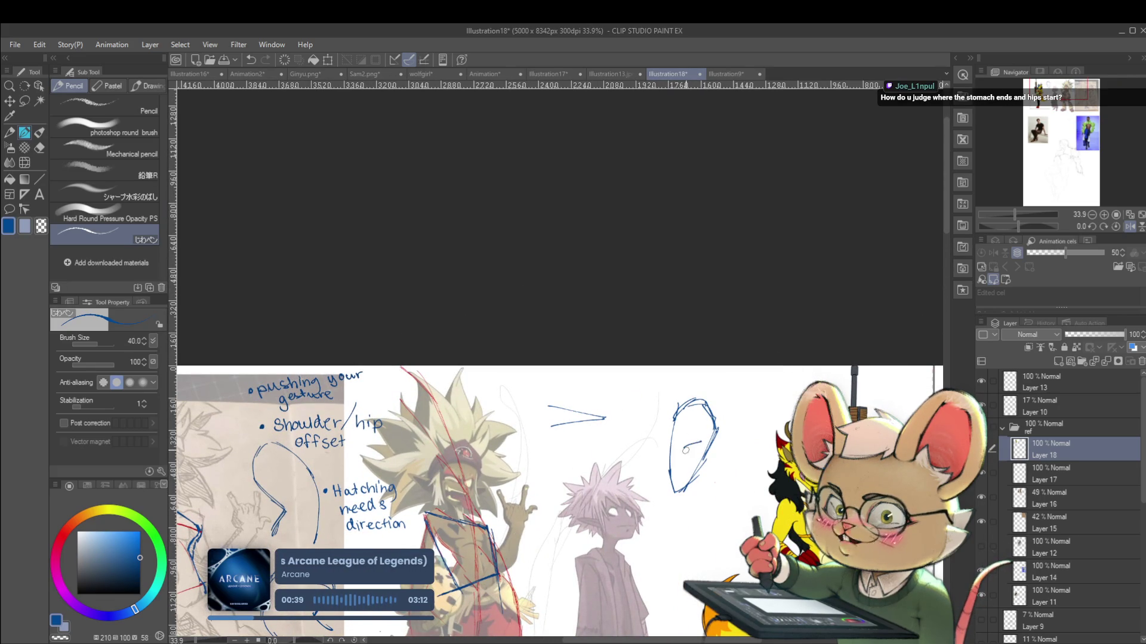
{"action": "left_click_drag", "start_coordinate": [673, 443], "coordinate": [697, 374]}
{"action": "mouse_move", "coordinate": [698, 418]}
{"action": "left_mouse_down"}
{"action": "mouse_move", "coordinate": [654, 478]}
{"action": "mouse_move", "coordinate": [734, 513]}
{"action": "left_mouse_up"}
{"action": "left_click_drag", "start_coordinate": [758, 461], "coordinate": [746, 494]}
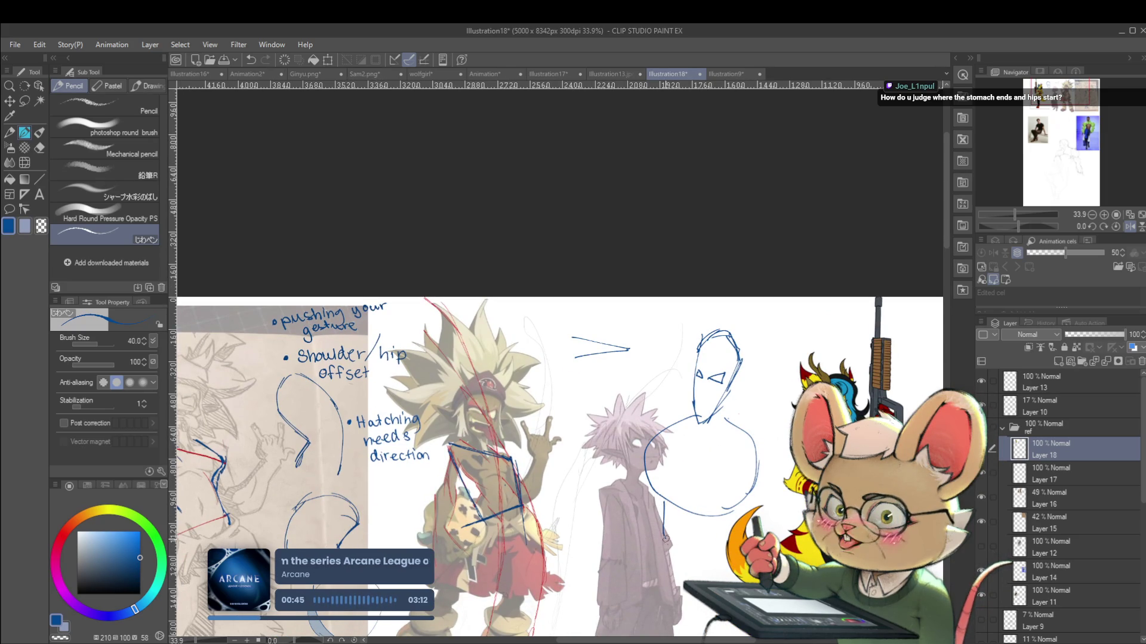
{"action": "left_click_drag", "start_coordinate": [664, 503], "coordinate": [666, 540]}
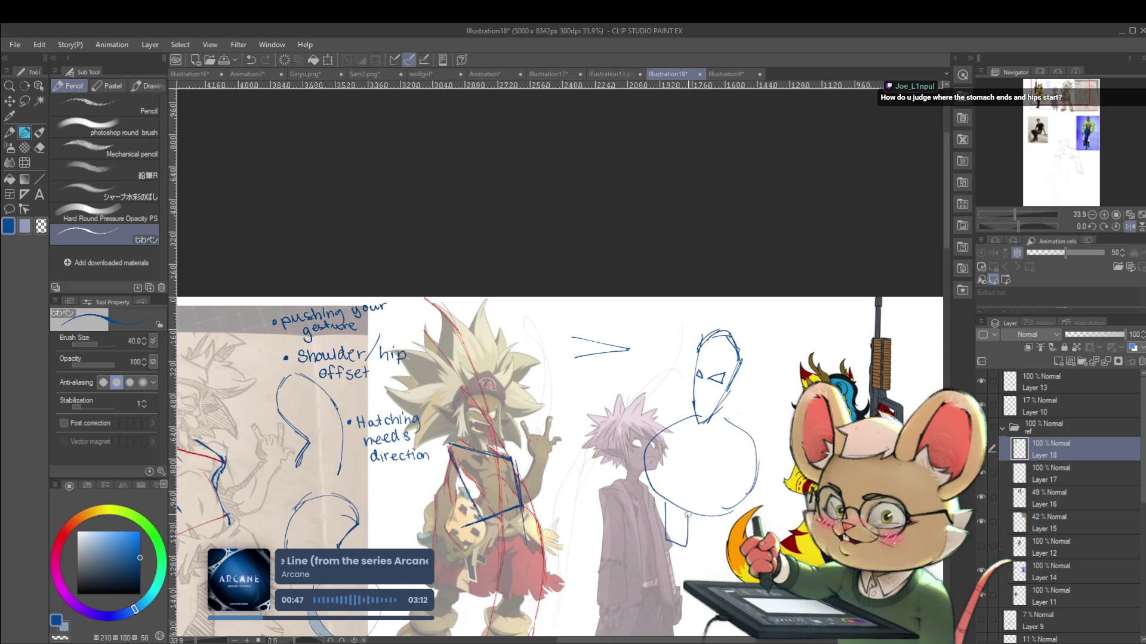
Redraw the shoulder, torso and leg lines, then undo them, leaving a short arc
{"action": "key", "text": "ctrl+z"}
{"action": "key", "text": "ctrl+z"}
{"action": "key", "text": "ctrl+z"}
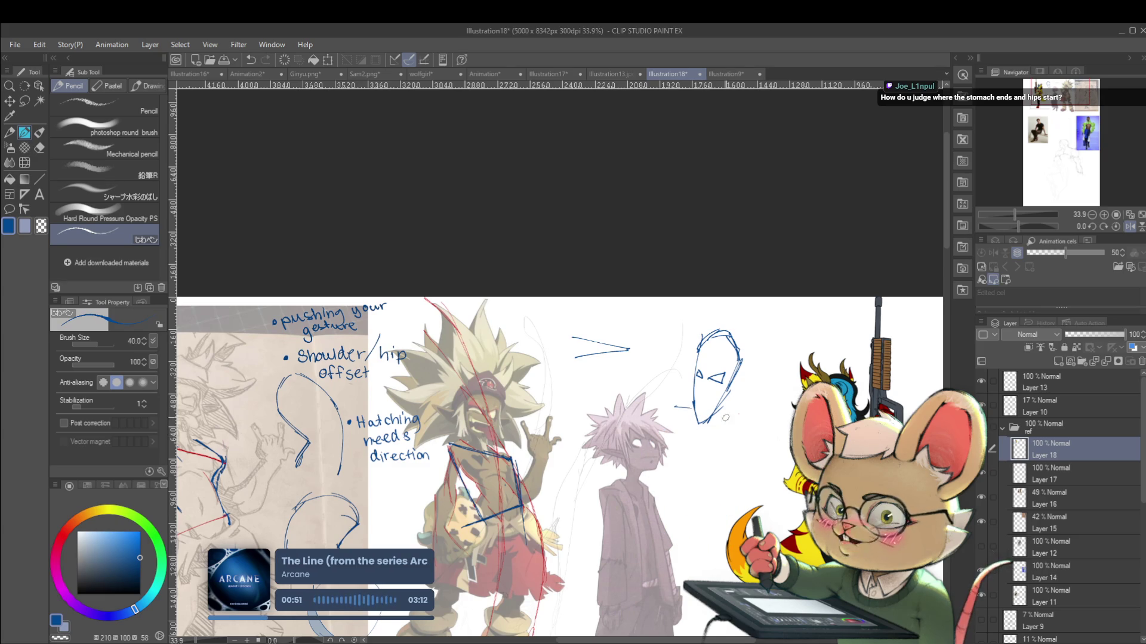
{"action": "mouse_move", "coordinate": [685, 431]}
{"action": "left_mouse_down"}
{"action": "mouse_move", "coordinate": [747, 454]}
{"action": "mouse_move", "coordinate": [678, 468]}
{"action": "mouse_move", "coordinate": [699, 505]}
{"action": "mouse_move", "coordinate": [697, 481]}
{"action": "mouse_move", "coordinate": [710, 562]}
{"action": "left_mouse_up"}
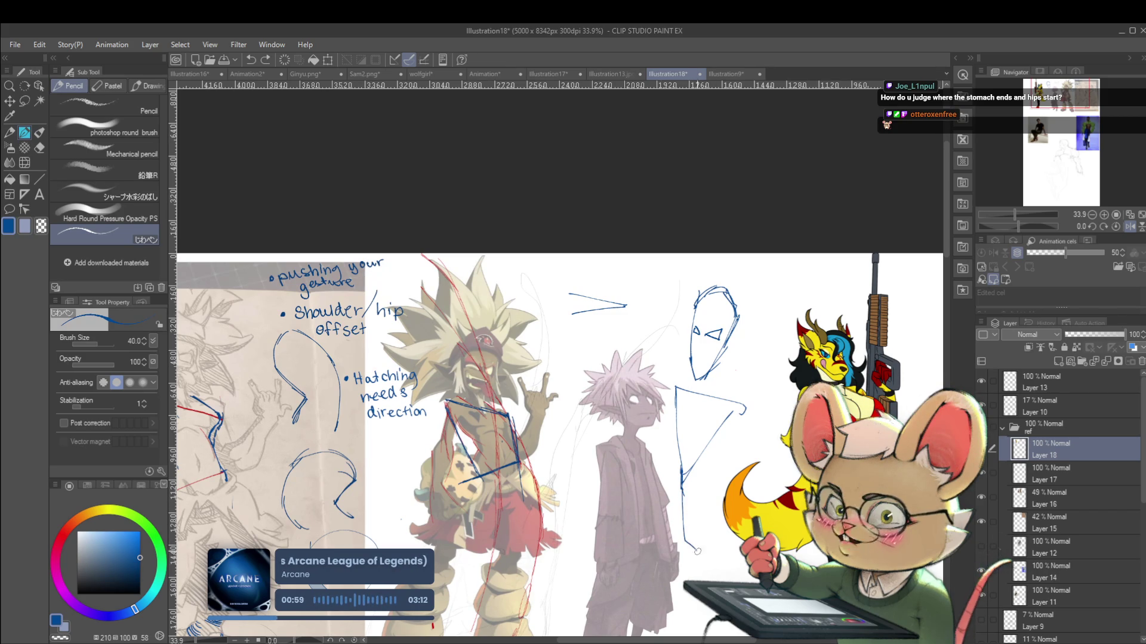
{"action": "mouse_move", "coordinate": [703, 495]}
{"action": "left_mouse_down"}
{"action": "mouse_move", "coordinate": [706, 562]}
{"action": "mouse_move", "coordinate": [641, 460]}
{"action": "mouse_move", "coordinate": [689, 564]}
{"action": "left_mouse_up"}
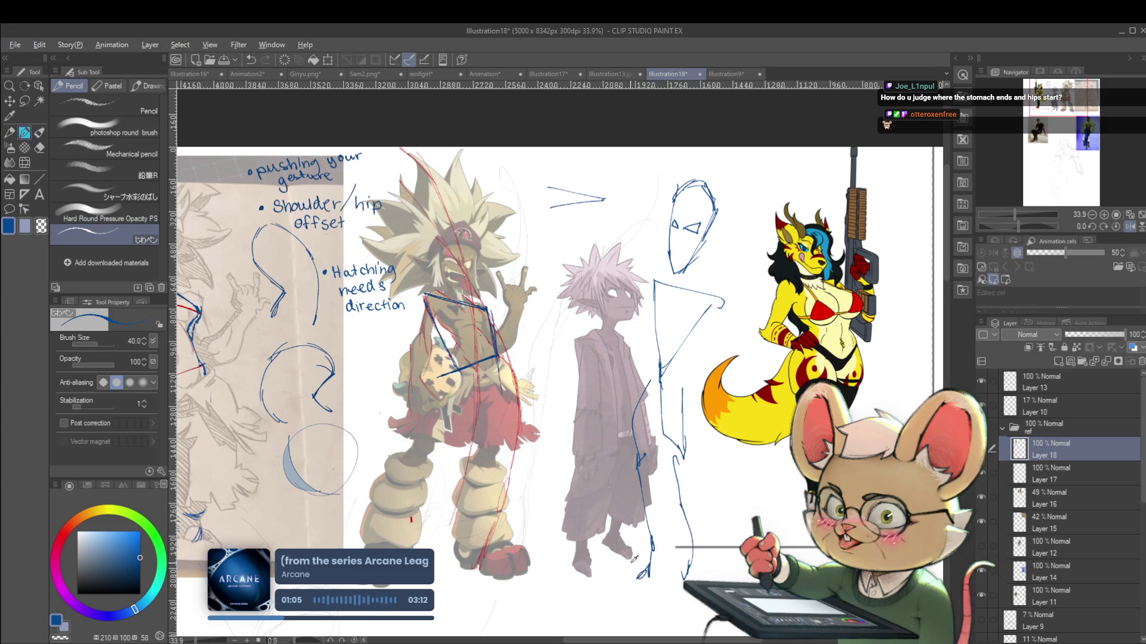
{"action": "scroll", "coordinate": [692, 480], "scroll_direction": "down", "scroll_amount": 2}
{"action": "key", "text": "ctrl+z"}
{"action": "key", "text": "ctrl+z"}
{"action": "key", "text": "ctrl+z"}
{"action": "key", "text": "ctrl+z"}
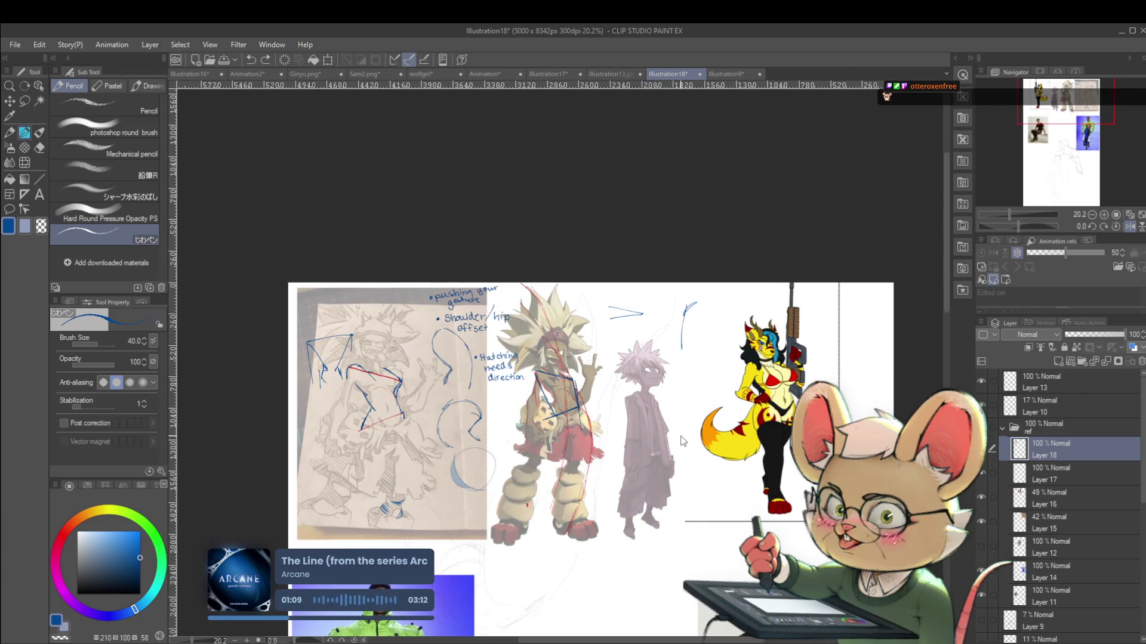
{"action": "key", "text": "ctrl+z"}
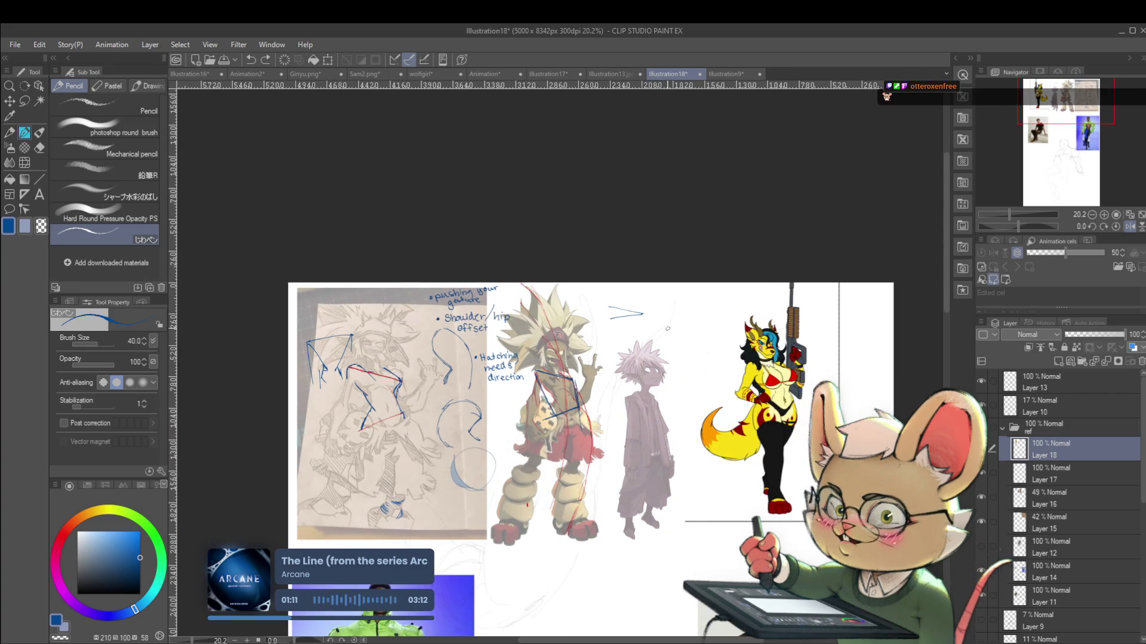
{"action": "left_click_drag", "start_coordinate": [651, 404], "coordinate": [714, 373]}
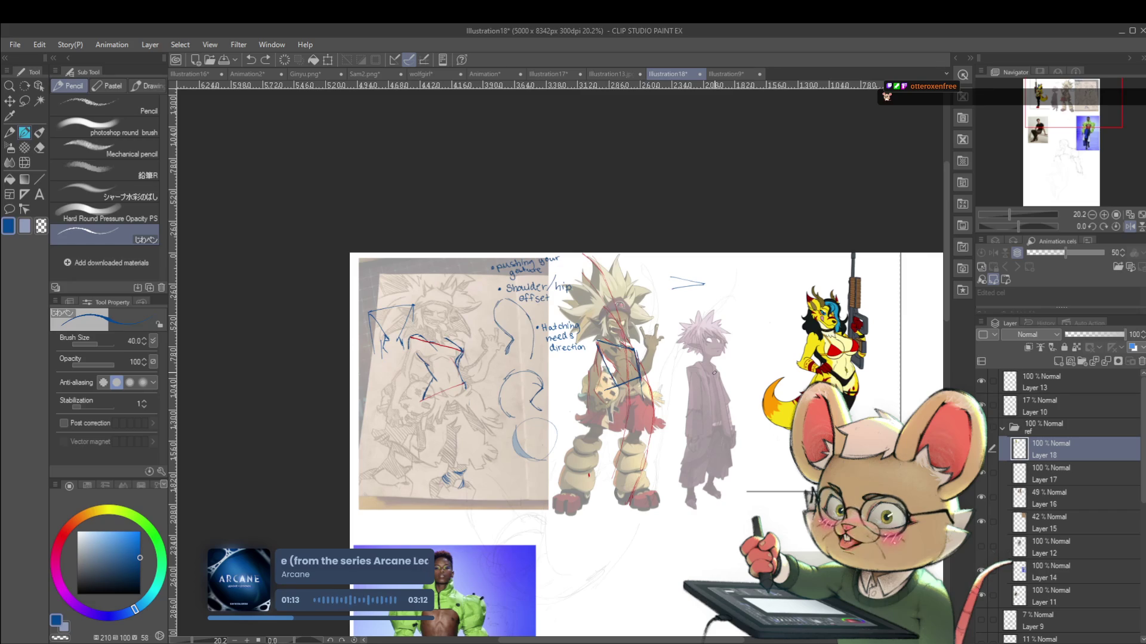
Draw a blue hook at the lower leg and blue contour lines along the cheetah knight's leg
{"action": "left_click_drag", "start_coordinate": [714, 373], "coordinate": [742, 374]}
{"action": "scroll", "coordinate": [441, 440], "scroll_direction": "up", "scroll_amount": 3}
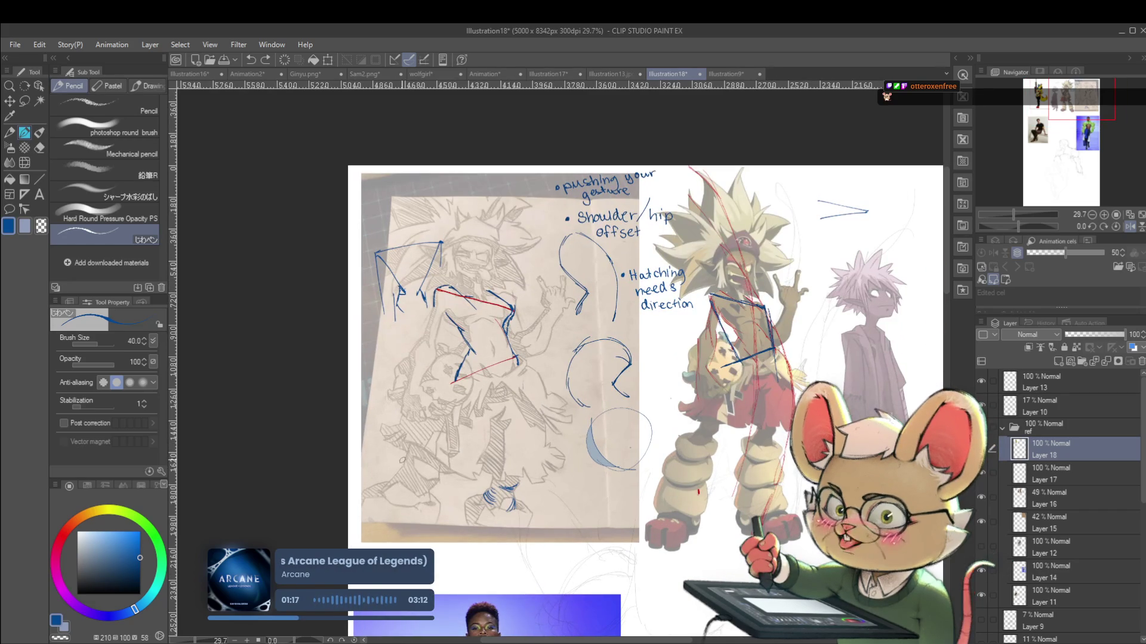
{"action": "scroll", "coordinate": [421, 462], "scroll_direction": "up", "scroll_amount": 1}
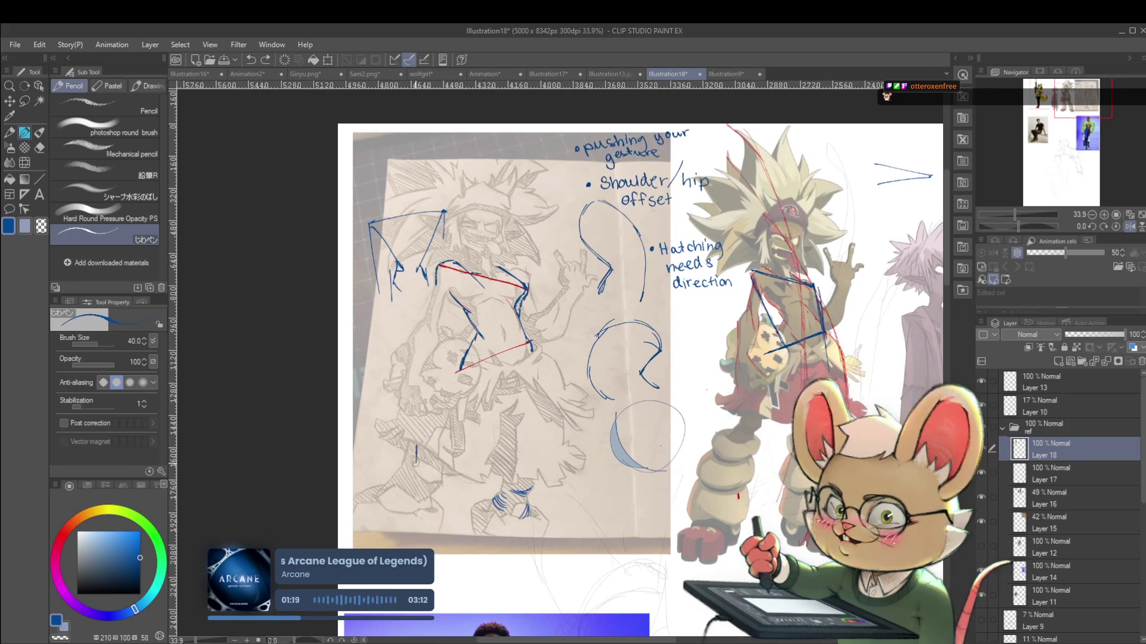
{"action": "mouse_move", "coordinate": [417, 469]}
{"action": "left_mouse_down"}
{"action": "mouse_move", "coordinate": [428, 477]}
{"action": "mouse_move", "coordinate": [441, 466]}
{"action": "mouse_move", "coordinate": [389, 483]}
{"action": "left_mouse_up"}
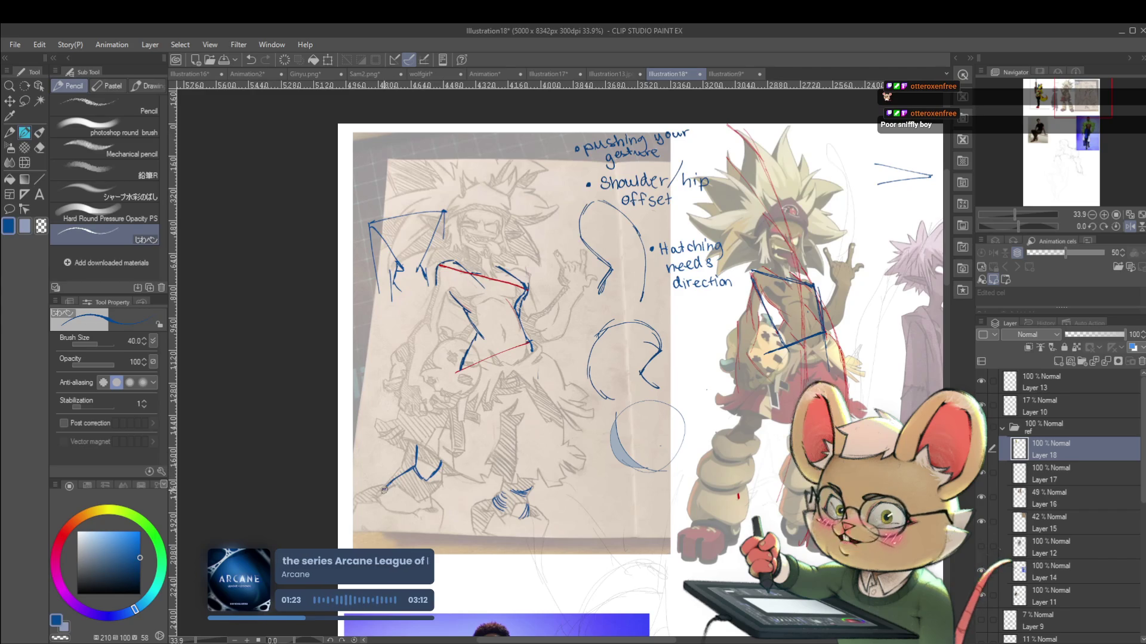
{"action": "scroll", "coordinate": [453, 472], "scroll_direction": "down", "scroll_amount": 3}
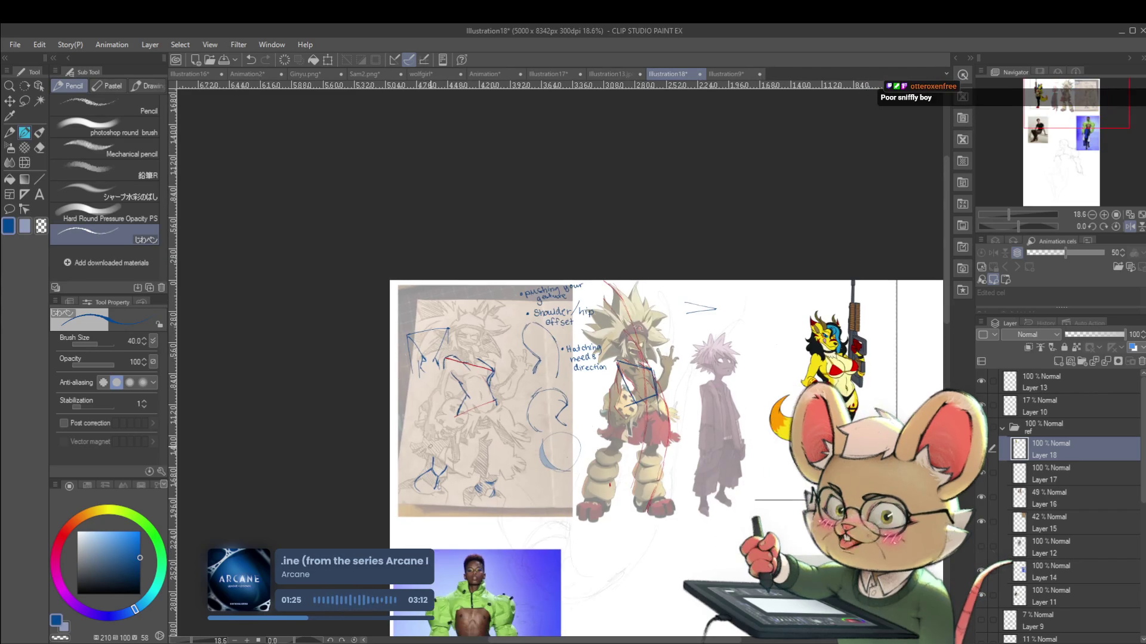
{"action": "scroll", "coordinate": [466, 471], "scroll_direction": "up", "scroll_amount": 3}
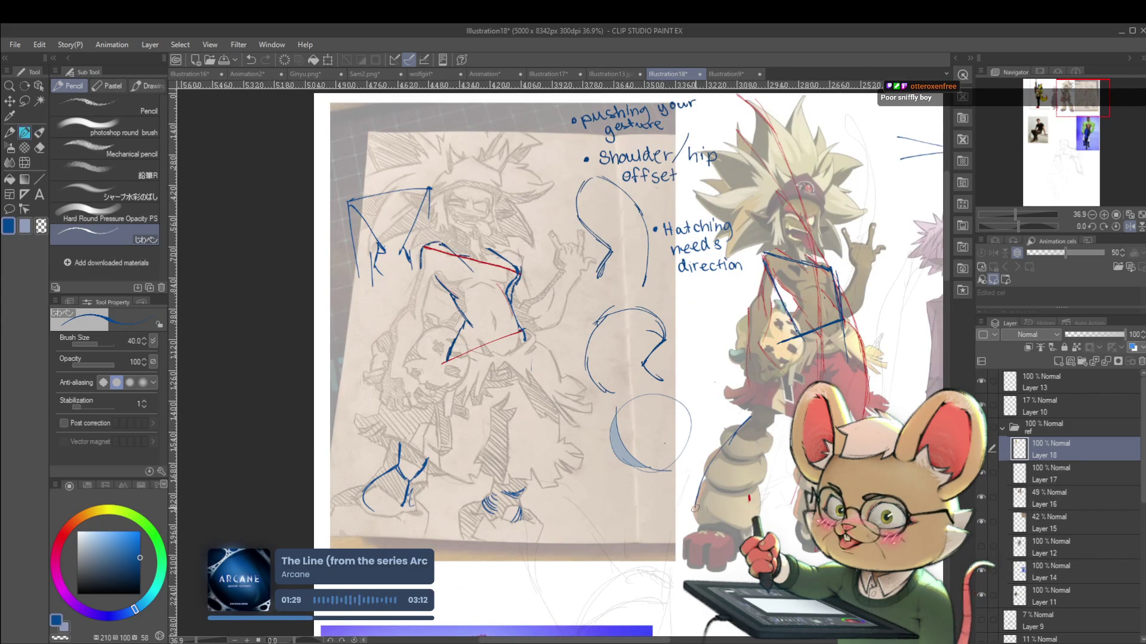
{"action": "left_click_drag", "start_coordinate": [762, 425], "coordinate": [751, 525]}
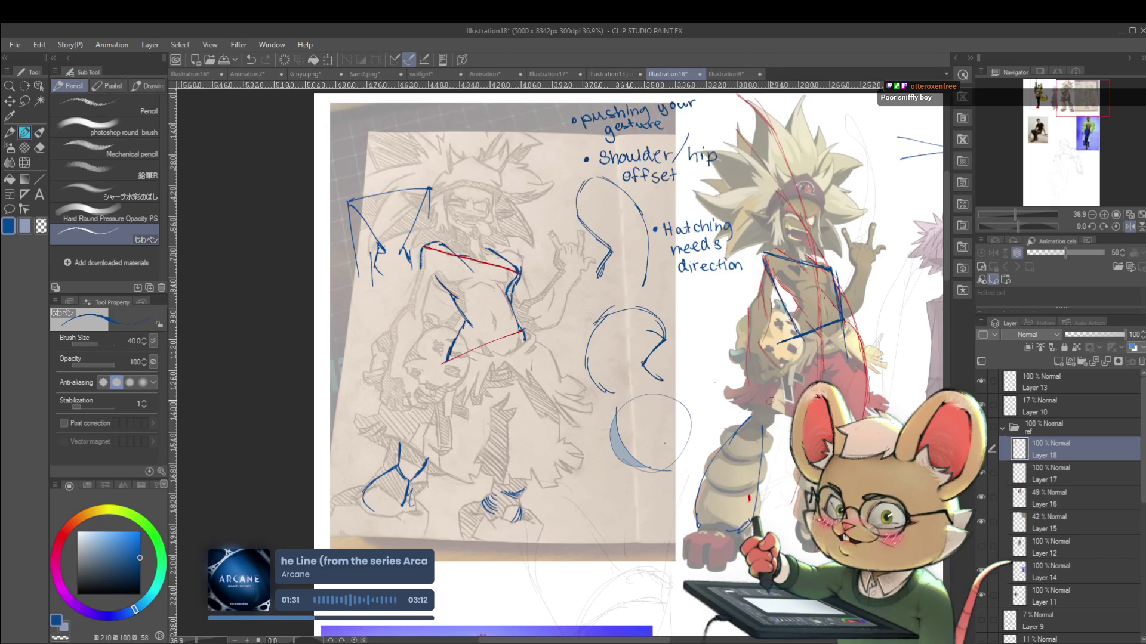
{"action": "scroll", "coordinate": [782, 415], "scroll_direction": "down", "scroll_amount": 2}
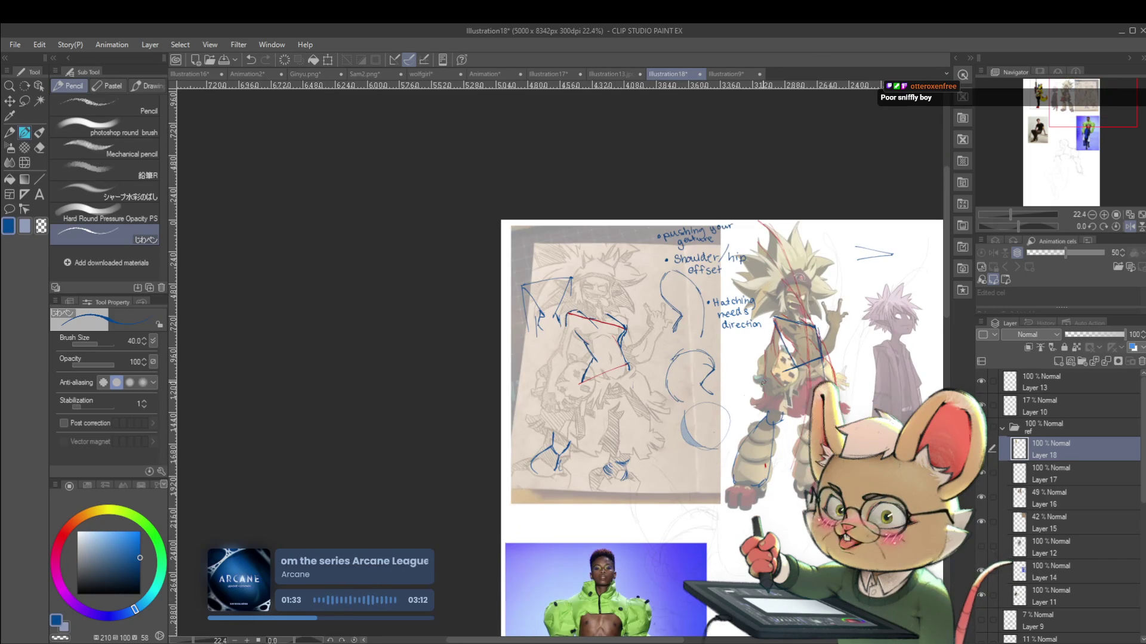
{"action": "scroll", "coordinate": [794, 412], "scroll_direction": "up", "scroll_amount": 1}
{"action": "scroll", "coordinate": [770, 328], "scroll_direction": "up", "scroll_amount": 3}
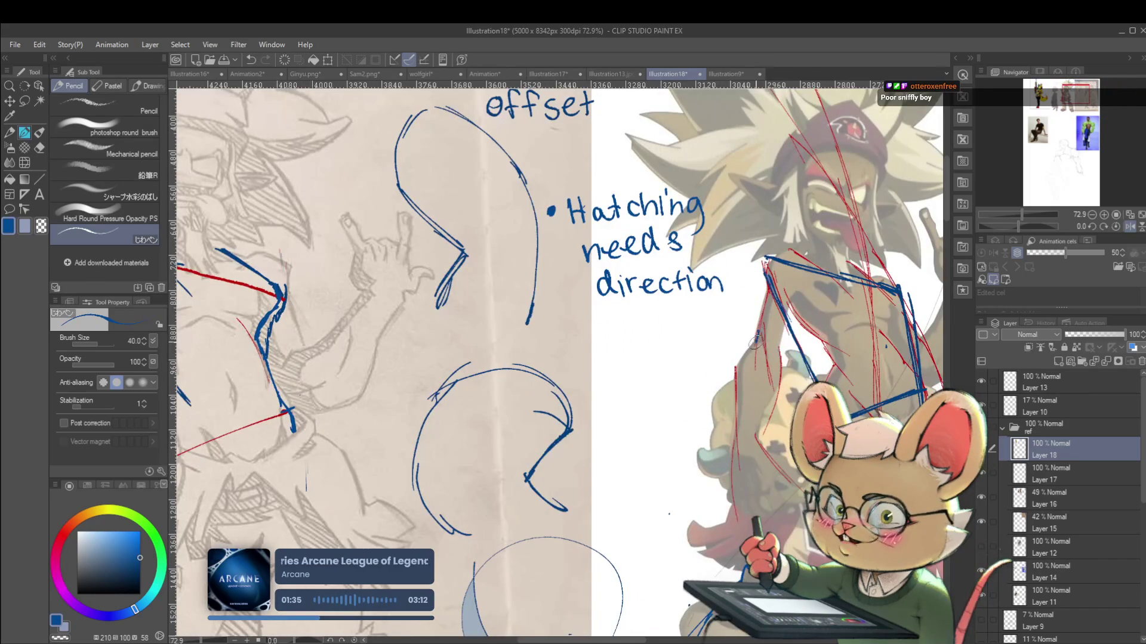
{"action": "left_click_drag", "start_coordinate": [733, 371], "coordinate": [743, 442]}
{"action": "left_click_drag", "start_coordinate": [779, 348], "coordinate": [757, 441]}
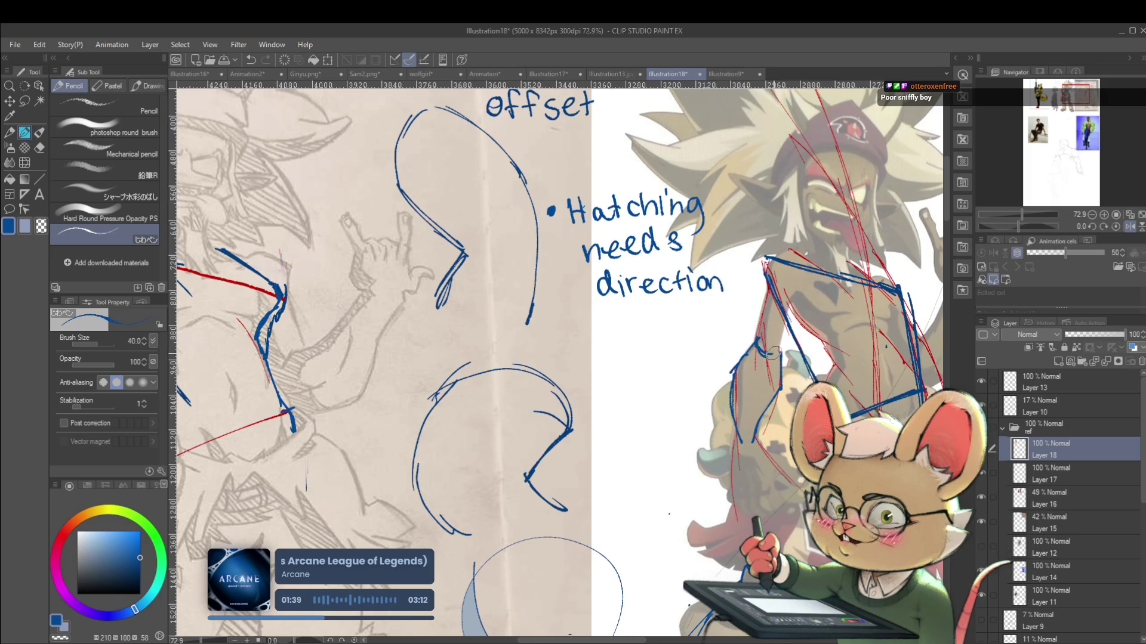
Frame the whole critique page, then zoom in on the written notes
{"action": "scroll", "coordinate": [771, 353], "scroll_direction": "down", "scroll_amount": 2}
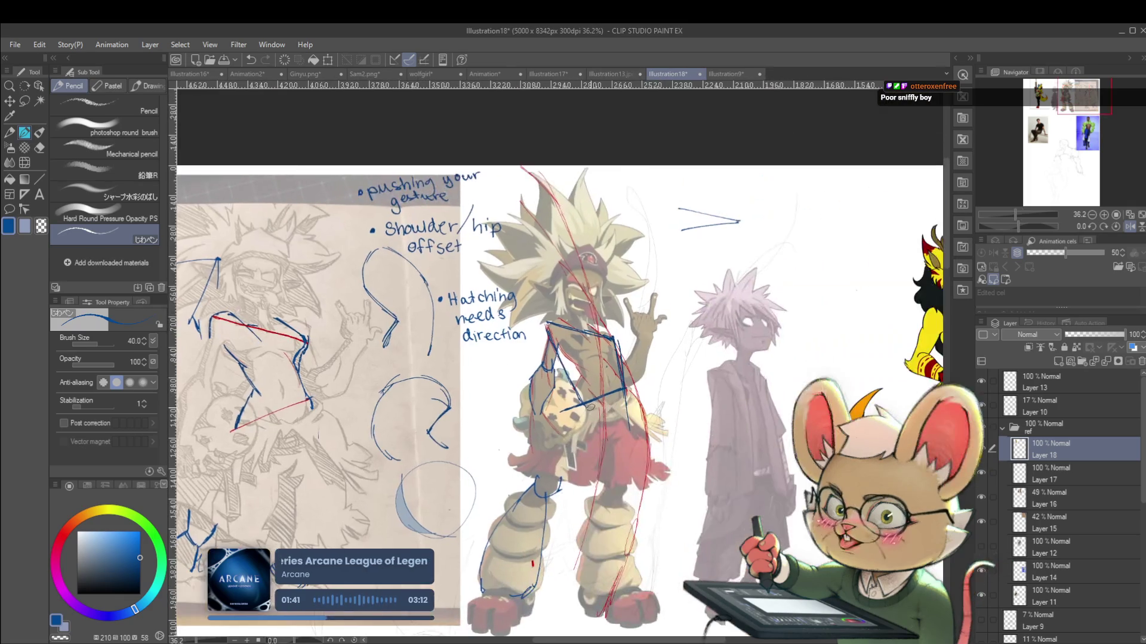
{"action": "scroll", "coordinate": [689, 399], "scroll_direction": "up", "scroll_amount": 2}
{"action": "scroll", "coordinate": [671, 428], "scroll_direction": "down", "scroll_amount": 1}
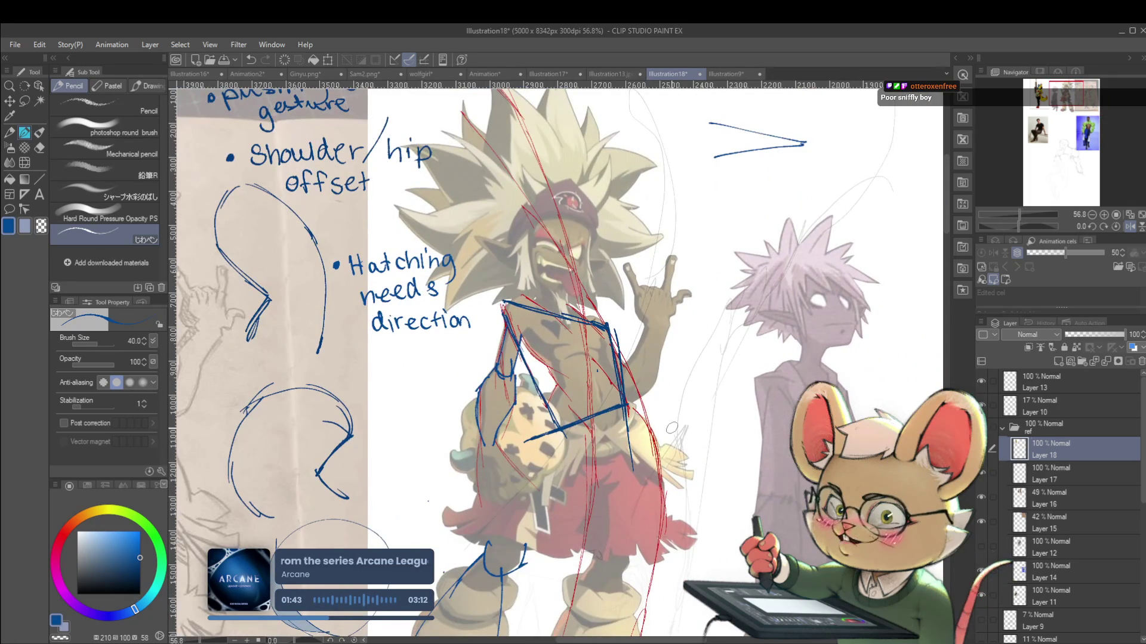
{"action": "scroll", "coordinate": [671, 428], "scroll_direction": "up", "scroll_amount": 1}
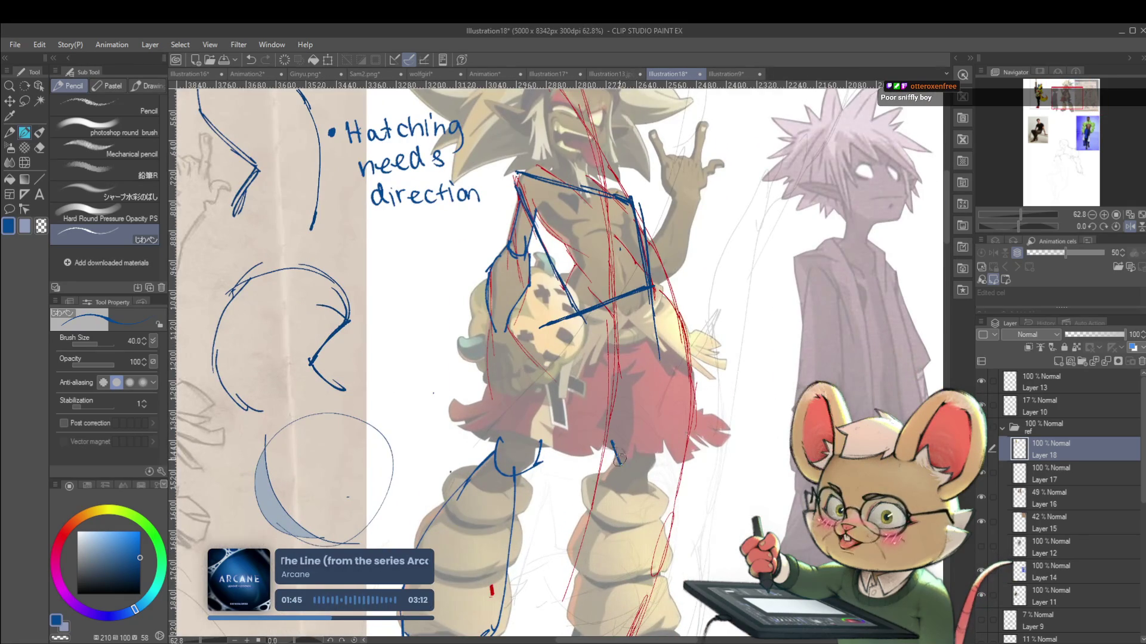
{"action": "scroll", "coordinate": [654, 447], "scroll_direction": "down", "scroll_amount": 4}
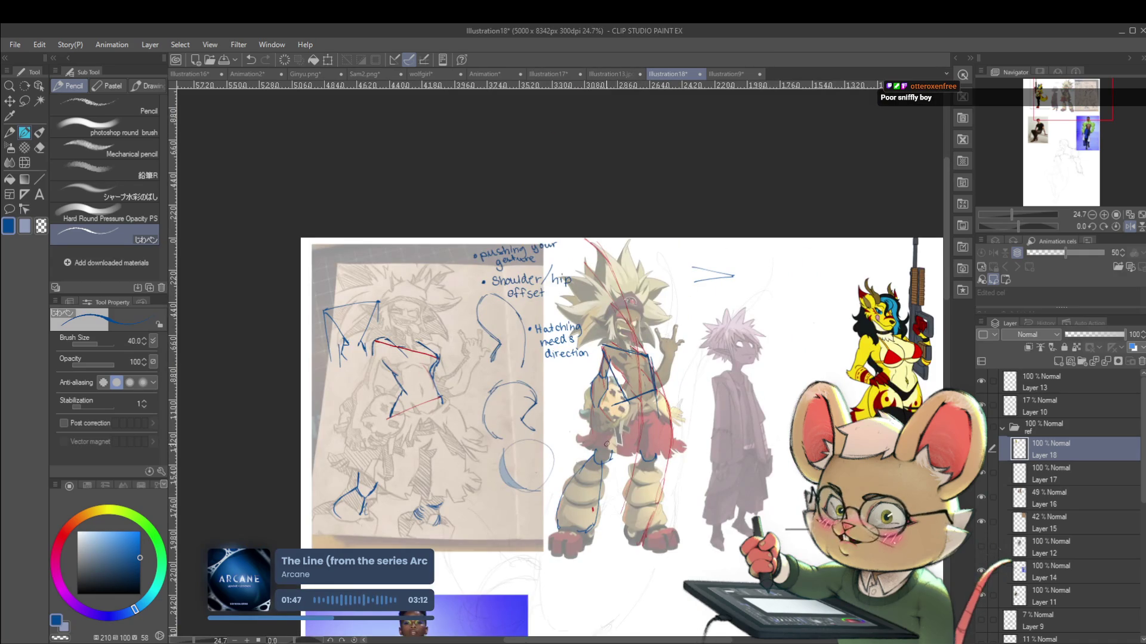
{"action": "scroll", "coordinate": [607, 444], "scroll_direction": "up", "scroll_amount": 5}
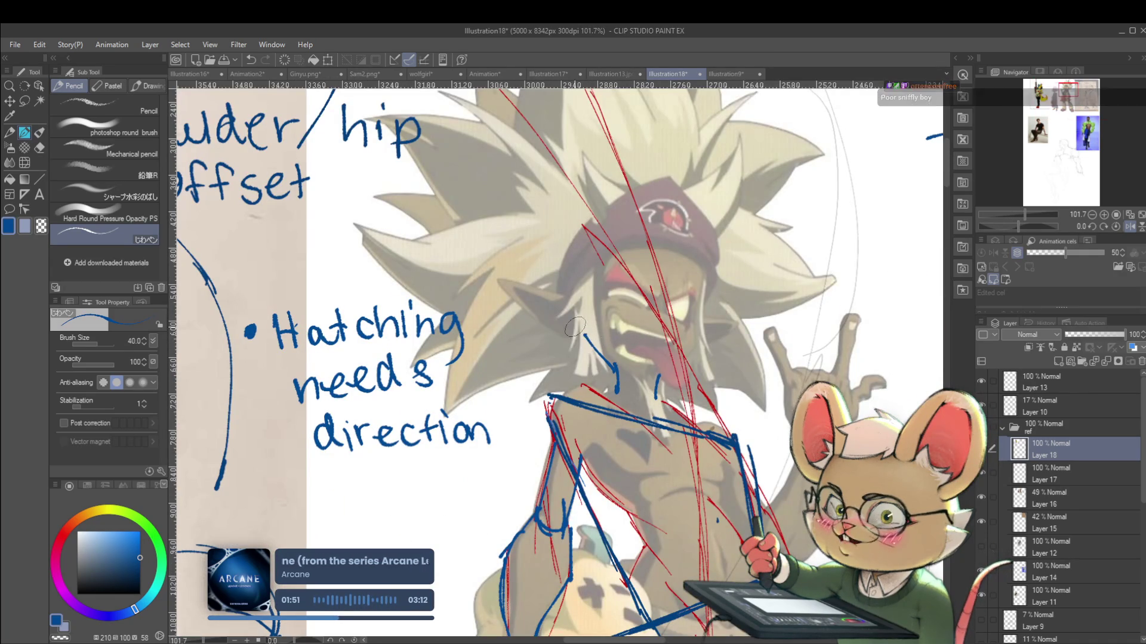
{"action": "scroll", "coordinate": [683, 345], "scroll_direction": "down", "scroll_amount": 3}
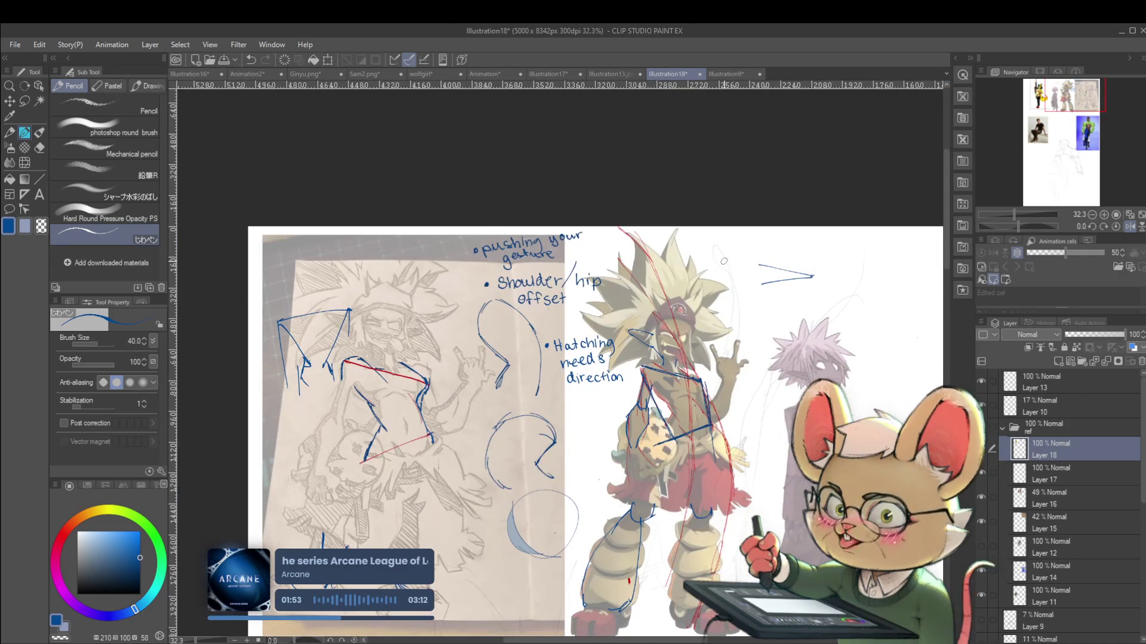
{"action": "left_click_drag", "start_coordinate": [724, 261], "coordinate": [774, 226]}
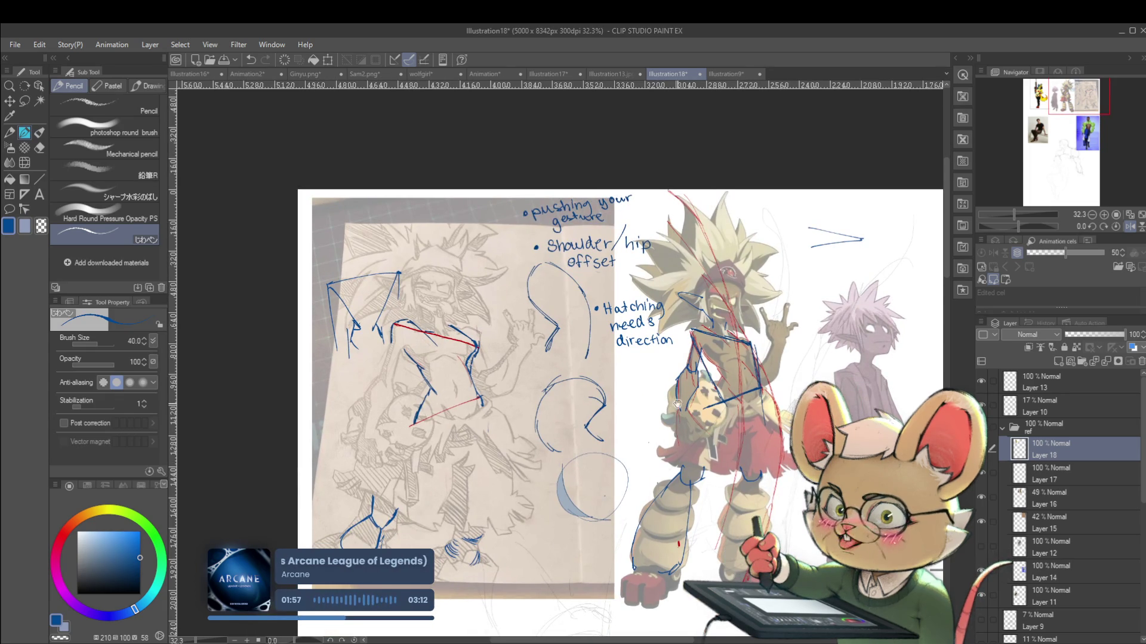
{"action": "left_click_drag", "start_coordinate": [677, 404], "coordinate": [698, 377]}
{"action": "scroll", "coordinate": [626, 336], "scroll_direction": "up", "scroll_amount": 2}
{"action": "left_click", "coordinate": [612, 343]}
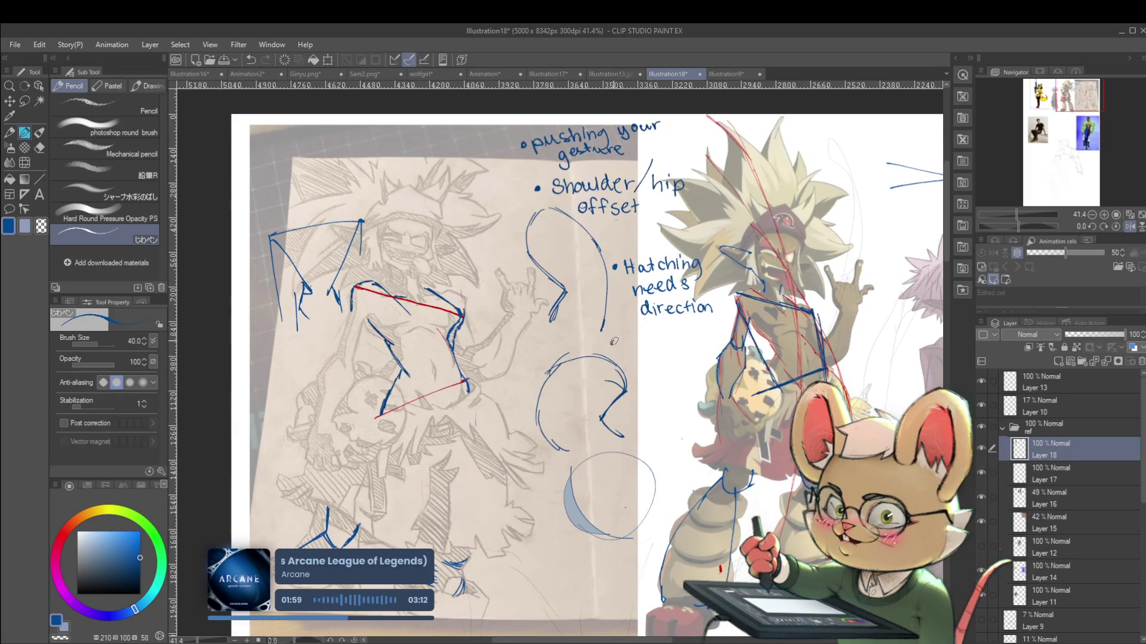
Handwrite the blue 'Shape' bullet and the word beneath it under the hatching note, then zoom out
{"action": "mouse_move", "coordinate": [629, 335]}
{"action": "left_mouse_down"}
{"action": "mouse_move", "coordinate": [638, 351]}
{"action": "mouse_move", "coordinate": [671, 350]}
{"action": "left_mouse_up"}
{"action": "left_click_drag", "start_coordinate": [671, 352], "coordinate": [663, 352]}
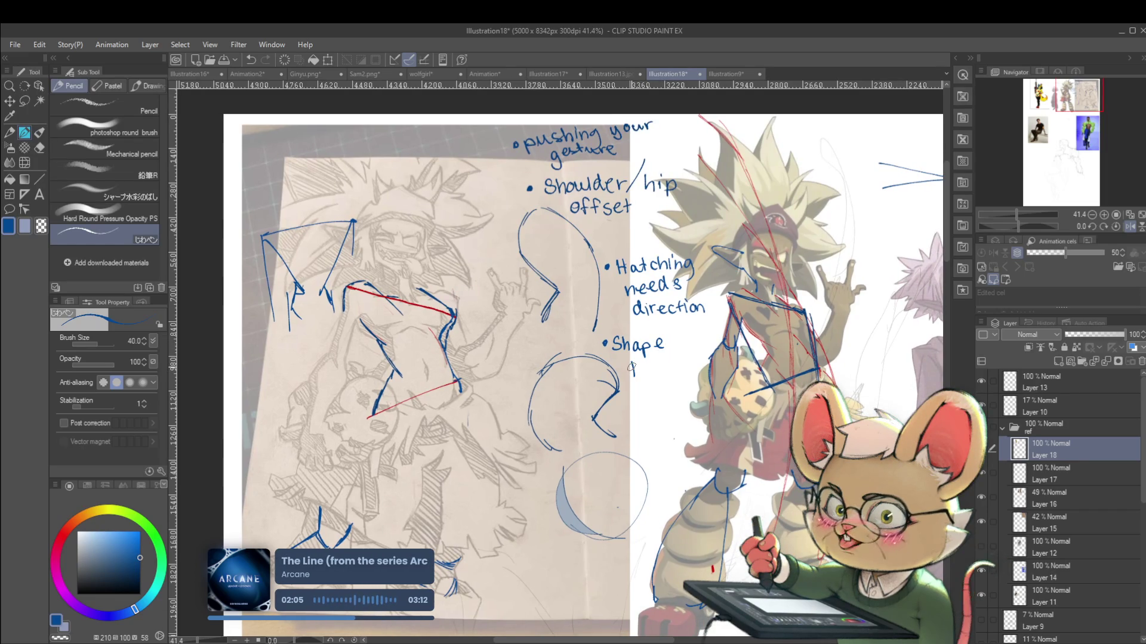
{"action": "left_click_drag", "start_coordinate": [633, 365], "coordinate": [634, 376]}
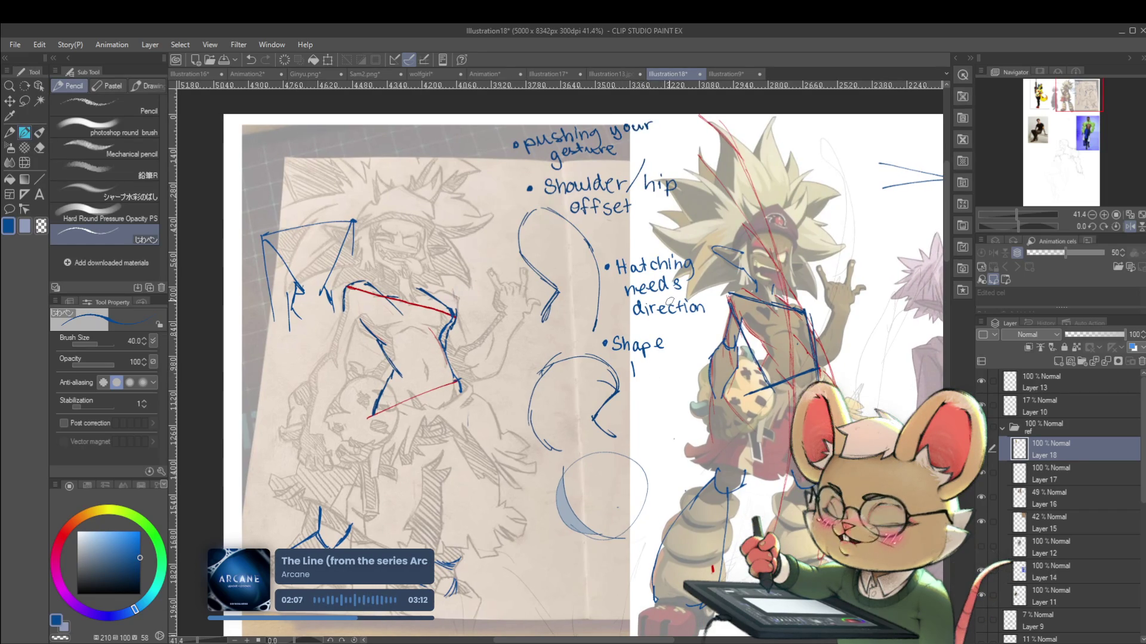
{"action": "left_click_drag", "start_coordinate": [641, 369], "coordinate": [642, 376]}
{"action": "left_click_drag", "start_coordinate": [645, 377], "coordinate": [664, 371]}
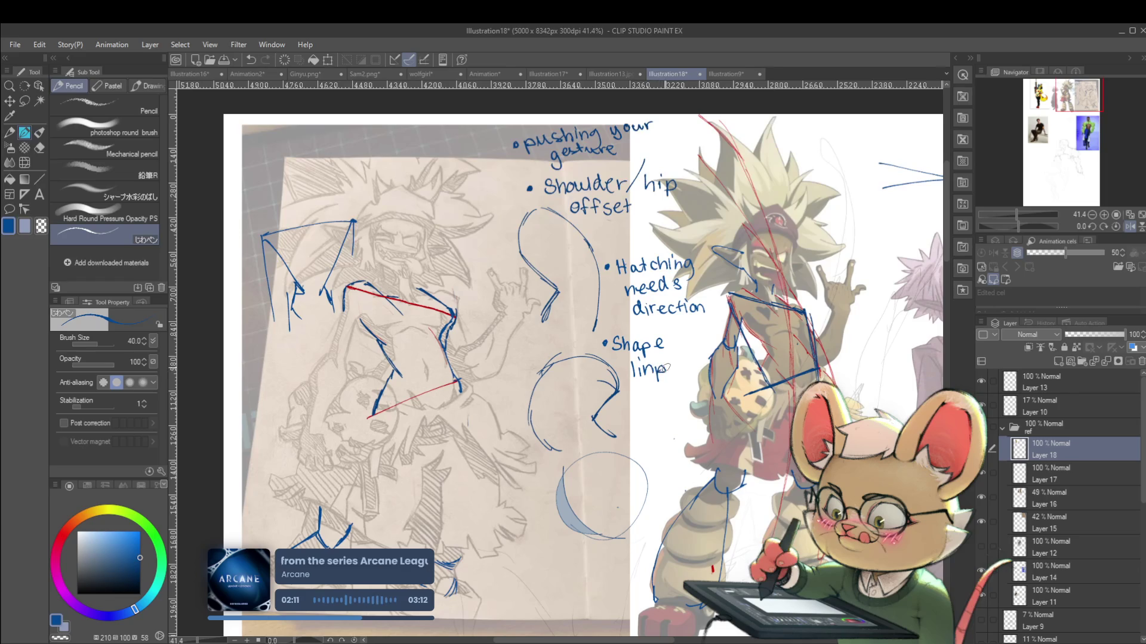
{"action": "left_click", "coordinate": [689, 357], "text": "ctrl+alt"}
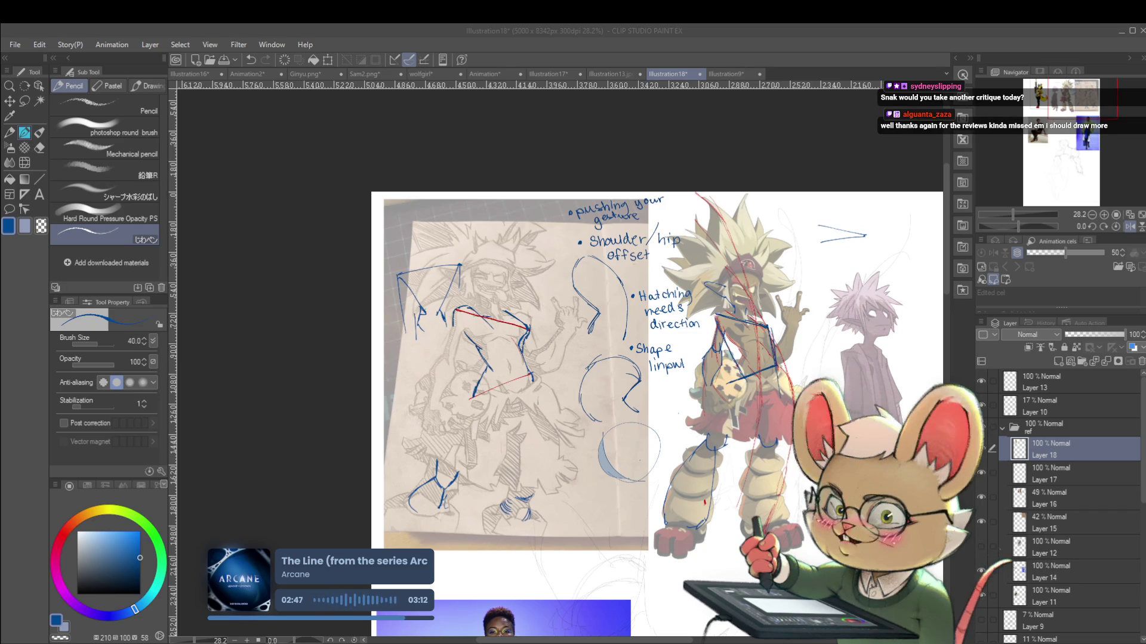
{"action": "left_click", "coordinate": [846, 399]}
Draw a blue oval in the blank area below the sketches and lasso-select it
{"action": "left_click_drag", "start_coordinate": [846, 399], "coordinate": [777, 452]}
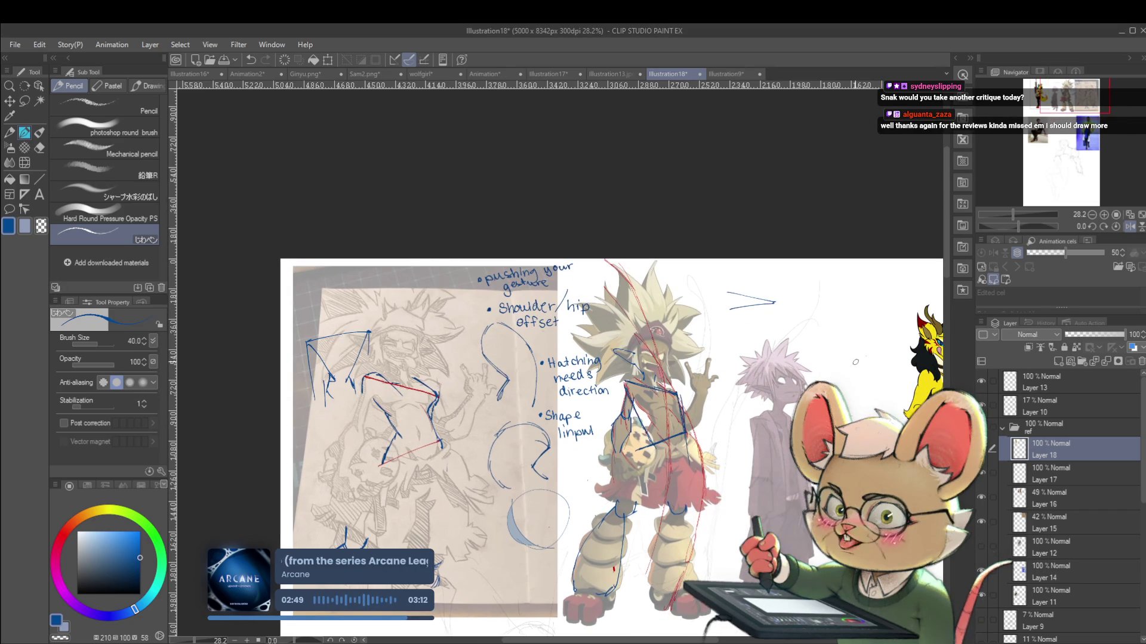
{"action": "mouse_move", "coordinate": [855, 362]}
{"action": "left_mouse_down"}
{"action": "mouse_move", "coordinate": [794, 270]}
{"action": "mouse_move", "coordinate": [775, 182]}
{"action": "left_mouse_up"}
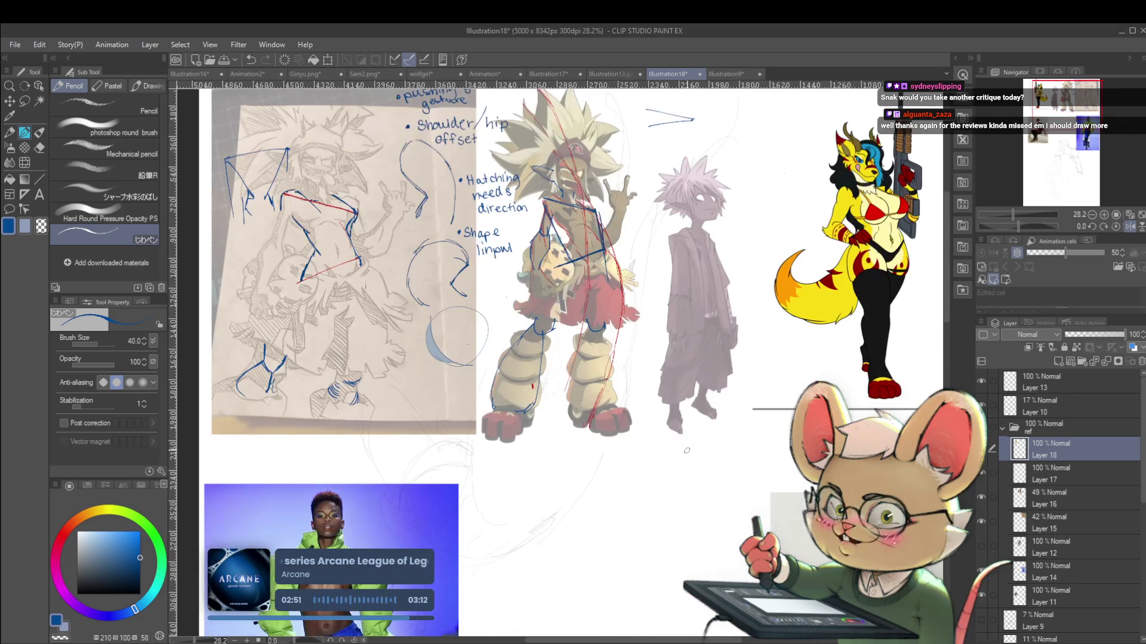
{"action": "left_click_drag", "start_coordinate": [686, 451], "coordinate": [695, 422]}
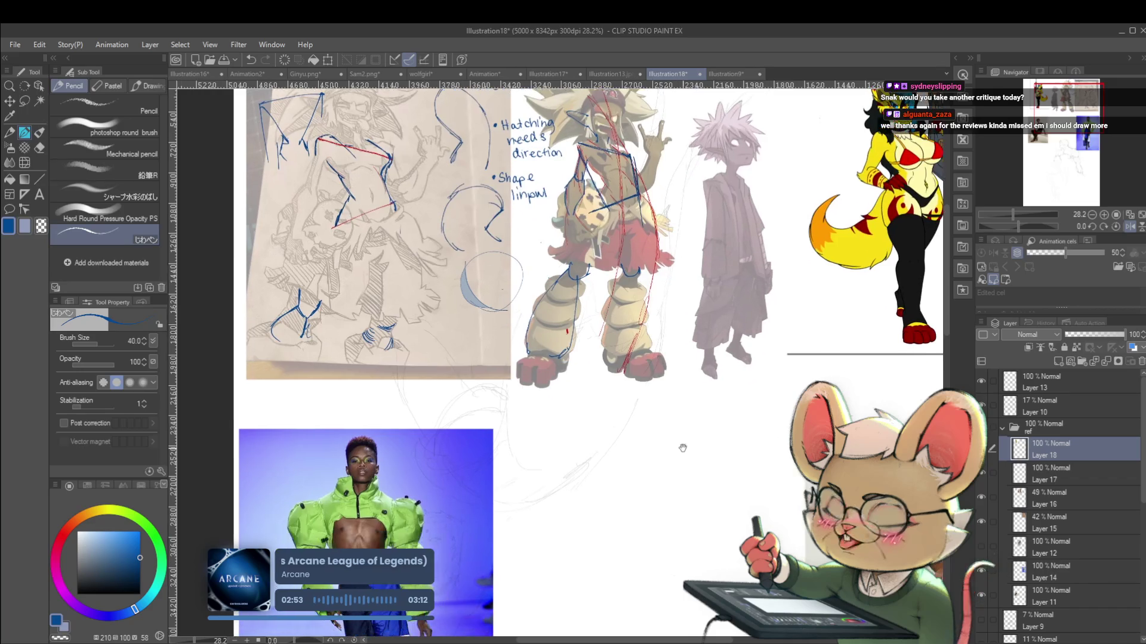
{"action": "mouse_move", "coordinate": [634, 477]}
{"action": "left_mouse_down"}
{"action": "mouse_move", "coordinate": [633, 444]}
{"action": "mouse_move", "coordinate": [659, 437]}
{"action": "mouse_move", "coordinate": [669, 472]}
{"action": "mouse_move", "coordinate": [674, 414]}
{"action": "left_mouse_up"}
{"action": "key", "text": "m"}
{"action": "left_click_drag", "start_coordinate": [676, 461], "coordinate": [657, 469]}
{"action": "key", "text": "ctrl+t"}
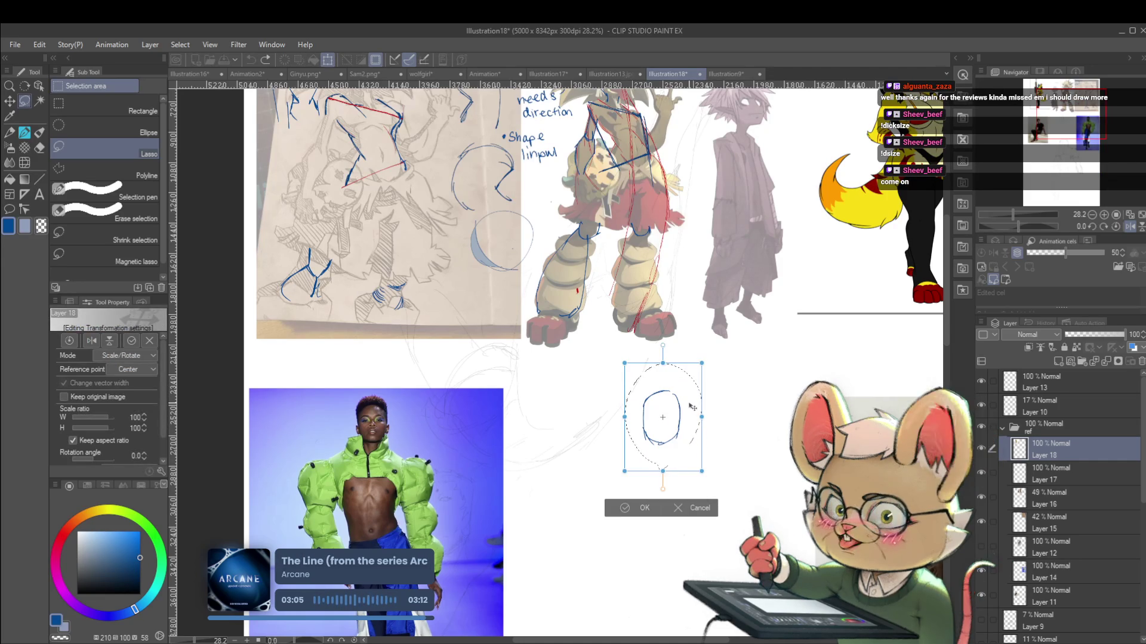
{"action": "key", "text": "Return"}
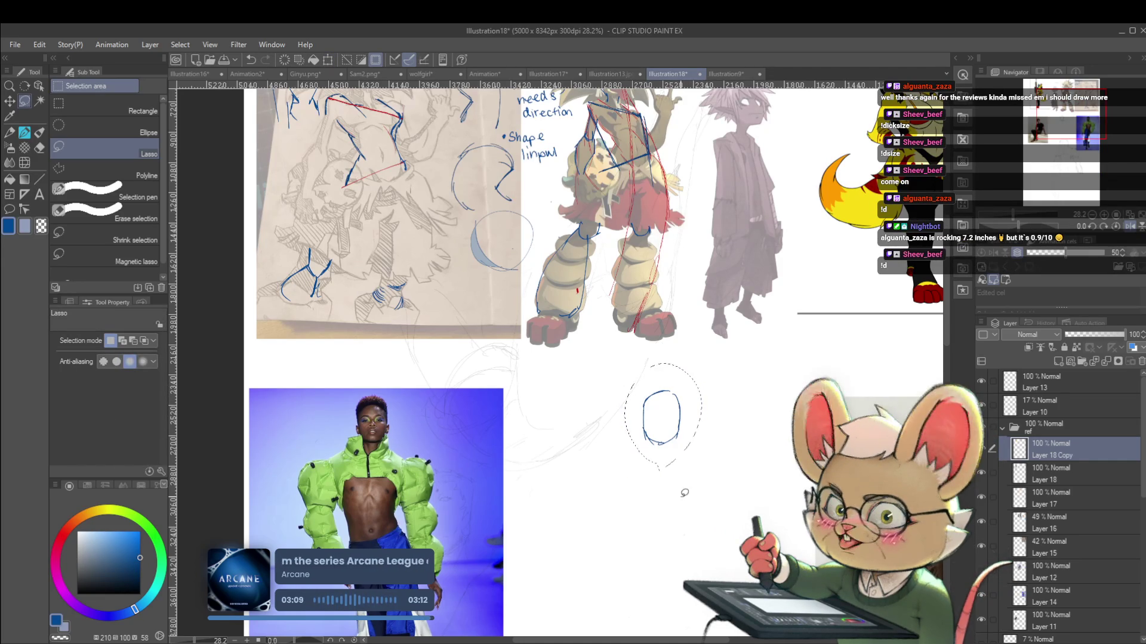
Paste a copy of the oval below the first and draw a red line between them
{"action": "key", "text": "ctrl+c"}
{"action": "key", "text": "ctrl+v"}
{"action": "key", "text": "ctrl+t"}
{"action": "left_click_drag", "start_coordinate": [694, 395], "coordinate": [680, 444]}
{"action": "key", "text": "Return"}
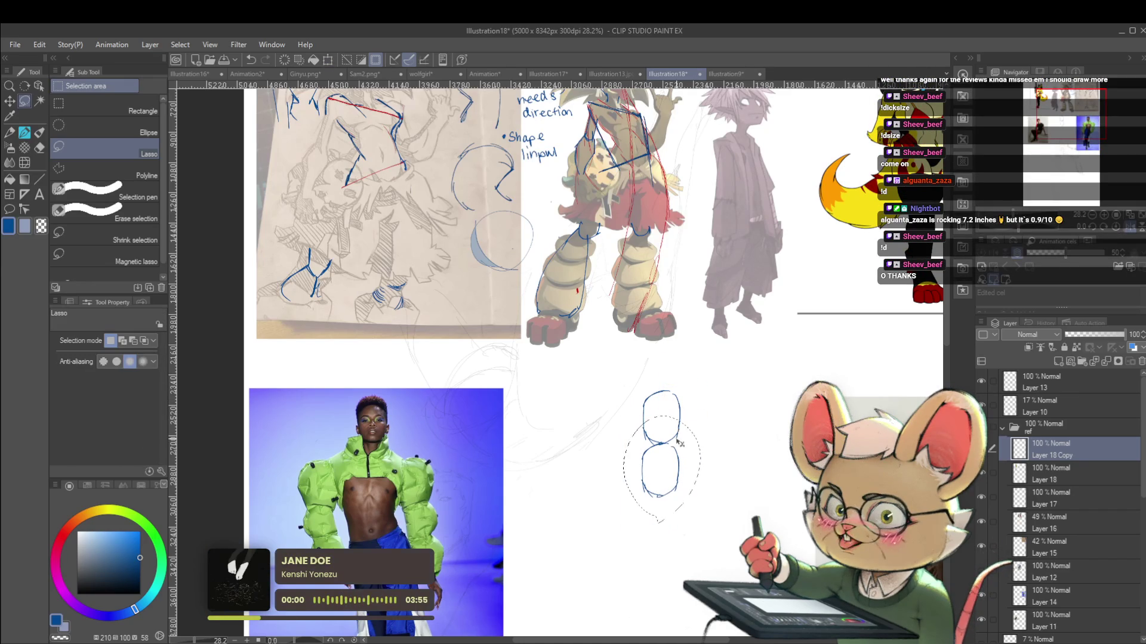
{"action": "key", "text": "p"}
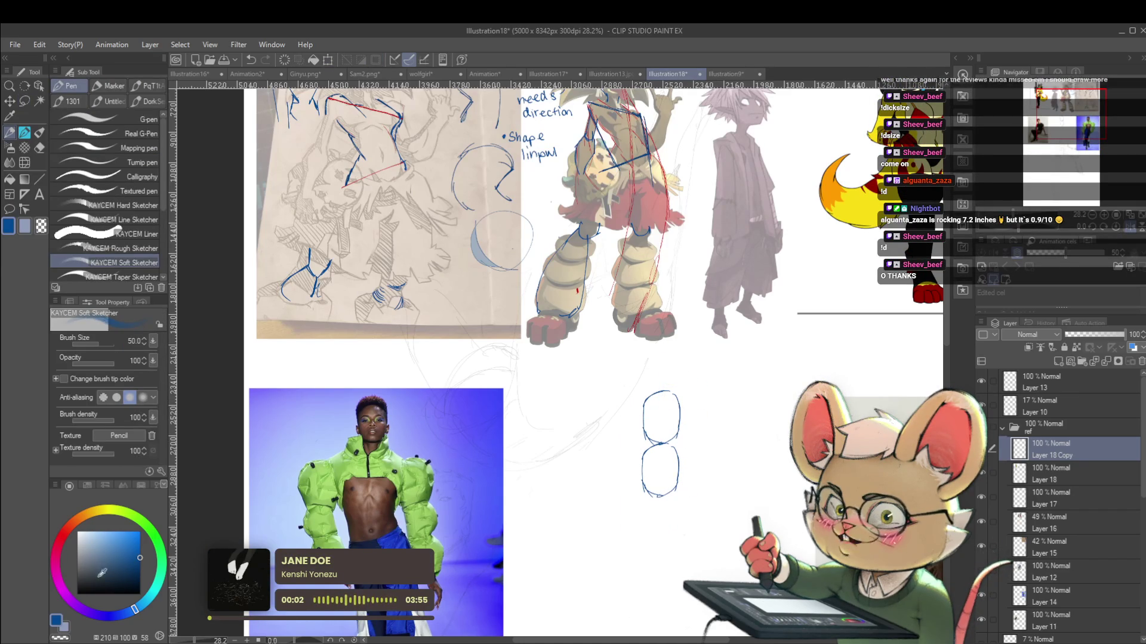
{"action": "left_click", "coordinate": [63, 535]}
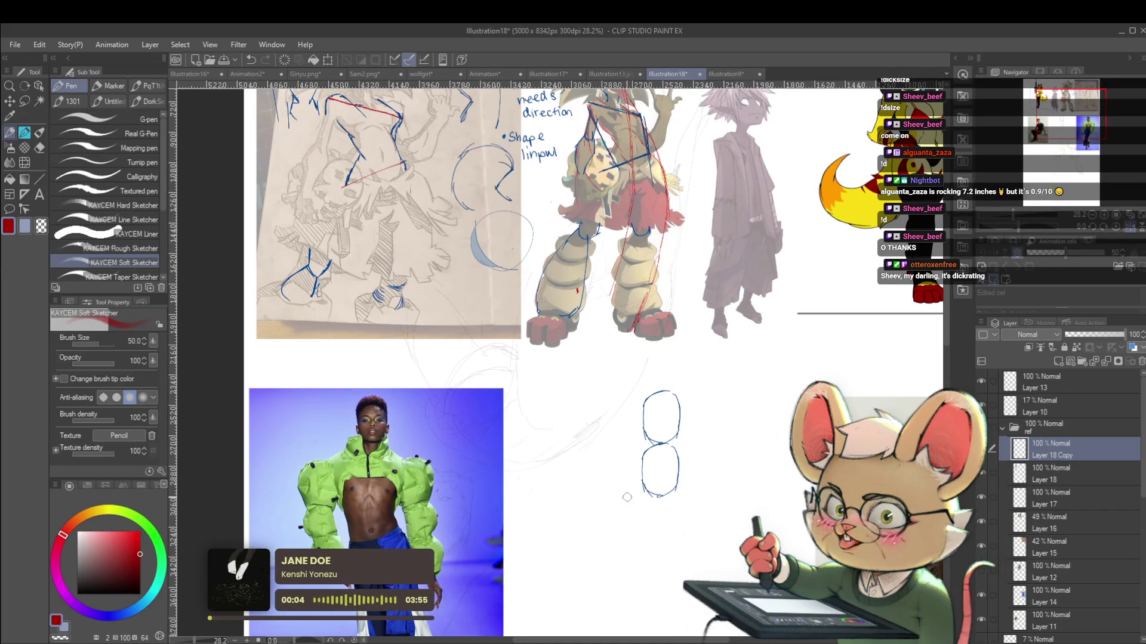
{"action": "left_click_drag", "start_coordinate": [638, 443], "coordinate": [703, 443]}
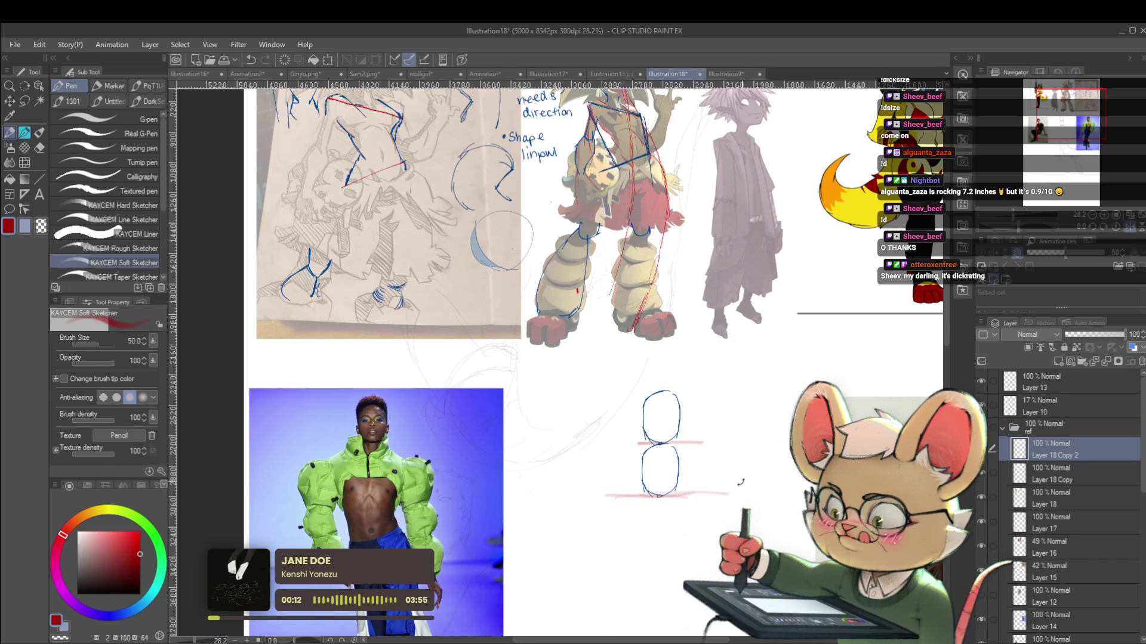
Add a third oval copy below and a red line under it
{"action": "key", "text": "ctrl+c"}
{"action": "key", "text": "ctrl+v"}
{"action": "key", "text": "ctrl+t"}
{"action": "left_click_drag", "start_coordinate": [672, 460], "coordinate": [671, 507]}
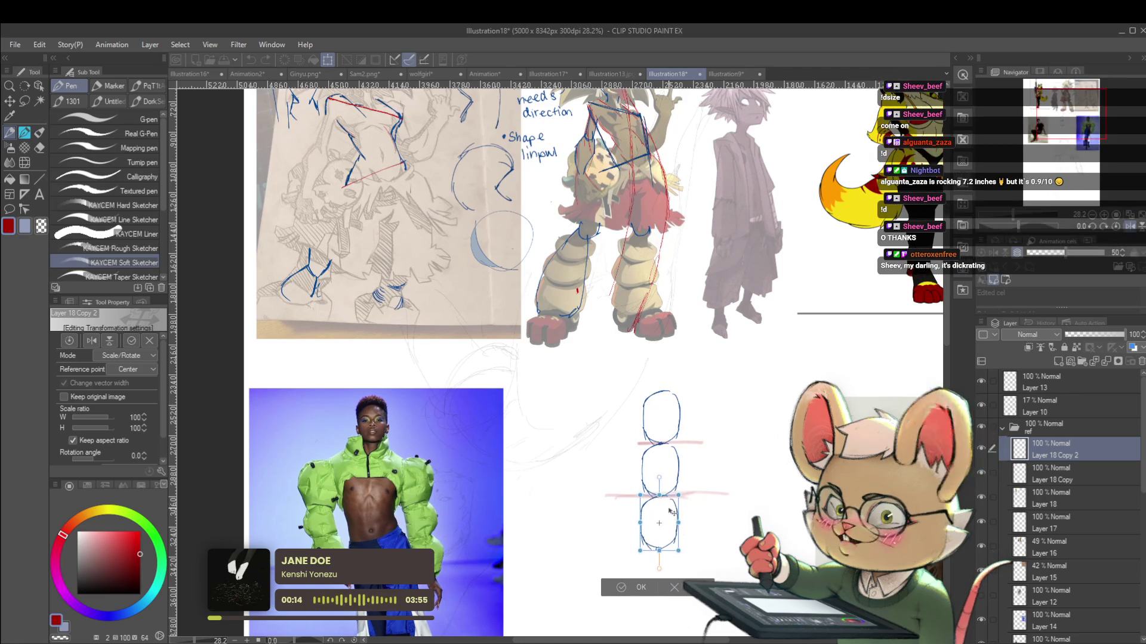
{"action": "scroll", "coordinate": [729, 418], "scroll_direction": "down", "scroll_amount": 2}
{"action": "key", "text": "Return"}
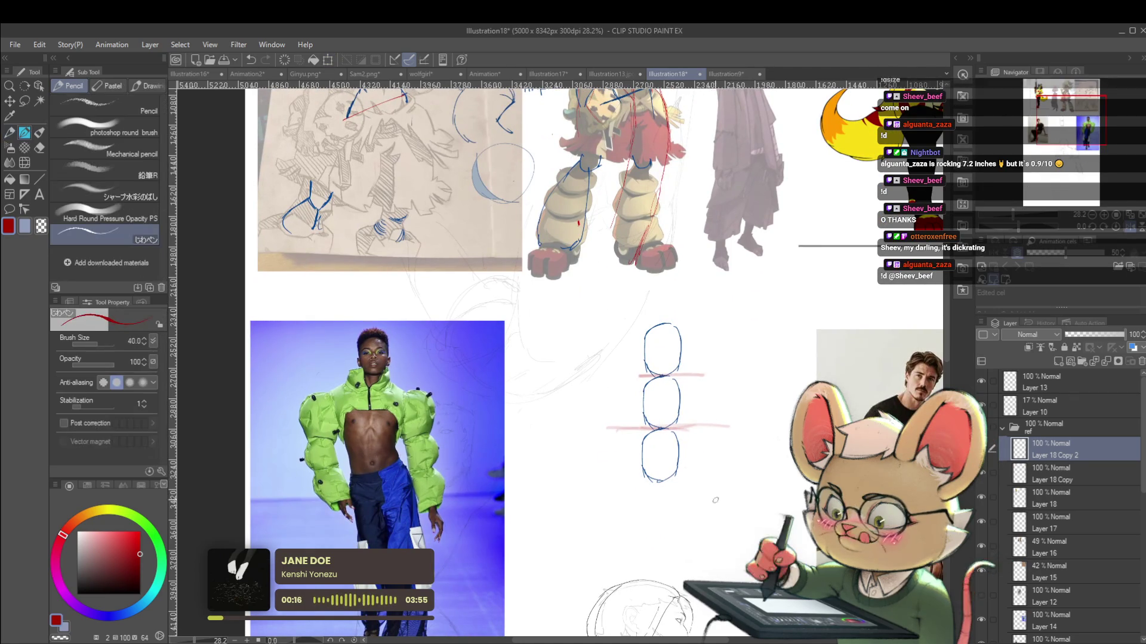
{"action": "key", "text": "p"}
{"action": "left_click_drag", "start_coordinate": [642, 482], "coordinate": [686, 481]}
Paste and place a fourth oval at the bottom of the column
{"action": "key", "text": "ctrl+c"}
{"action": "key", "text": "ctrl+v"}
{"action": "left_click_drag", "start_coordinate": [662, 358], "coordinate": [663, 537]}
{"action": "left_click_drag", "start_coordinate": [756, 458], "coordinate": [769, 369]}
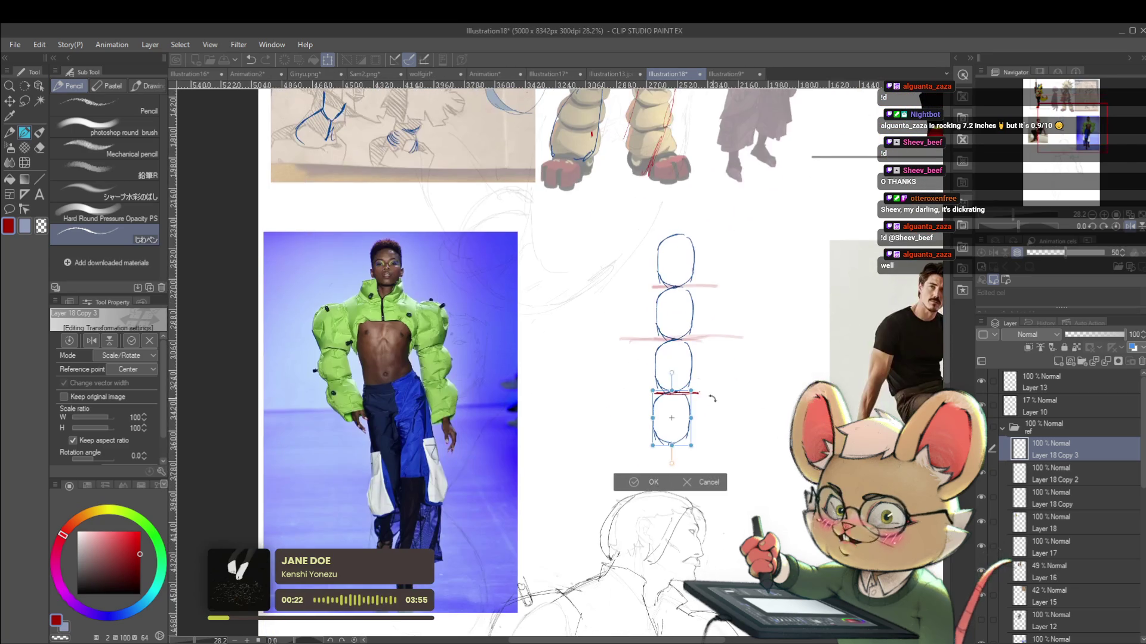
{"action": "key", "text": "Return"}
{"action": "left_click_drag", "start_coordinate": [687, 445], "coordinate": [646, 444]}
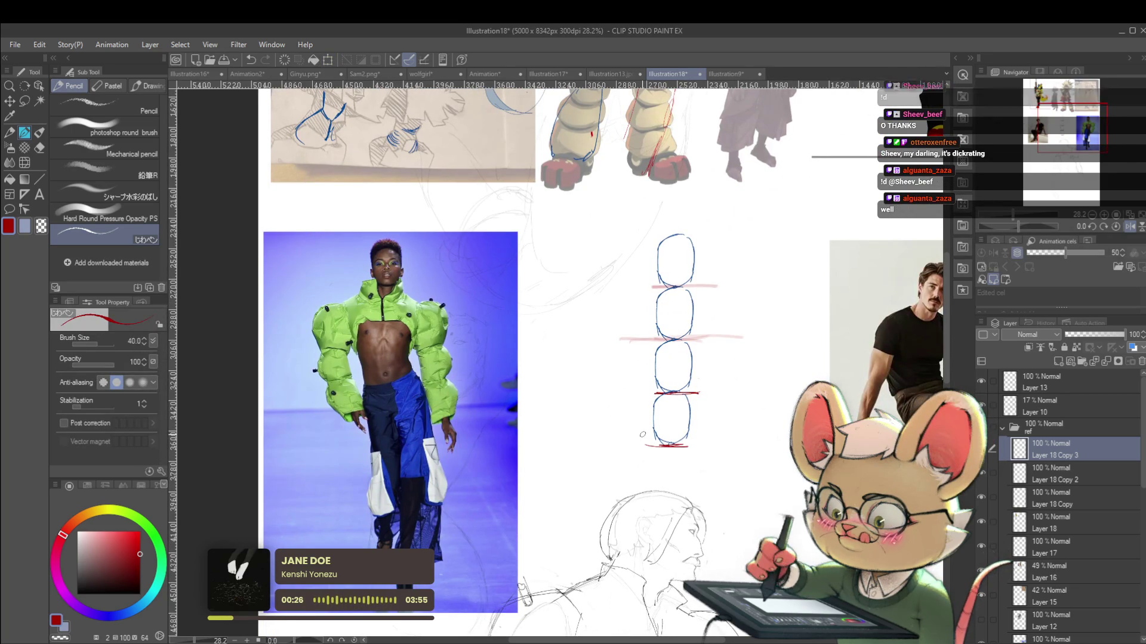
{"action": "scroll", "coordinate": [642, 435], "scroll_direction": "down", "scroll_amount": 2}
{"action": "left_click_drag", "start_coordinate": [755, 451], "coordinate": [753, 407]}
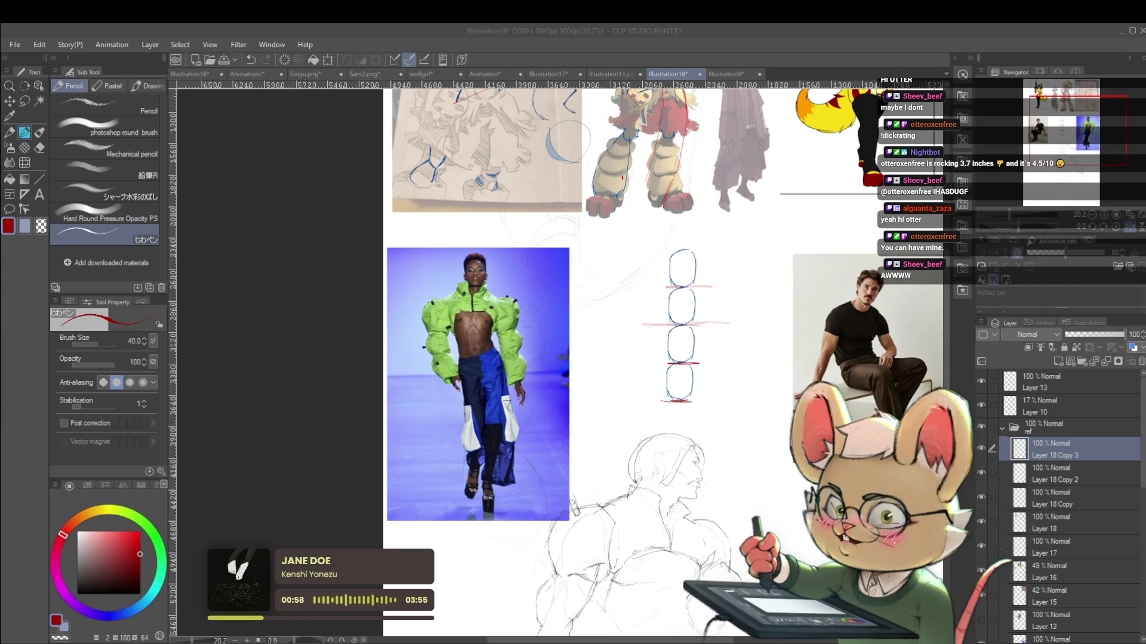
Paste the figure proportion chart below the character sketches and enlarge it to 161%
{"action": "scroll", "coordinate": [735, 386], "scroll_direction": "down", "scroll_amount": 3}
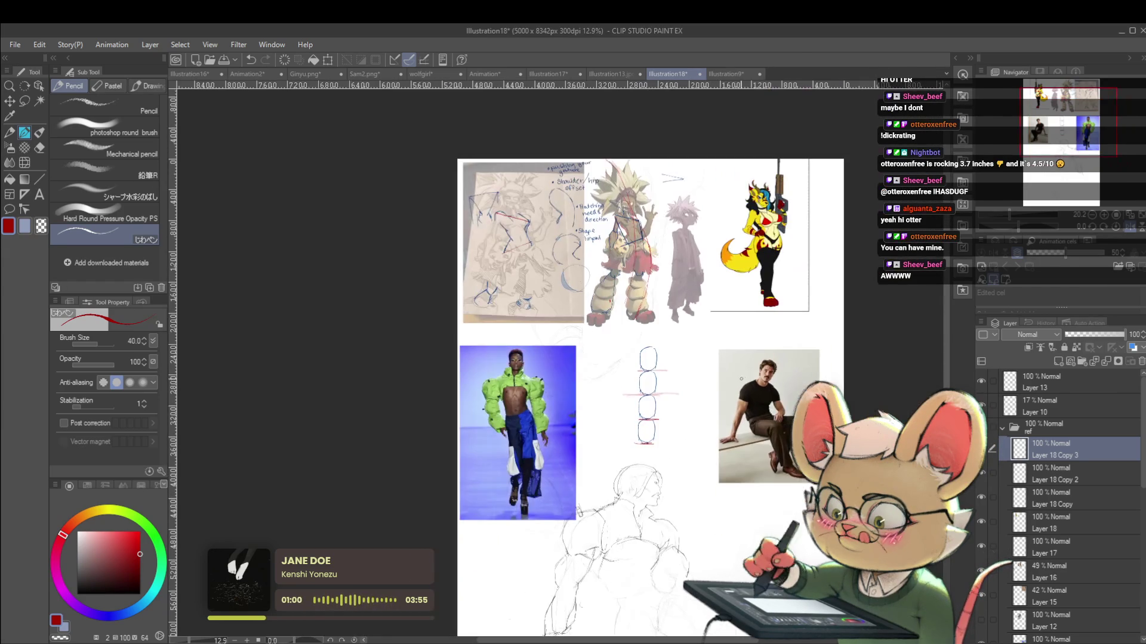
{"action": "key", "text": "ctrl+v"}
{"action": "key", "text": "ctrl+t"}
{"action": "left_click_drag", "start_coordinate": [771, 240], "coordinate": [691, 401]}
{"action": "scroll", "coordinate": [691, 401], "scroll_direction": "up", "scroll_amount": 5}
{"action": "left_click_drag", "start_coordinate": [772, 542], "coordinate": [852, 633]}
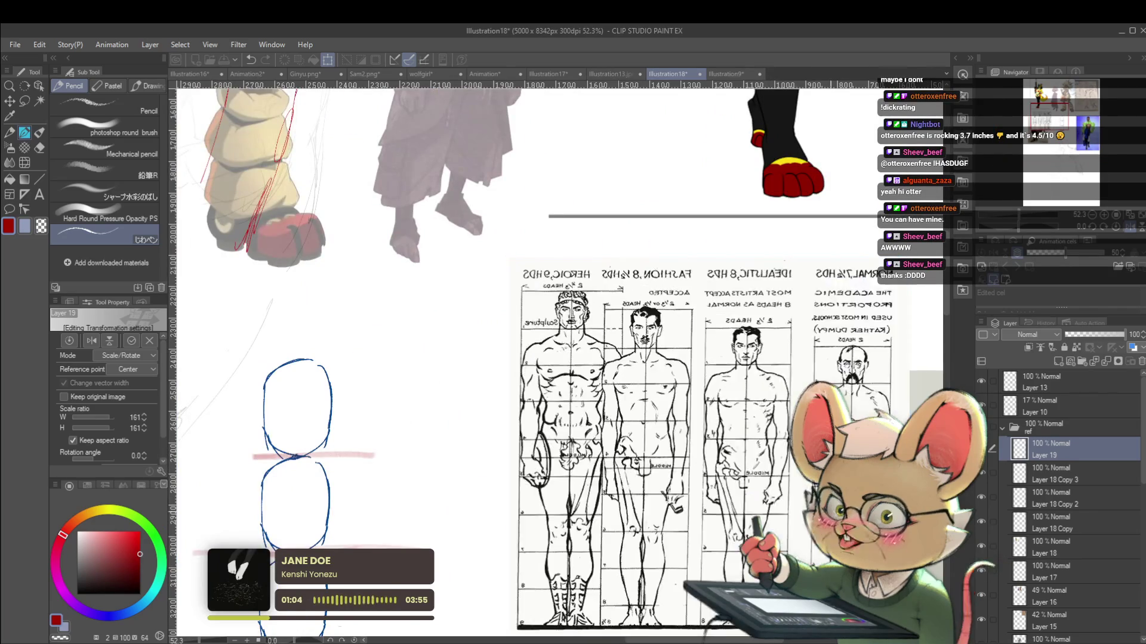
{"action": "key", "text": "Return"}
Flip the proportion chart horizontally so its lettering reads correctly
{"action": "scroll", "coordinate": [691, 428], "scroll_direction": "down", "scroll_amount": 1}
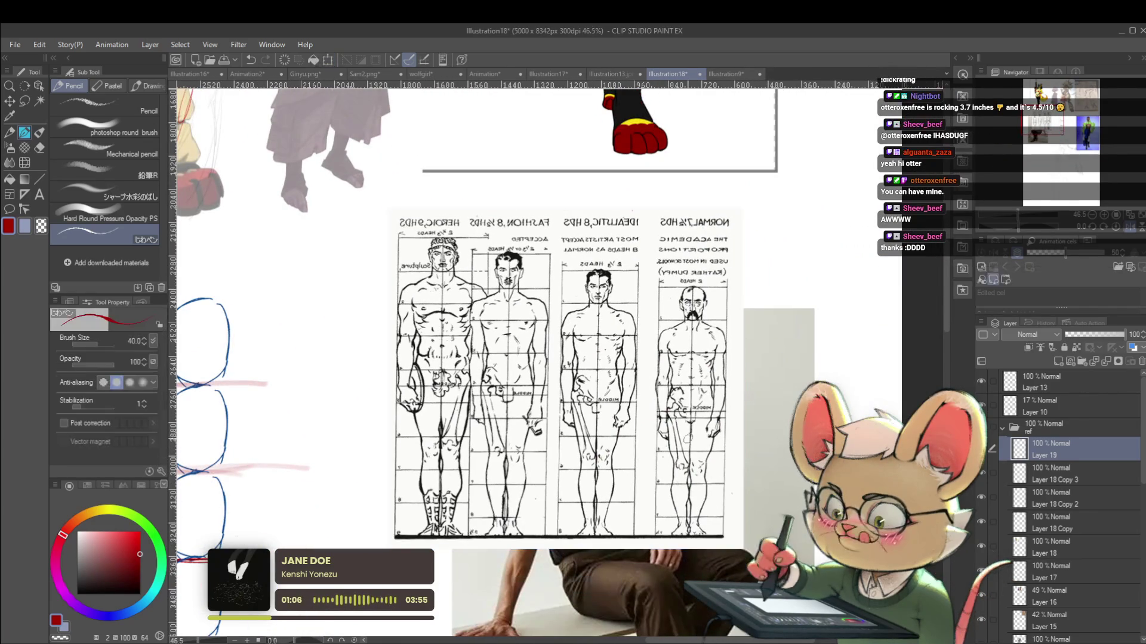
{"action": "left_click", "coordinate": [681, 439], "text": "alt"}
{"action": "key", "text": "ctrl+t"}
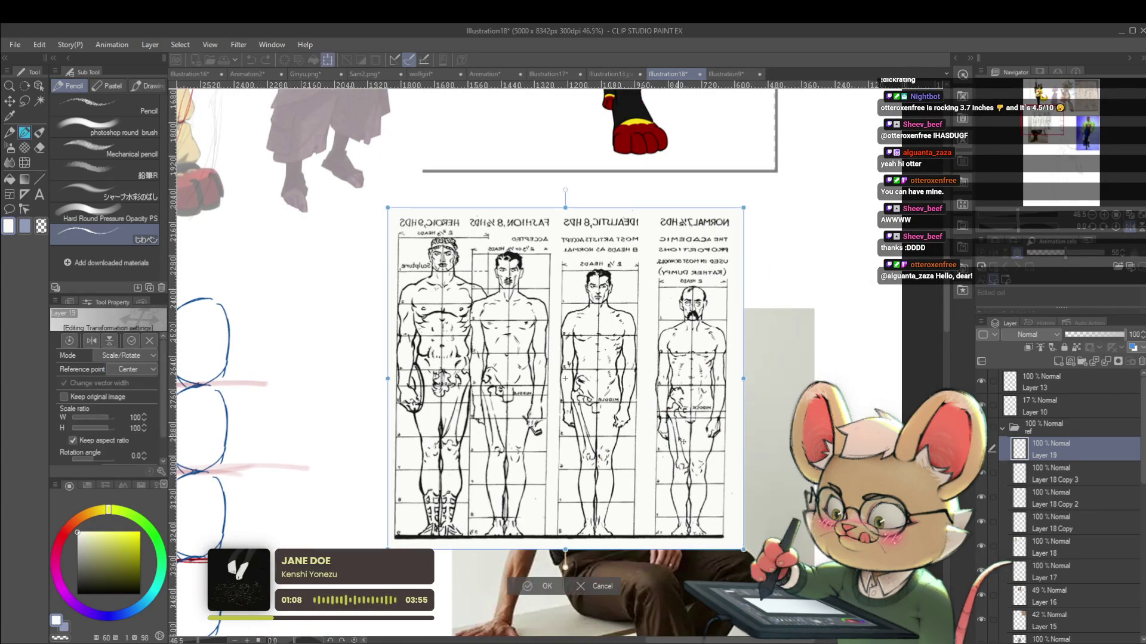
{"action": "key", "text": "h"}
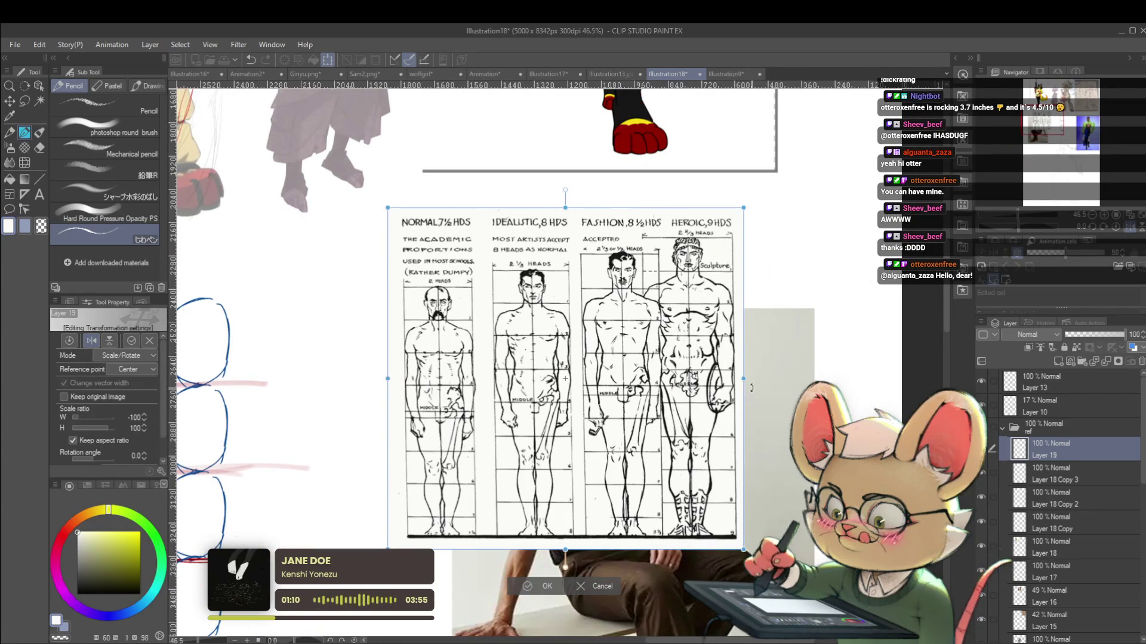
{"action": "key", "text": "Return"}
{"action": "scroll", "coordinate": [703, 463], "scroll_direction": "right", "scroll_amount": 2}
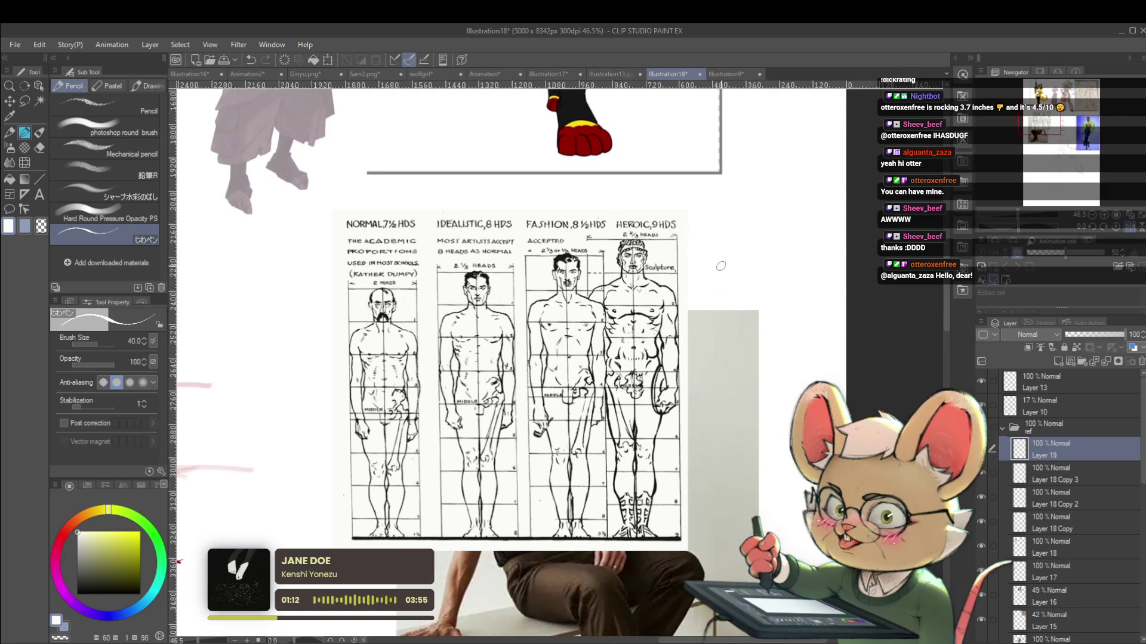
{"action": "scroll", "coordinate": [556, 264], "scroll_direction": "up", "scroll_amount": 3}
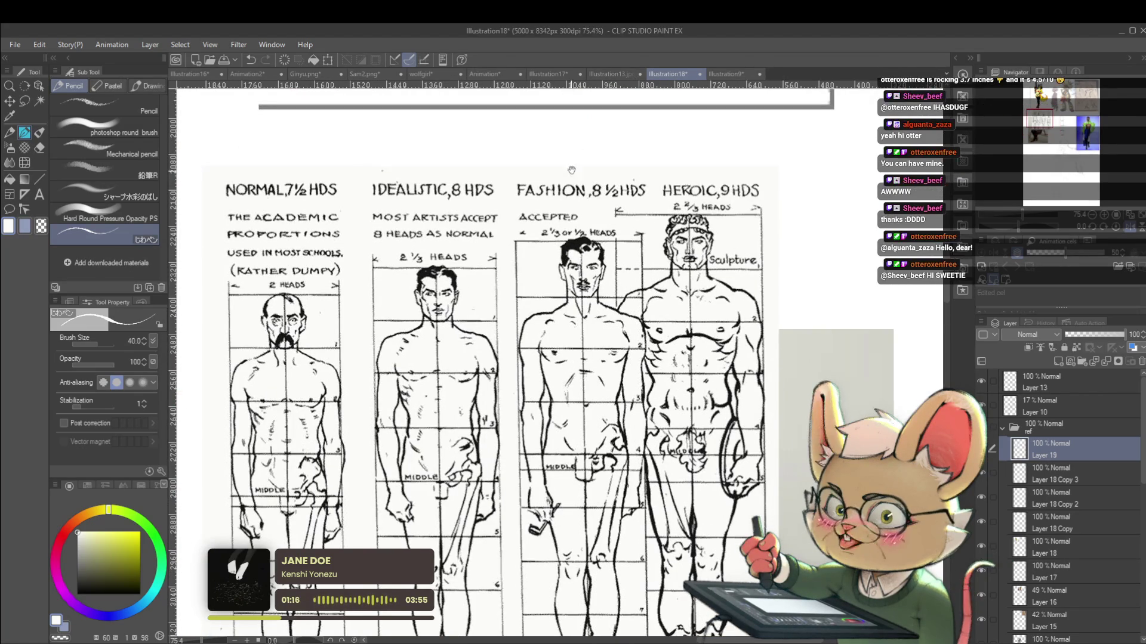
{"action": "scroll", "coordinate": [567, 181], "scroll_direction": "down", "scroll_amount": 2}
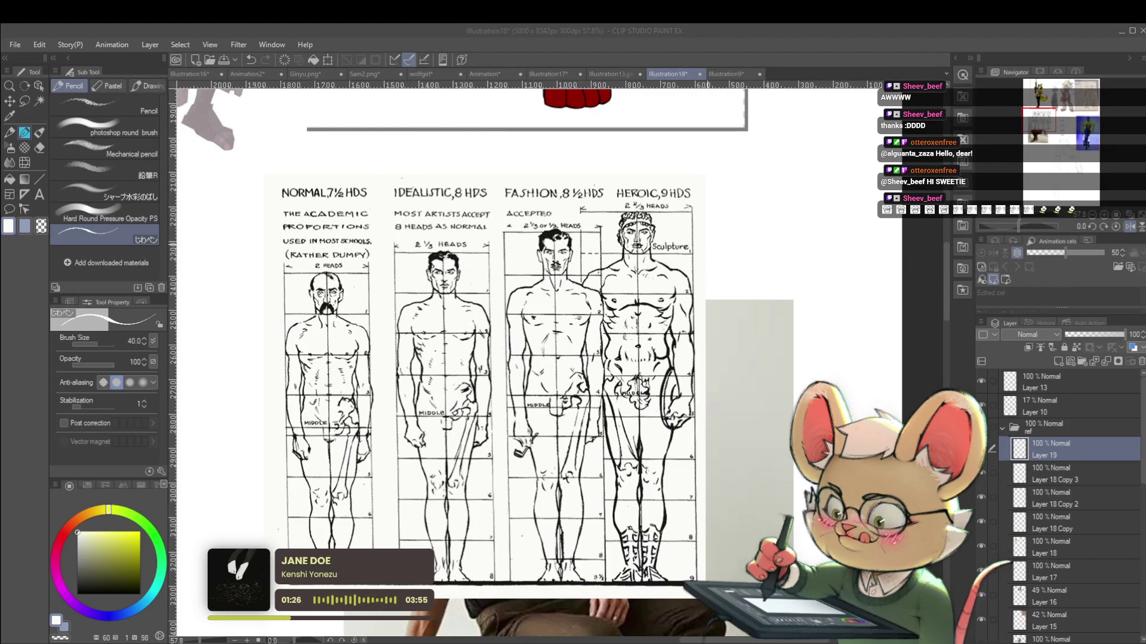
{"action": "key", "text": "alt+Tab"}
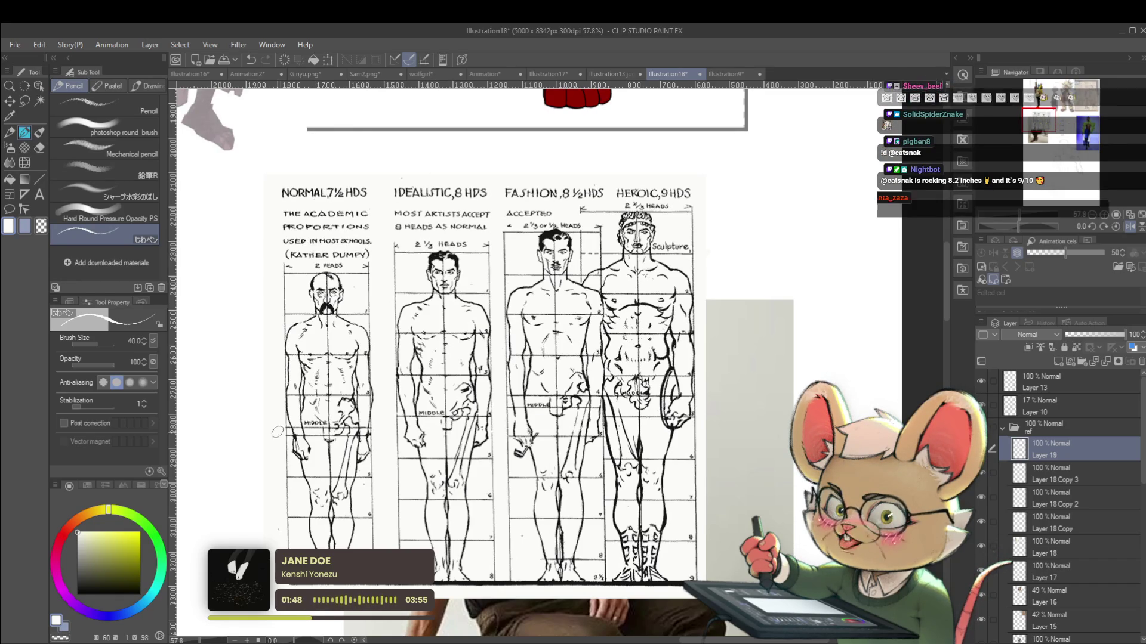
{"action": "left_click", "coordinate": [68, 529]}
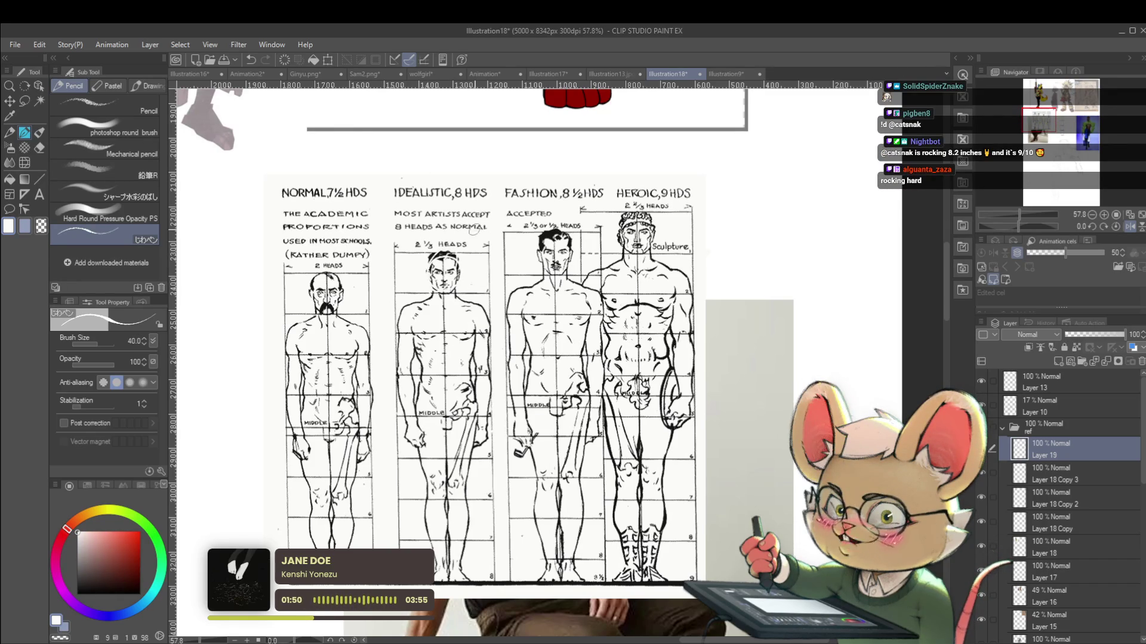
In red, draw short horizontal lines across the Idealistic figure's chest, middle, knees and lower leg
{"action": "left_click", "coordinate": [140, 552]}
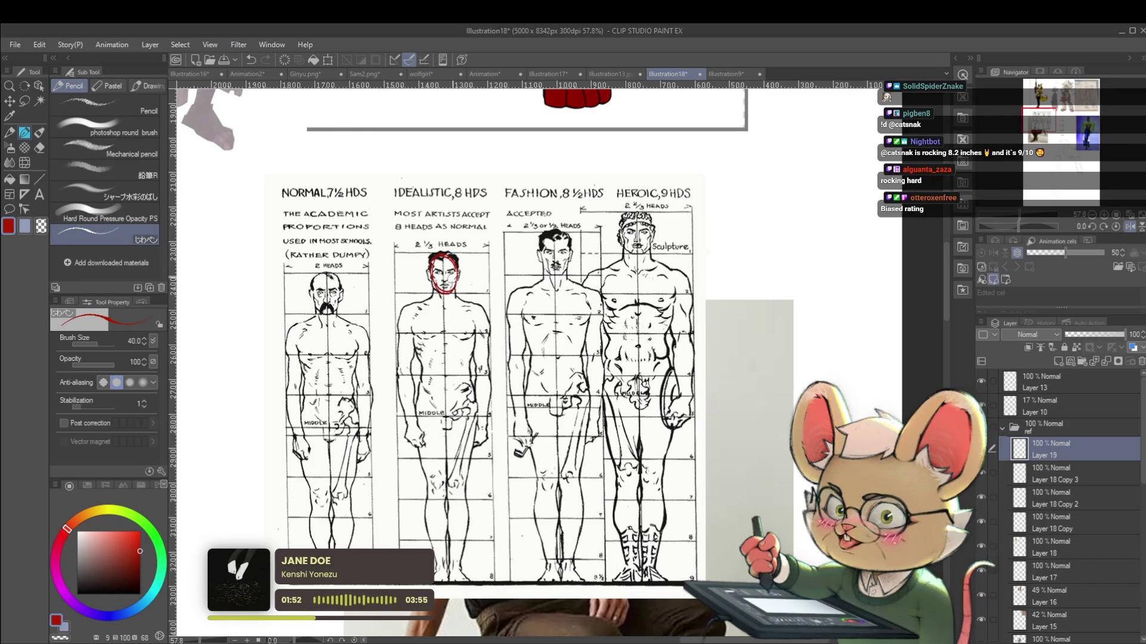
{"action": "left_click_drag", "start_coordinate": [417, 333], "coordinate": [473, 331]}
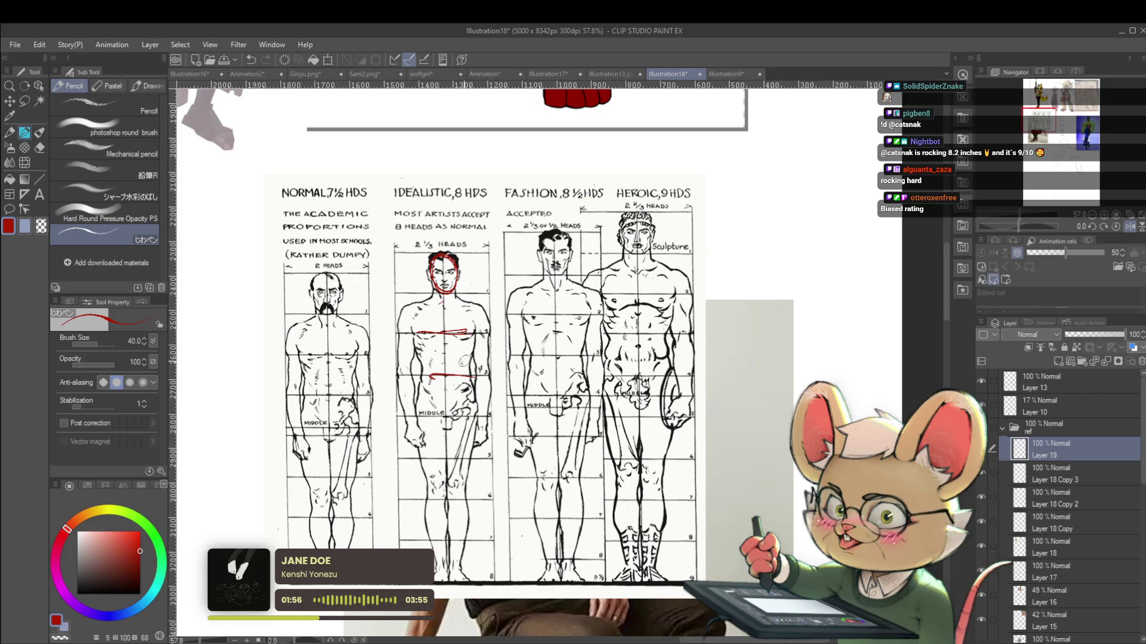
{"action": "left_click_drag", "start_coordinate": [474, 417], "coordinate": [434, 417]}
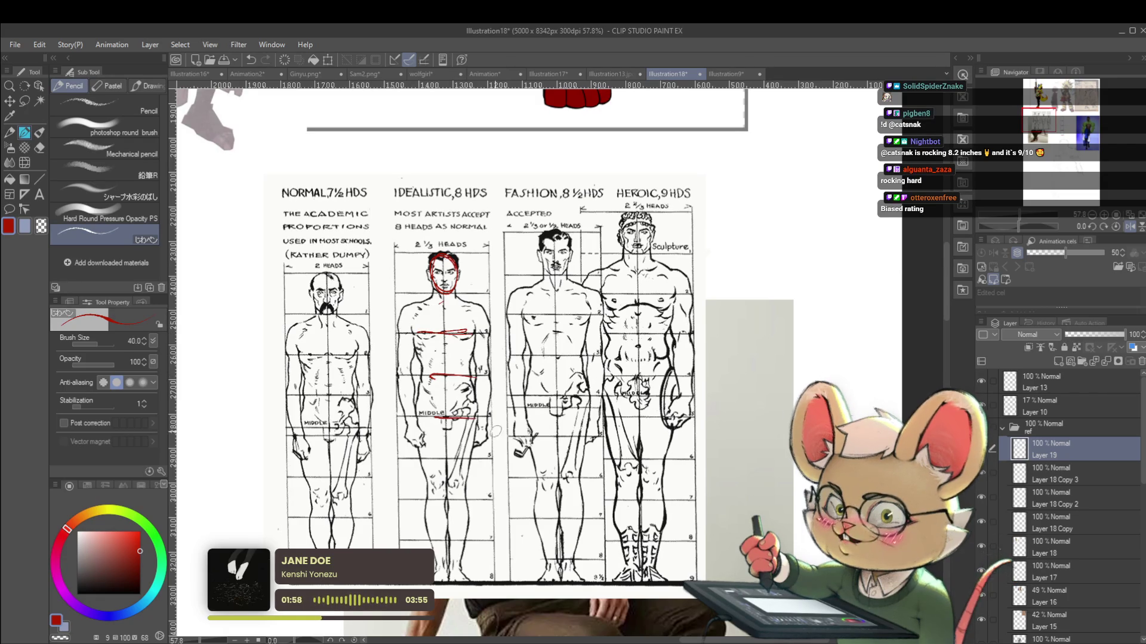
{"action": "left_click_drag", "start_coordinate": [427, 456], "coordinate": [466, 456]}
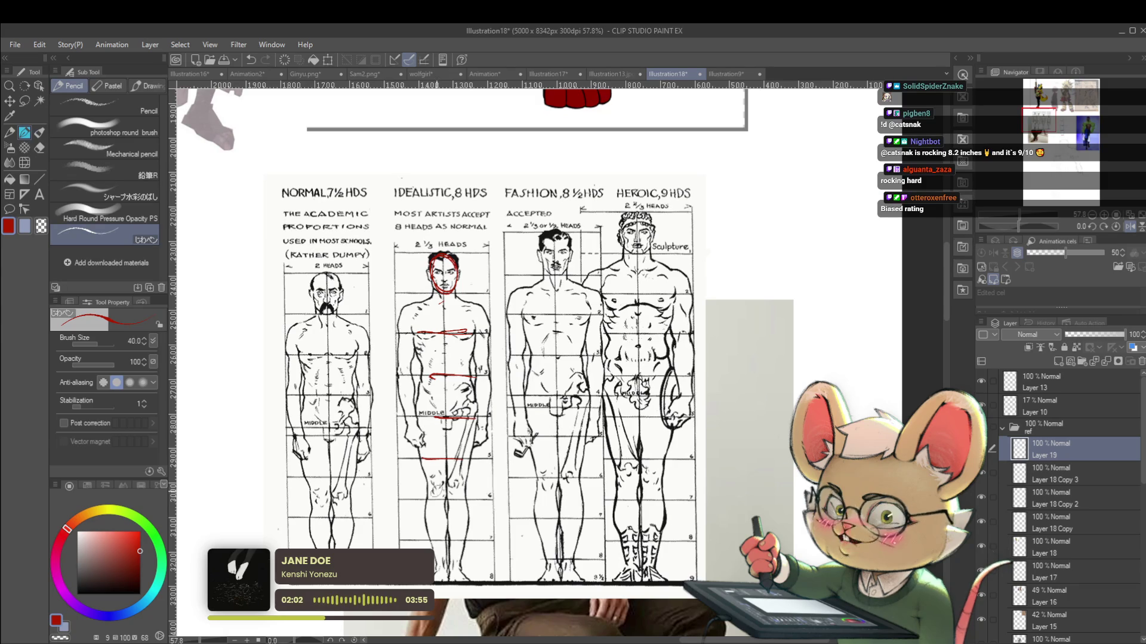
{"action": "left_click_drag", "start_coordinate": [436, 540], "coordinate": [471, 539]}
{"action": "scroll", "coordinate": [521, 584], "scroll_direction": "down", "scroll_amount": 3}
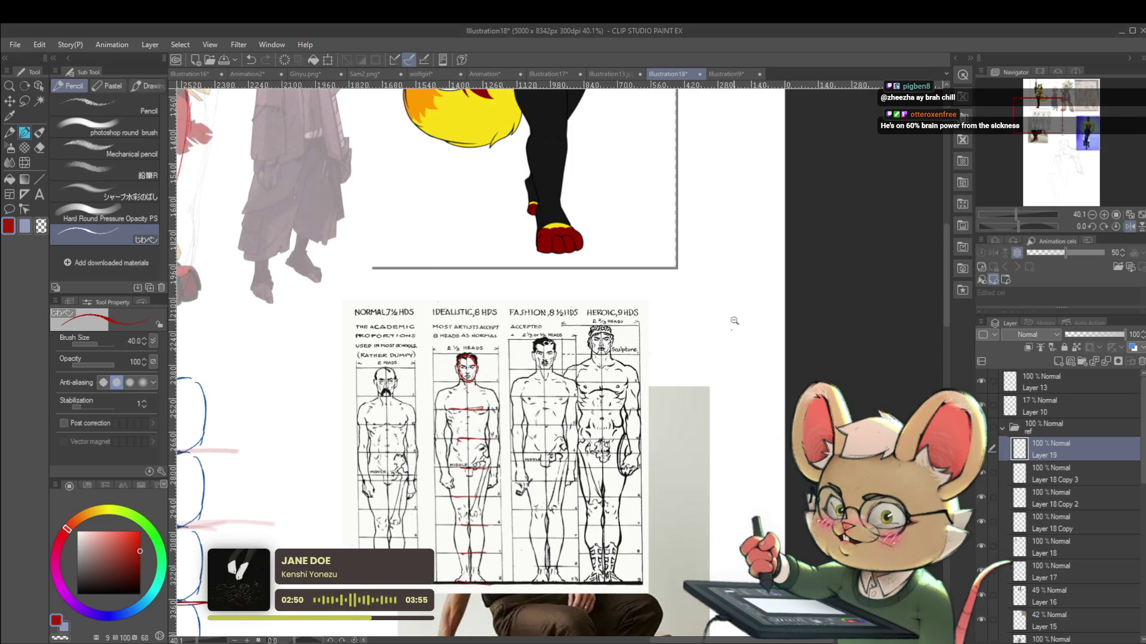
{"action": "scroll", "coordinate": [735, 328], "scroll_direction": "down", "scroll_amount": 2}
{"action": "scroll", "coordinate": [701, 327], "scroll_direction": "down", "scroll_amount": 2}
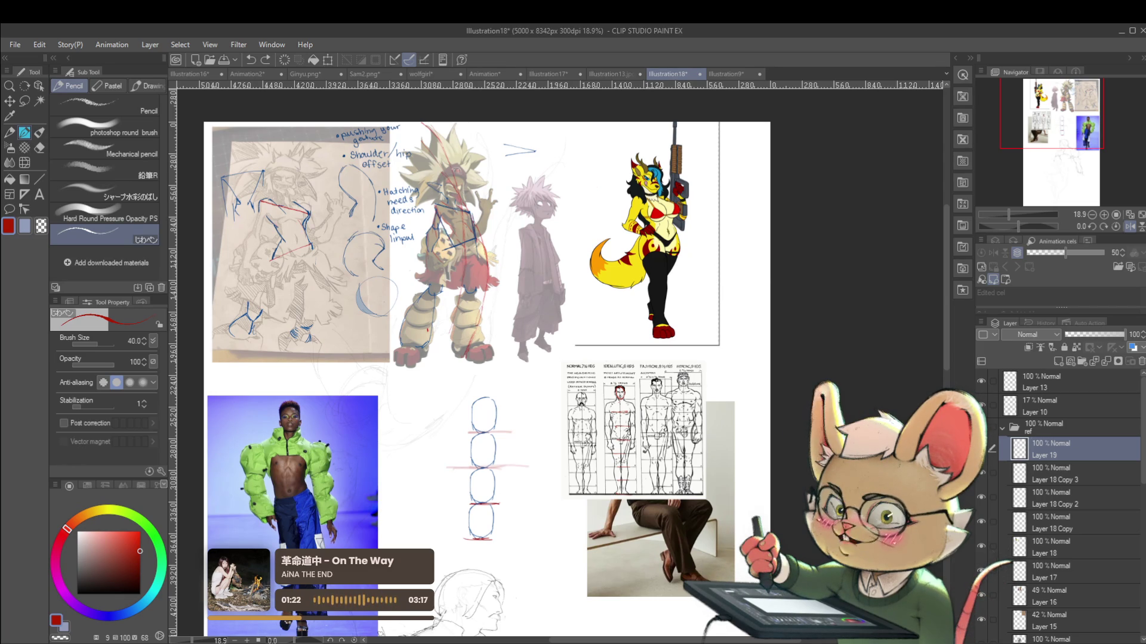
Beside the pencil figure, sketch a red oval head, sweeping shoulder curves and both sides of the lower body
{"action": "left_click_drag", "start_coordinate": [417, 477], "coordinate": [487, 247]}
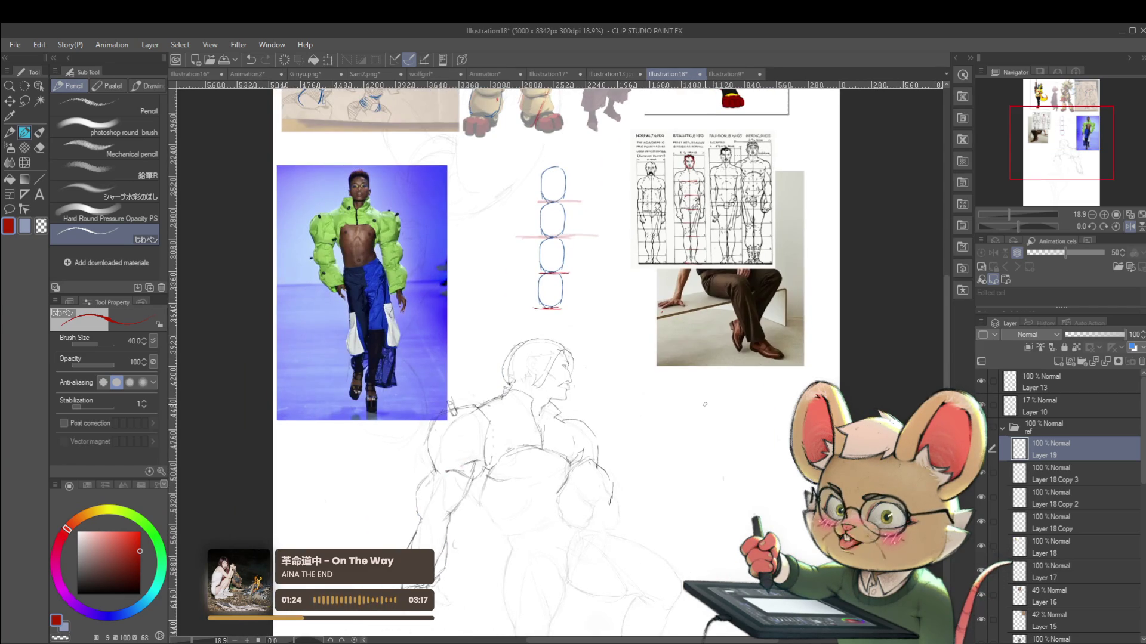
{"action": "scroll", "coordinate": [704, 417], "scroll_direction": "up", "scroll_amount": 2}
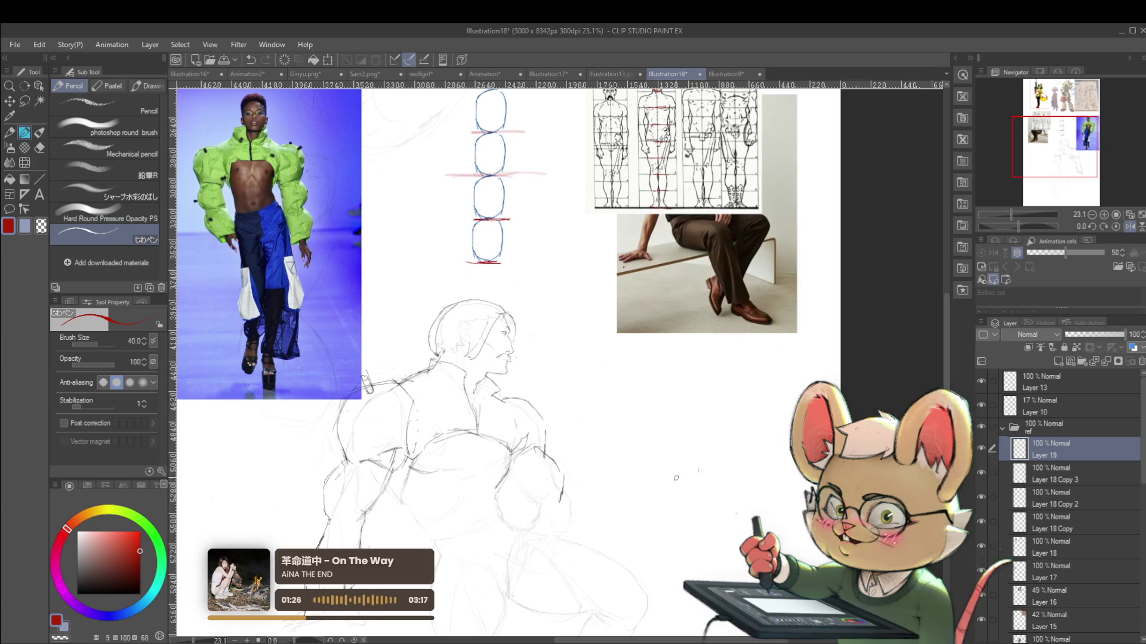
{"action": "mouse_move", "coordinate": [665, 397]}
{"action": "left_mouse_down"}
{"action": "mouse_move", "coordinate": [719, 412]}
{"action": "mouse_move", "coordinate": [661, 401]}
{"action": "mouse_move", "coordinate": [669, 456]}
{"action": "left_mouse_up"}
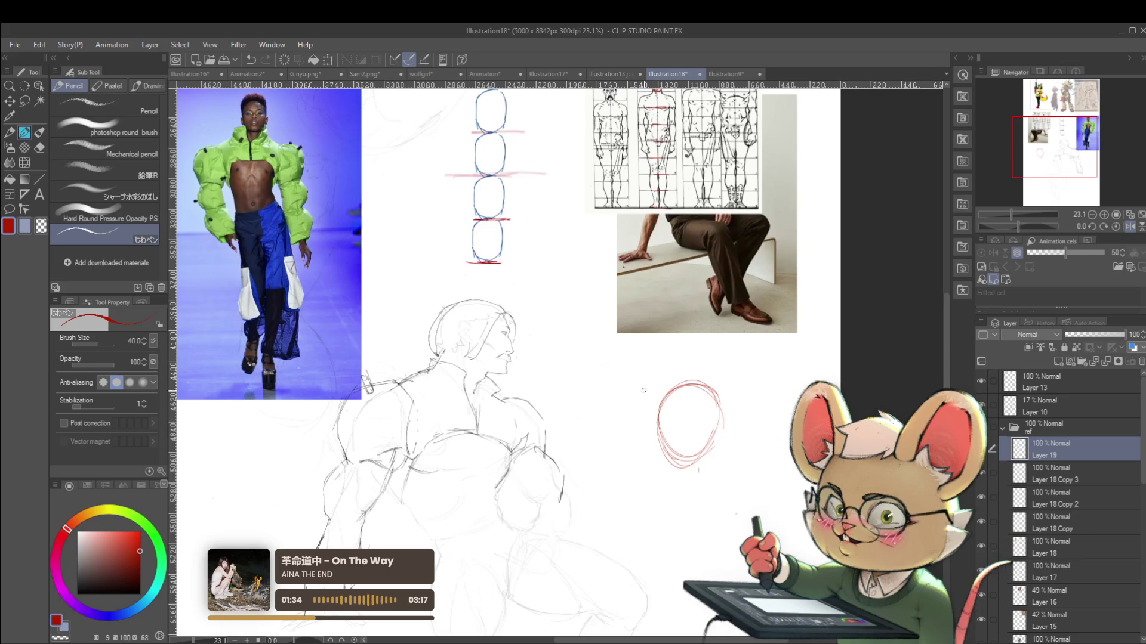
{"action": "mouse_move", "coordinate": [655, 378]}
{"action": "left_mouse_down"}
{"action": "mouse_move", "coordinate": [753, 394]}
{"action": "mouse_move", "coordinate": [774, 439]}
{"action": "left_mouse_up"}
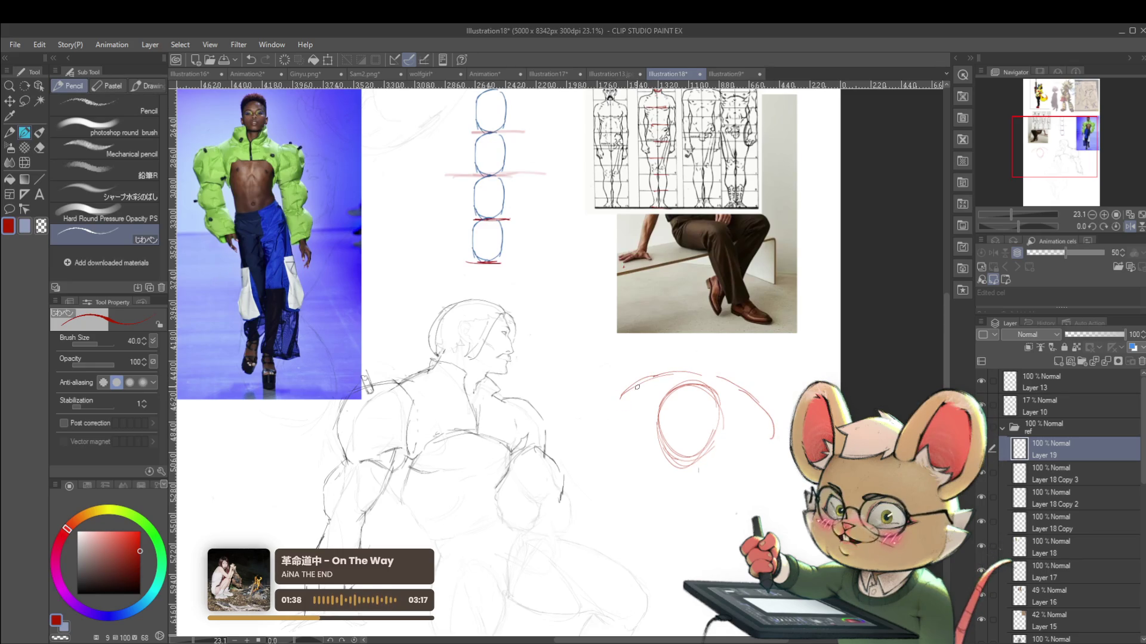
{"action": "mouse_move", "coordinate": [624, 425]}
{"action": "left_mouse_down"}
{"action": "mouse_move", "coordinate": [659, 447]}
{"action": "mouse_move", "coordinate": [774, 442]}
{"action": "left_mouse_up"}
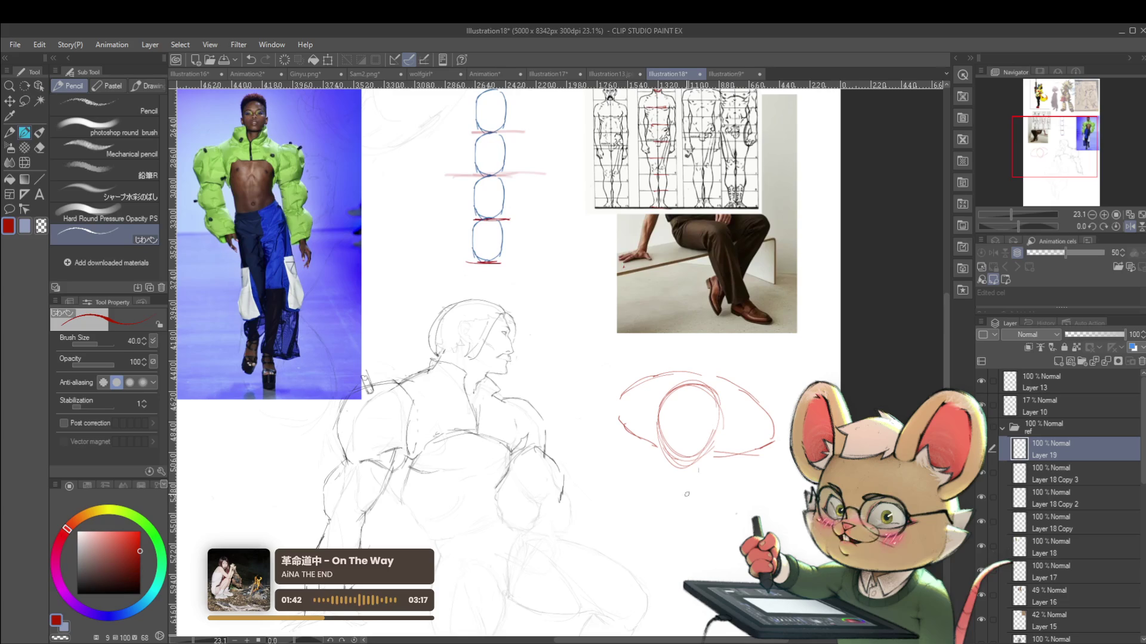
{"action": "mouse_move", "coordinate": [694, 496]}
{"action": "left_mouse_down"}
{"action": "mouse_move", "coordinate": [683, 549]}
{"action": "mouse_move", "coordinate": [719, 542]}
{"action": "mouse_move", "coordinate": [733, 517]}
{"action": "left_mouse_up"}
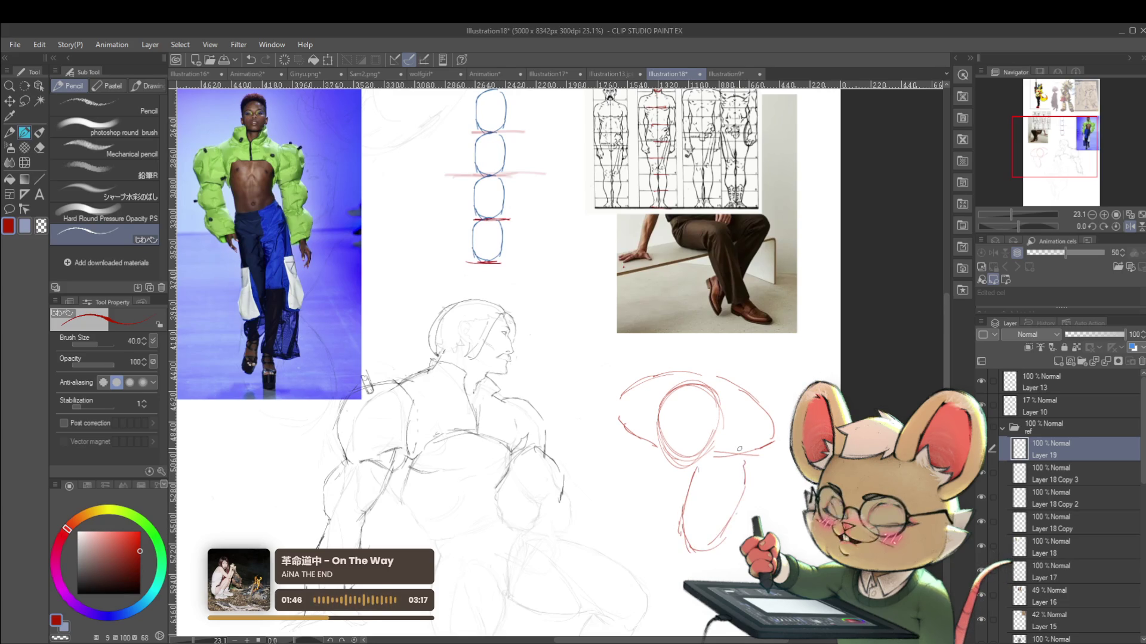
{"action": "left_click_drag", "start_coordinate": [640, 452], "coordinate": [668, 529]}
{"action": "scroll", "coordinate": [691, 485], "scroll_direction": "down", "scroll_amount": 2}
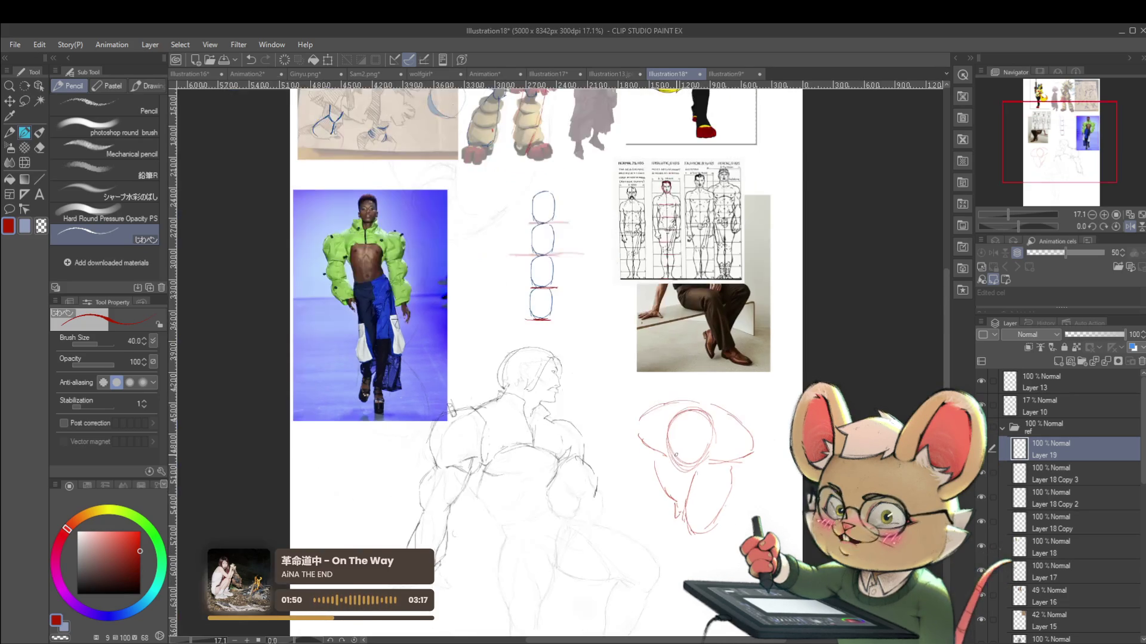
Add short red strokes to the right side and top of the shoulder construction
{"action": "scroll", "coordinate": [691, 485], "scroll_direction": "up", "scroll_amount": 3}
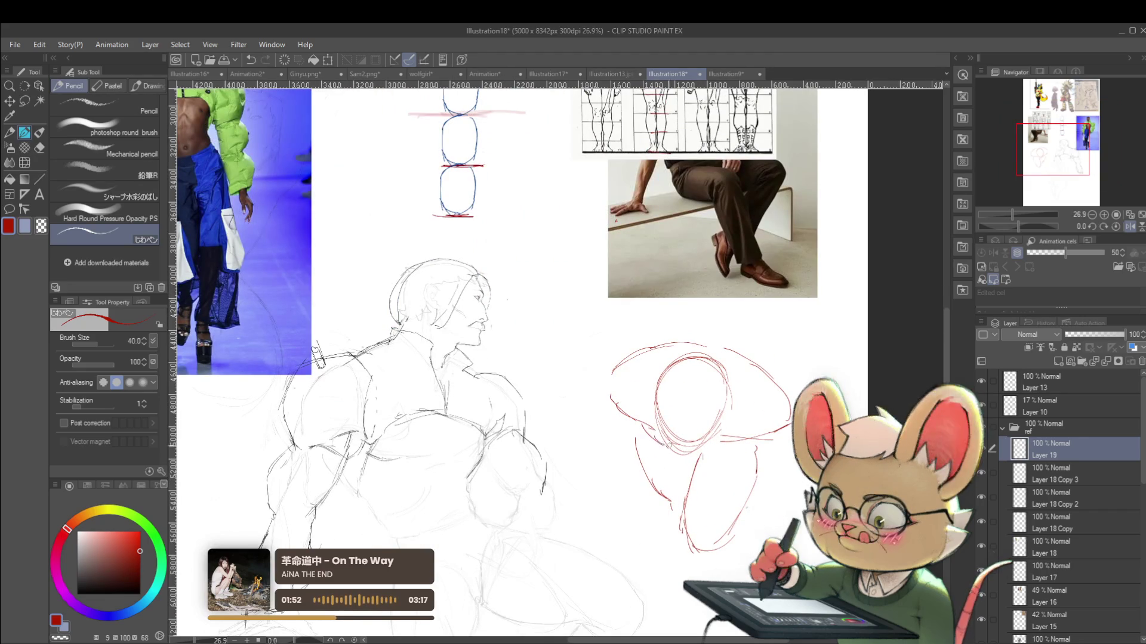
{"action": "scroll", "coordinate": [641, 423], "scroll_direction": "down", "scroll_amount": 3}
{"action": "scroll", "coordinate": [642, 424], "scroll_direction": "up", "scroll_amount": 2}
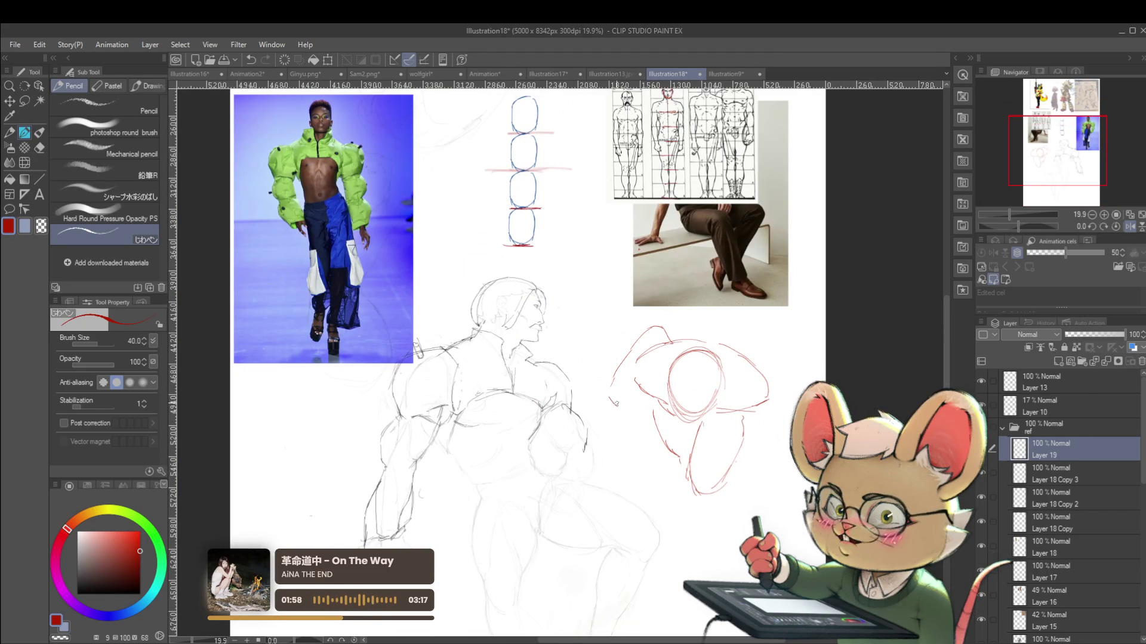
{"action": "left_click_drag", "start_coordinate": [742, 425], "coordinate": [759, 449]}
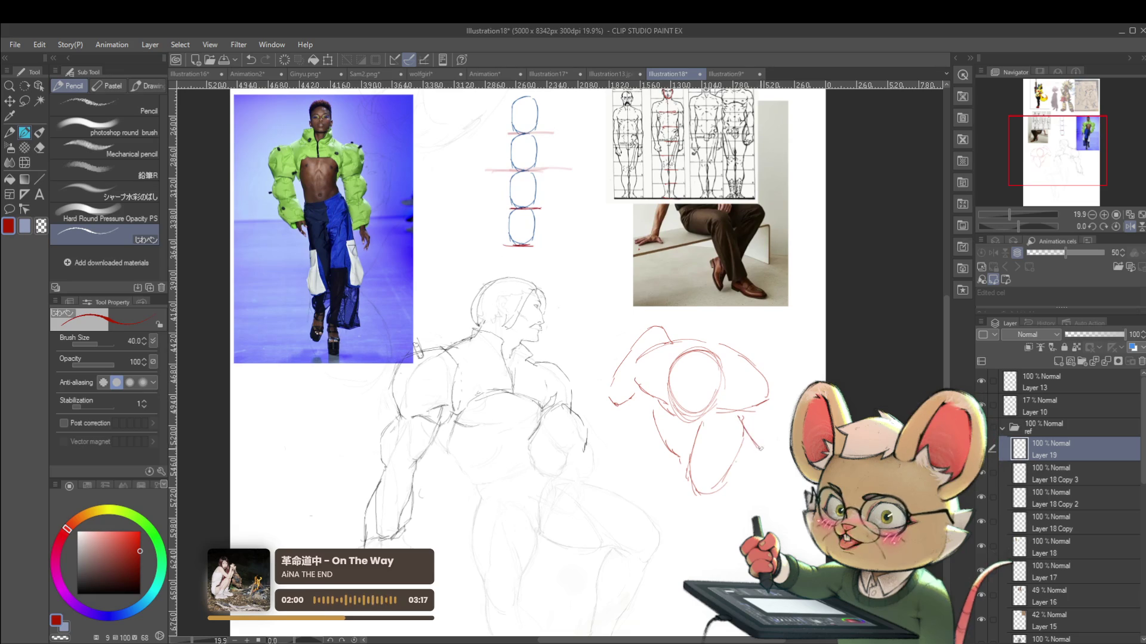
{"action": "scroll", "coordinate": [771, 392], "scroll_direction": "down", "scroll_amount": 3}
{"action": "scroll", "coordinate": [720, 471], "scroll_direction": "up", "scroll_amount": 4}
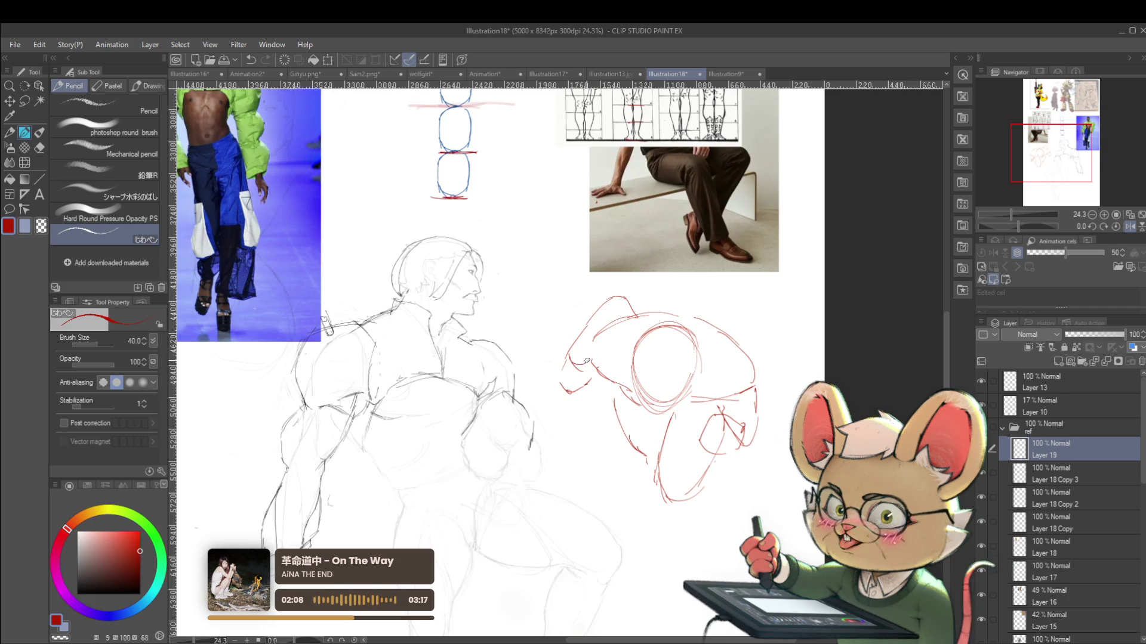
{"action": "left_click_drag", "start_coordinate": [614, 297], "coordinate": [643, 313]}
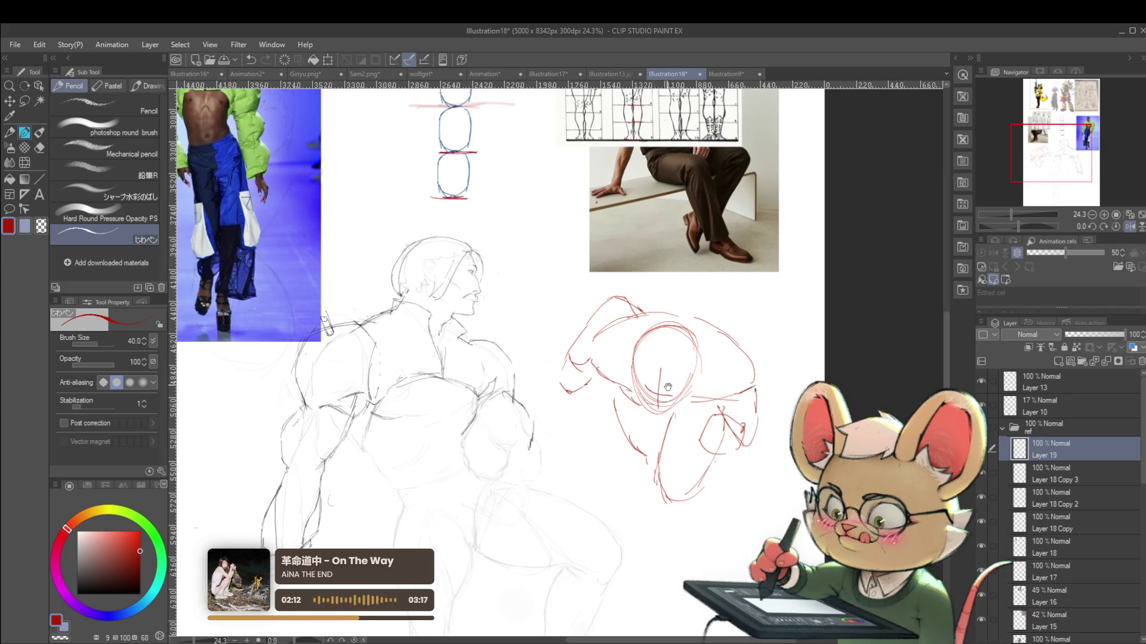
{"action": "scroll", "coordinate": [659, 381], "scroll_direction": "down", "scroll_amount": 3}
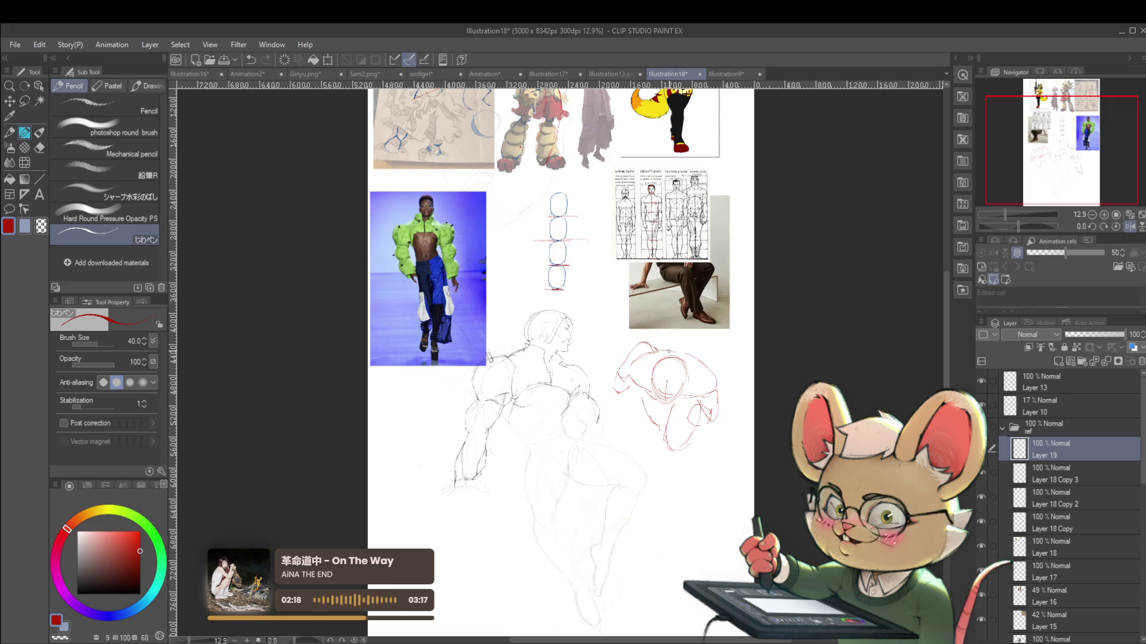
Draw a red stroke at the sketch's upper left, then undo it with Ctrl+Z
{"action": "scroll", "coordinate": [647, 333], "scroll_direction": "up", "scroll_amount": 2}
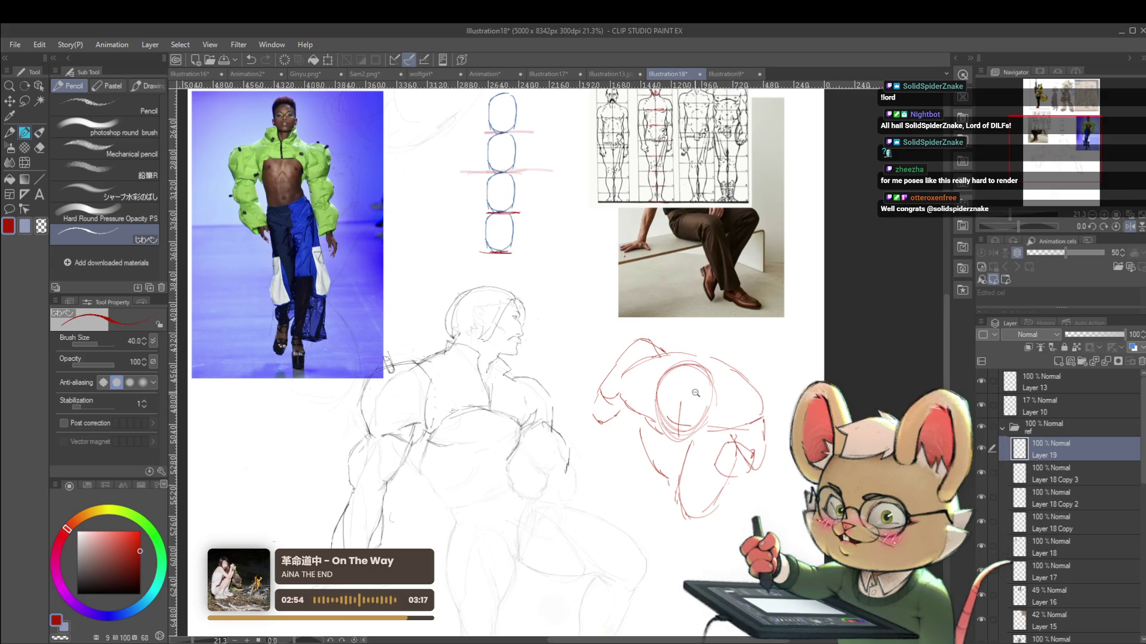
{"action": "scroll", "coordinate": [704, 399], "scroll_direction": "up", "scroll_amount": 2}
{"action": "mouse_move", "coordinate": [639, 340]}
{"action": "left_mouse_down"}
{"action": "mouse_move", "coordinate": [608, 325]}
{"action": "mouse_move", "coordinate": [574, 395]}
{"action": "left_mouse_up"}
{"action": "scroll", "coordinate": [599, 348], "scroll_direction": "down", "scroll_amount": 6}
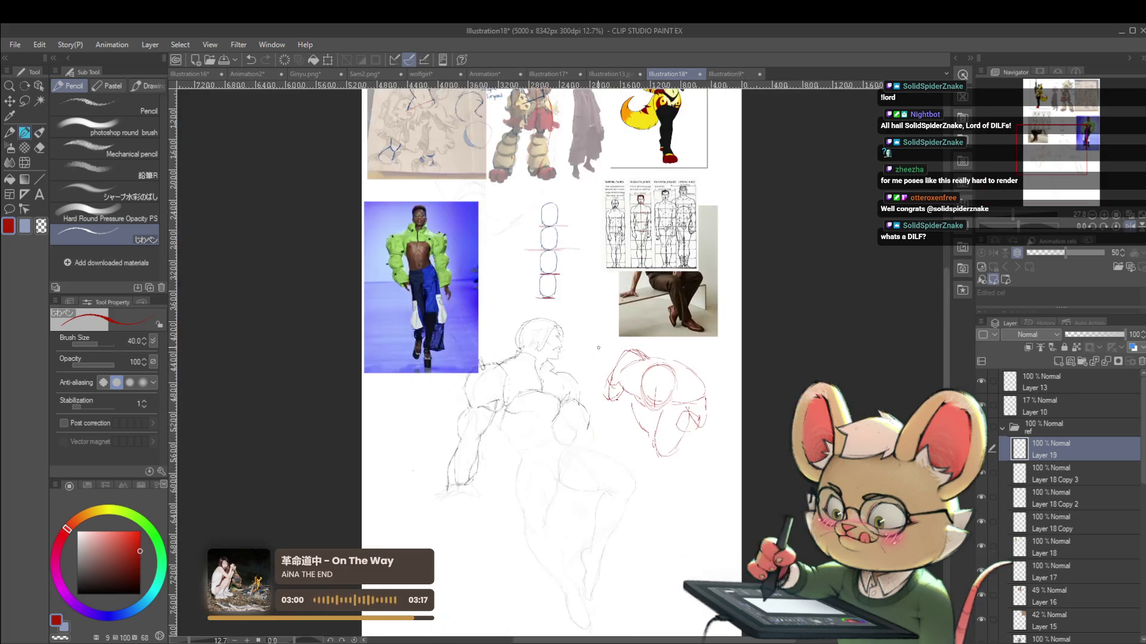
{"action": "scroll", "coordinate": [707, 397], "scroll_direction": "up", "scroll_amount": 2}
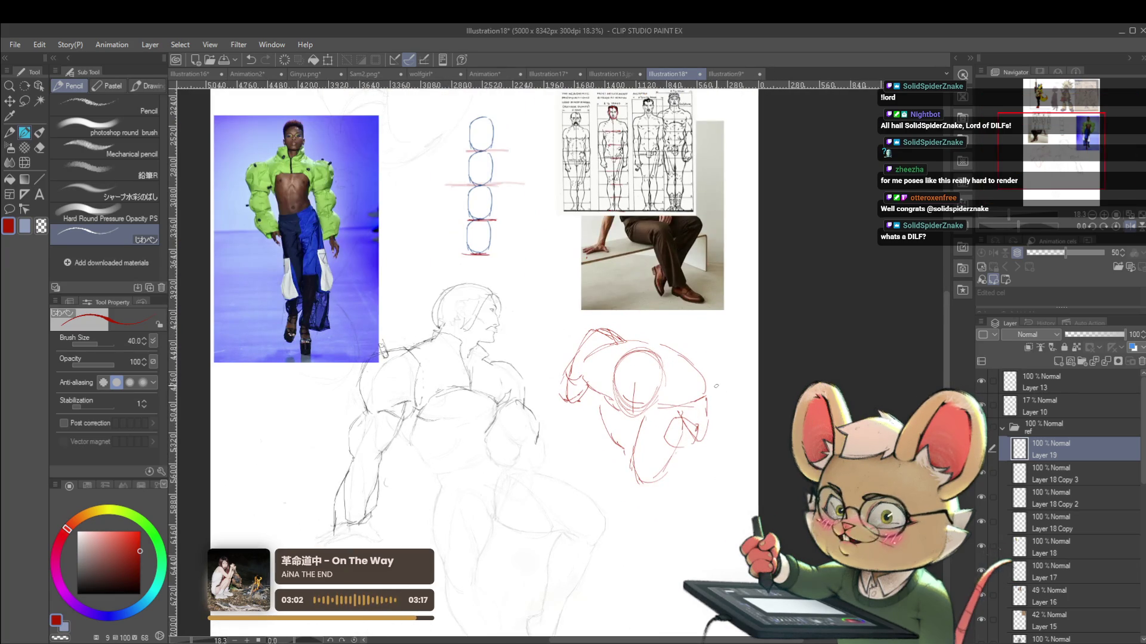
{"action": "scroll", "coordinate": [664, 437], "scroll_direction": "up", "scroll_amount": 1}
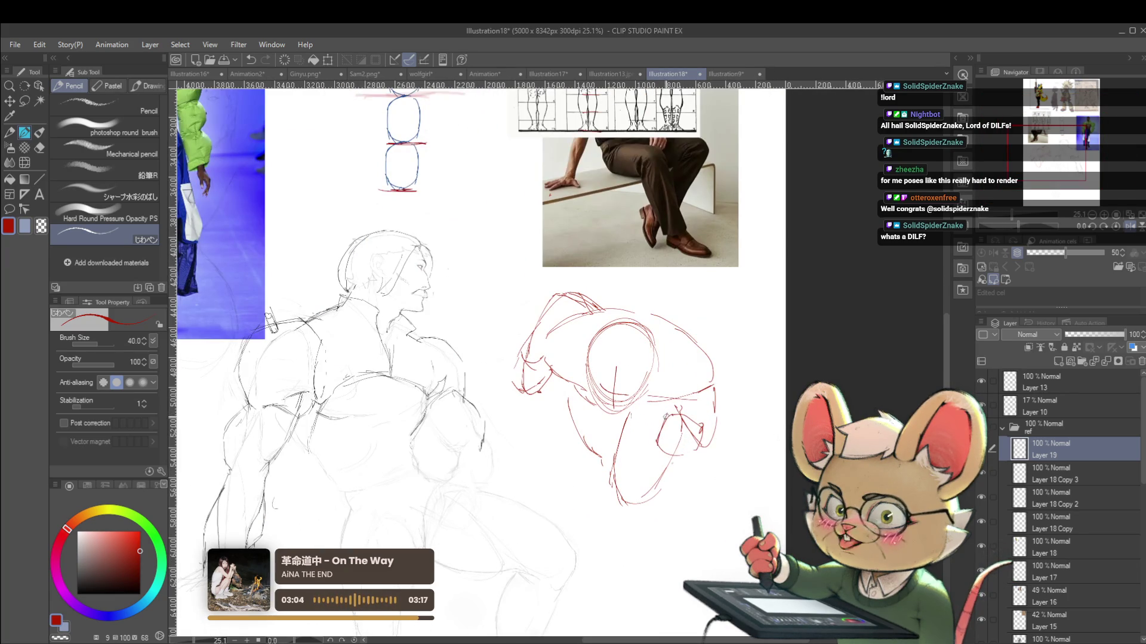
{"action": "key", "text": "ctrl+z"}
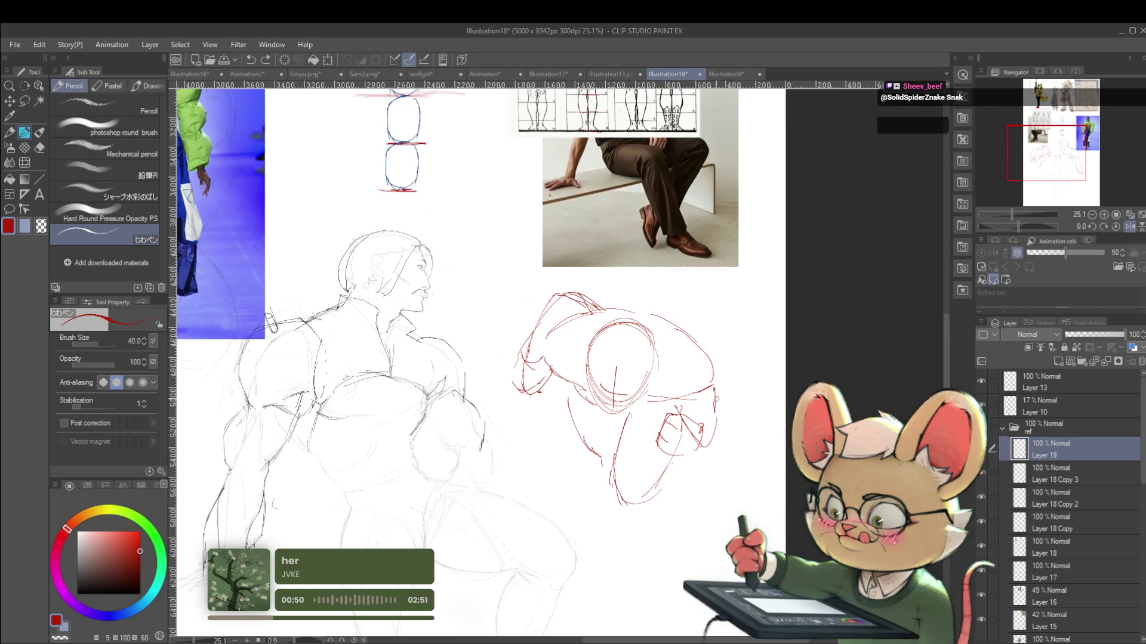
{"action": "scroll", "coordinate": [739, 393], "scroll_direction": "down", "scroll_amount": 2}
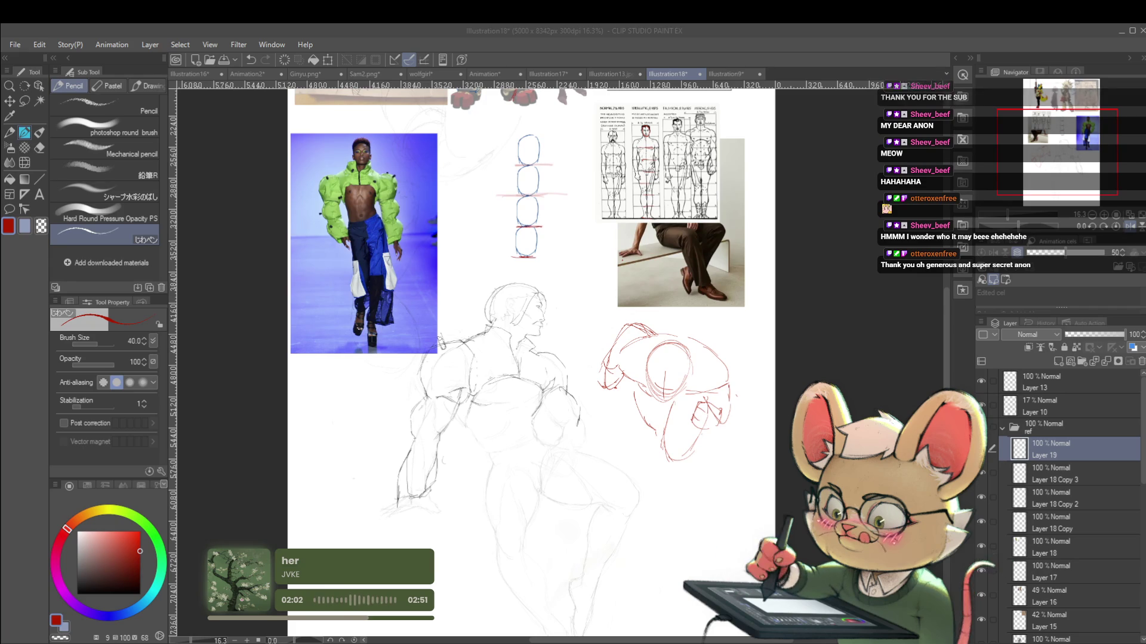
{"action": "left_click", "coordinate": [714, 475]}
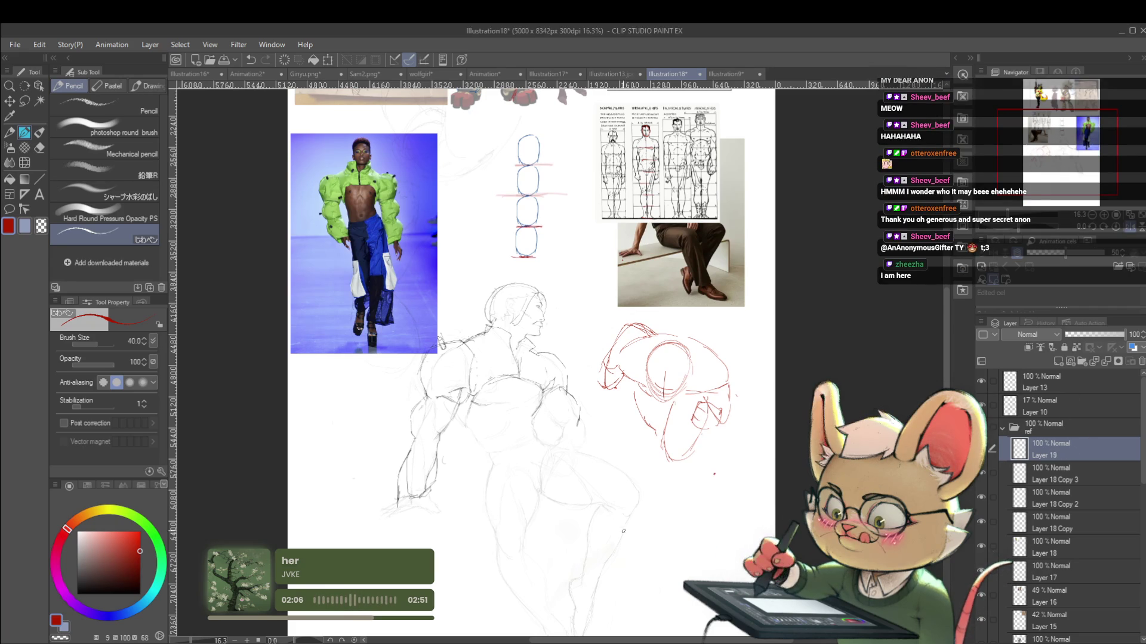
Paste the cheetah knight painting, hide the red sketch and photo layers, and shrink it to 48% at top
{"action": "key", "text": "ctrl+v"}
{"action": "key", "text": "ctrl+0"}
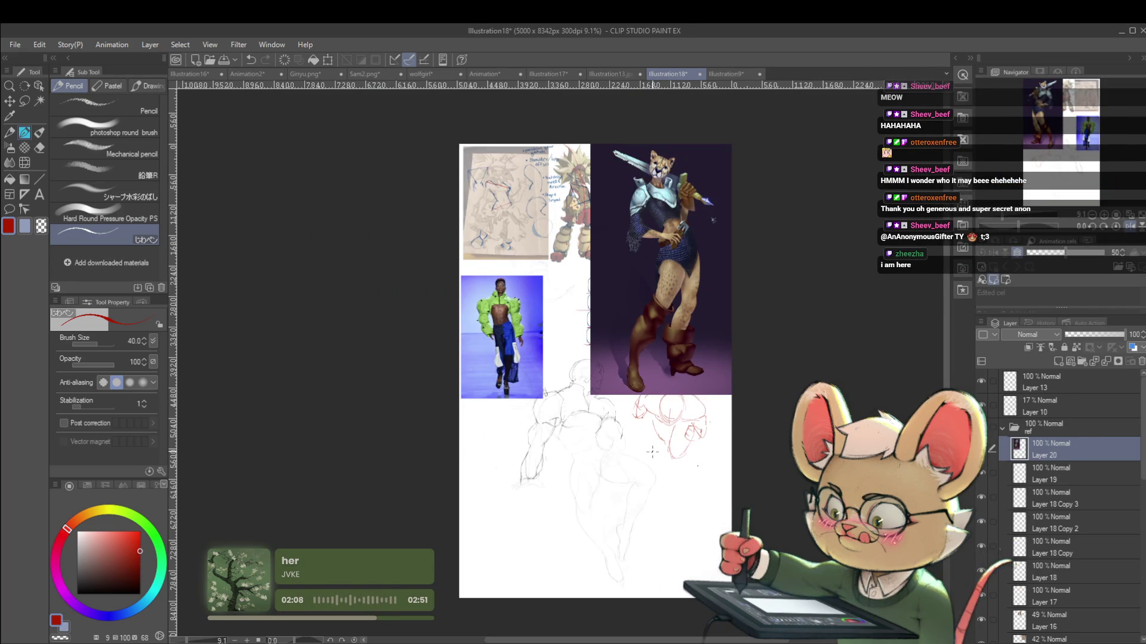
{"action": "left_click", "coordinate": [980, 521]}
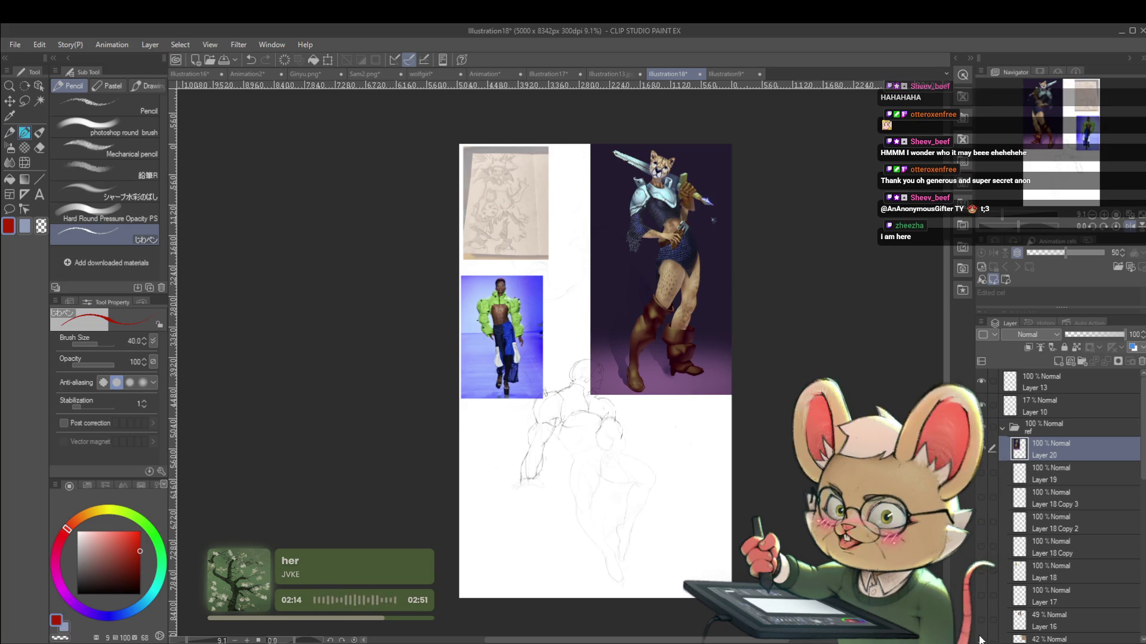
{"action": "left_click", "coordinate": [980, 595]}
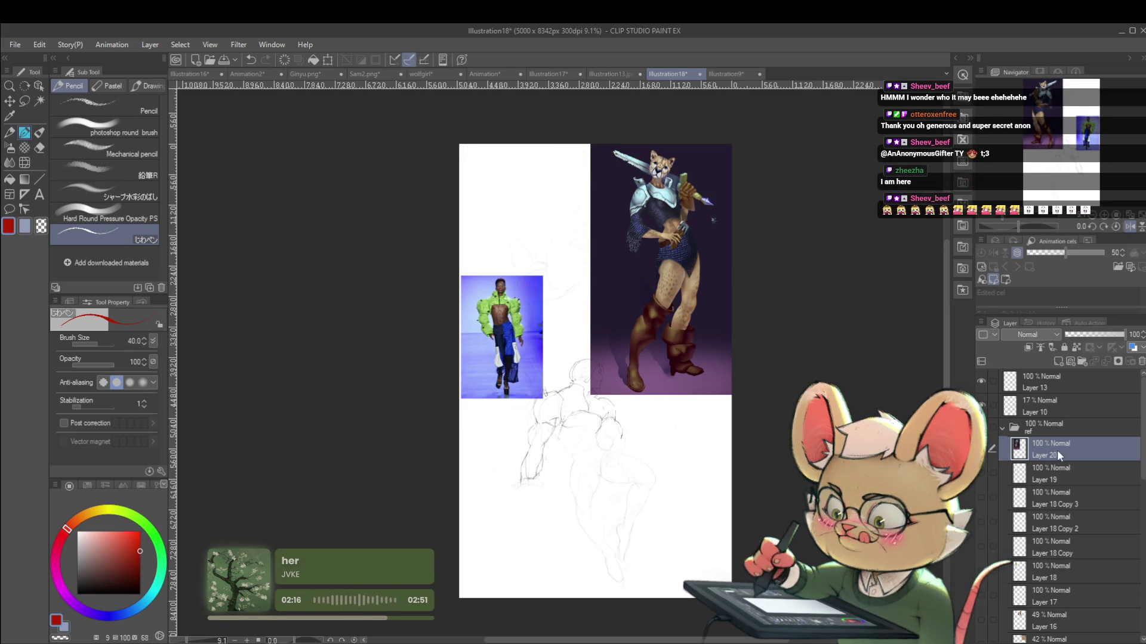
{"action": "key", "text": "ctrl+t"}
{"action": "left_click_drag", "start_coordinate": [731, 395], "coordinate": [677, 296]}
{"action": "mouse_move", "coordinate": [621, 256]}
{"action": "left_mouse_down"}
{"action": "mouse_move", "coordinate": [548, 206]}
{"action": "mouse_move", "coordinate": [588, 185]}
{"action": "left_mouse_up"}
{"action": "mouse_move", "coordinate": [612, 140]}
{"action": "left_mouse_down"}
{"action": "mouse_move", "coordinate": [594, 172]}
{"action": "mouse_move", "coordinate": [616, 196]}
{"action": "left_mouse_up"}
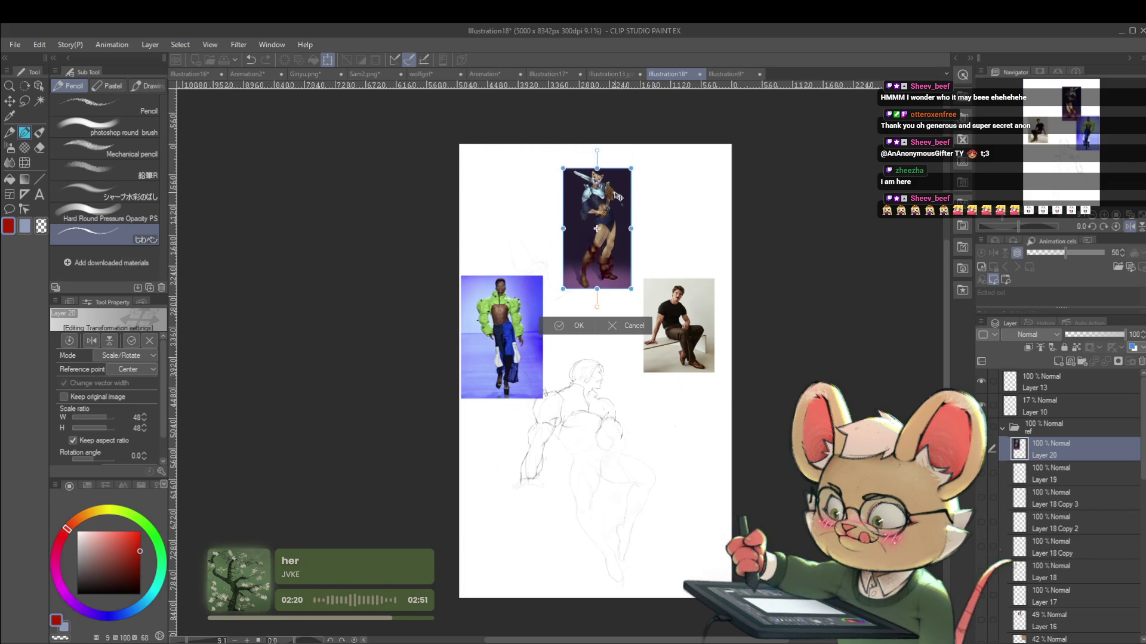
{"action": "key", "text": "Return"}
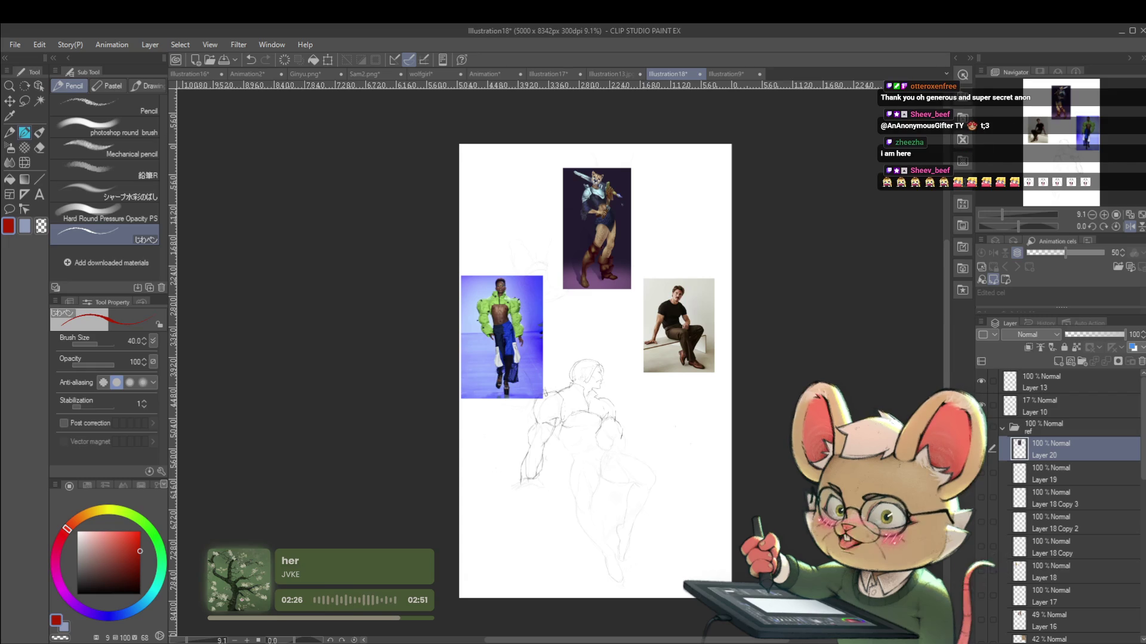
{"action": "left_click", "coordinate": [1129, 228]}
Zoom on the mirrored cheetah knight painting to inspect it
{"action": "scroll", "coordinate": [581, 197], "scroll_direction": "up", "scroll_amount": 8}
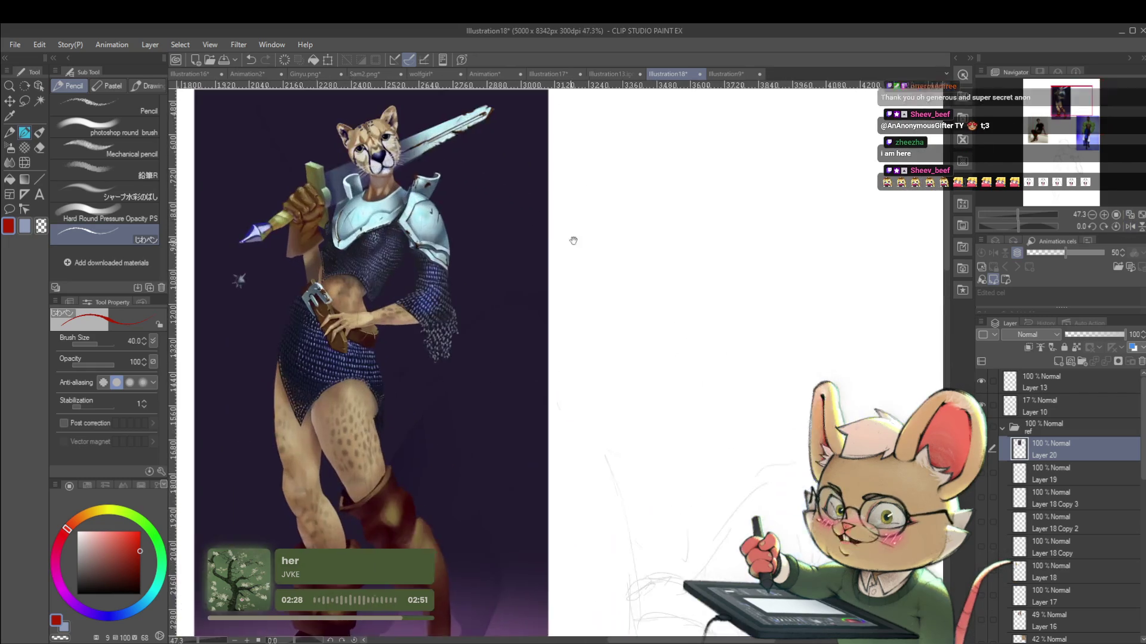
{"action": "scroll", "coordinate": [602, 241], "scroll_direction": "down", "scroll_amount": 2}
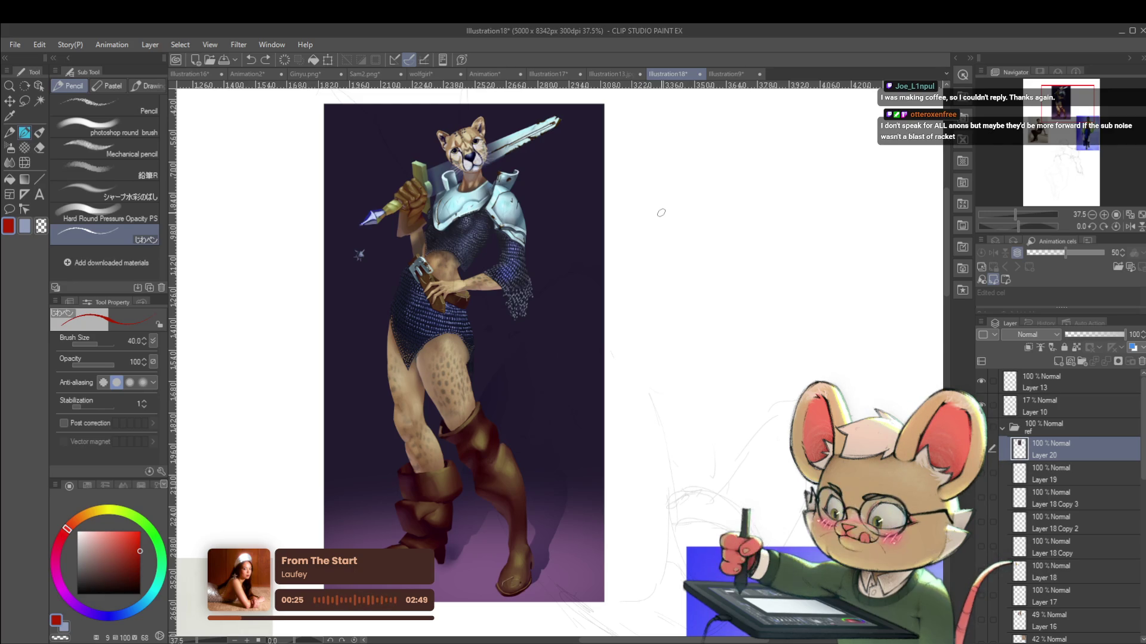
Switch to the Ginyu.png painting, zoom in on the fighter's face, then back out
{"action": "left_click", "coordinate": [321, 72]}
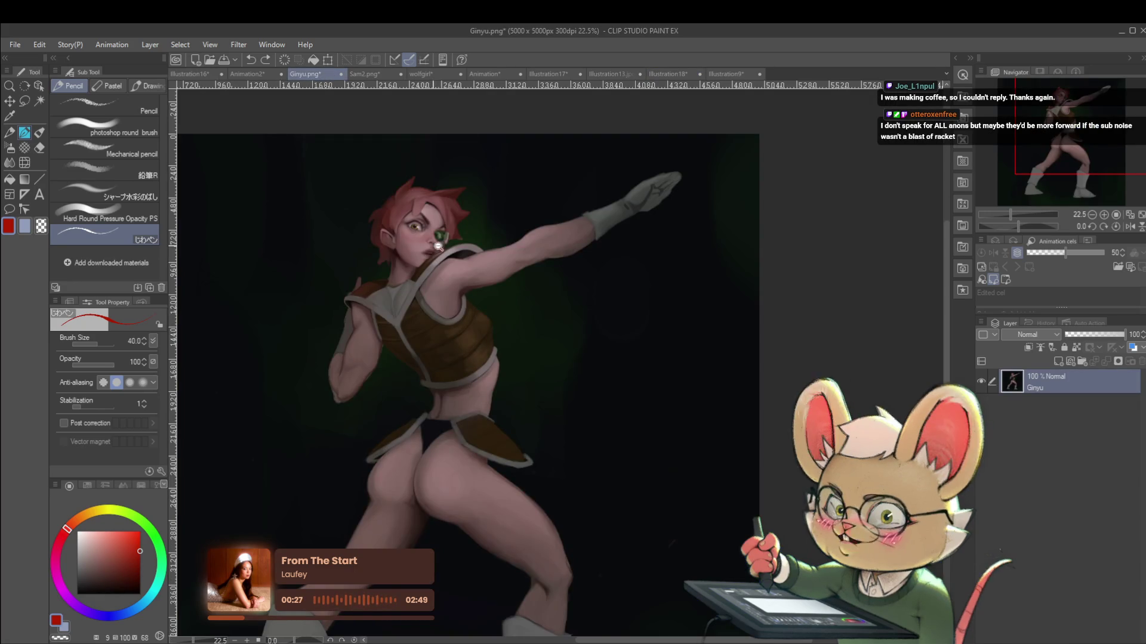
{"action": "scroll", "coordinate": [455, 208], "scroll_direction": "up", "scroll_amount": 2}
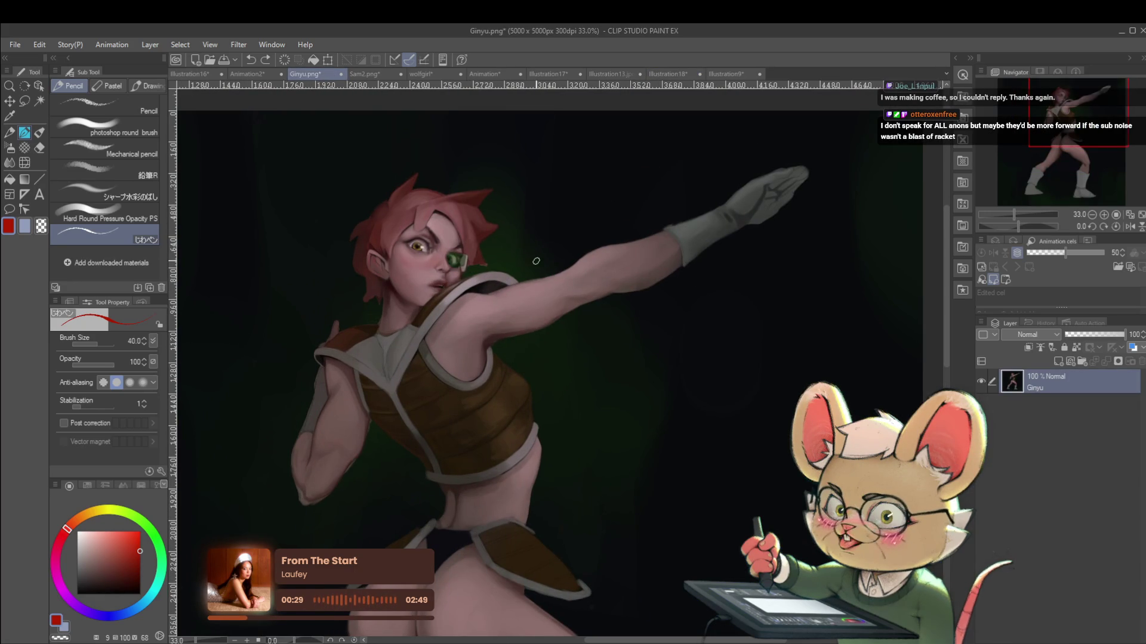
{"action": "scroll", "coordinate": [469, 258], "scroll_direction": "up", "scroll_amount": 2}
{"action": "scroll", "coordinate": [469, 258], "scroll_direction": "down", "scroll_amount": 2}
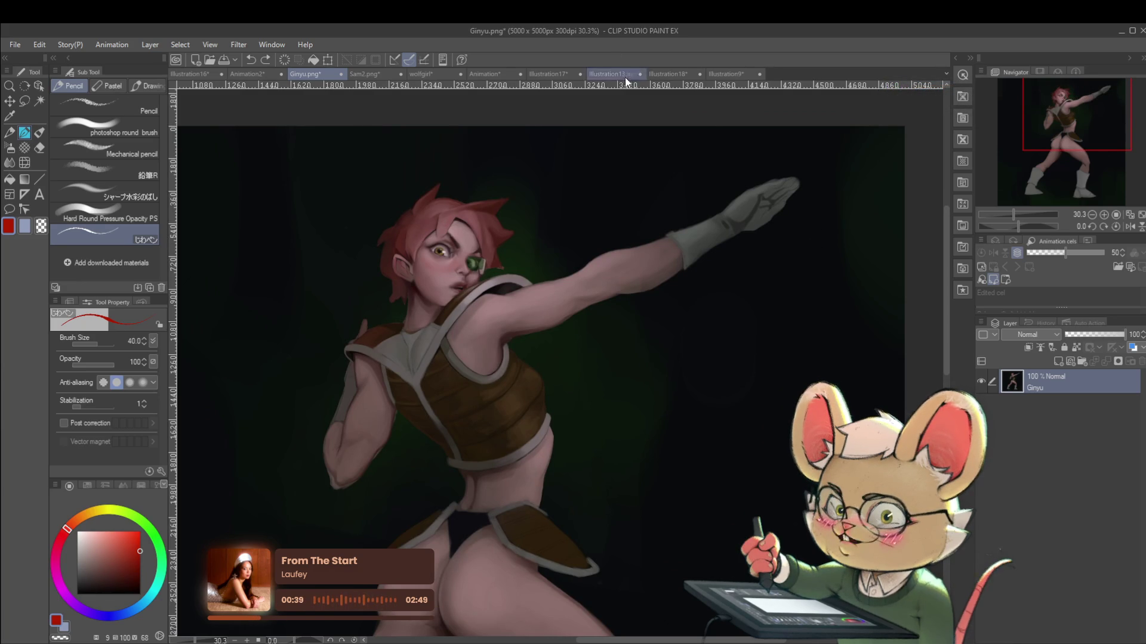
Return to Illustration18 and frame the cheetah knight's legs
{"action": "left_click", "coordinate": [670, 74]}
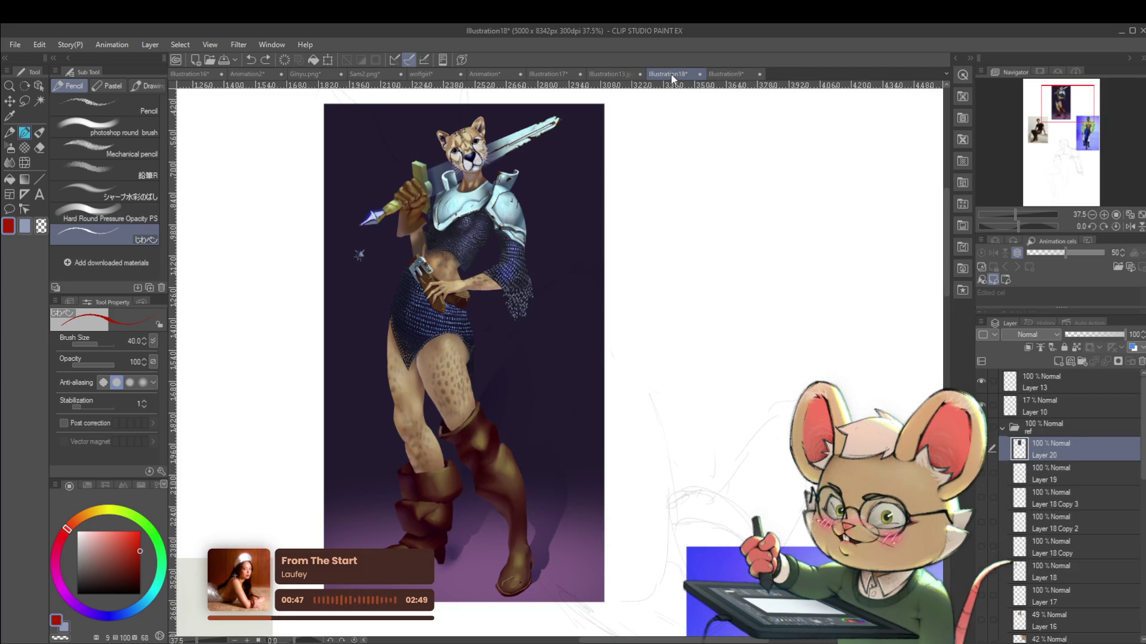
{"action": "scroll", "coordinate": [519, 214], "scroll_direction": "up", "scroll_amount": 6}
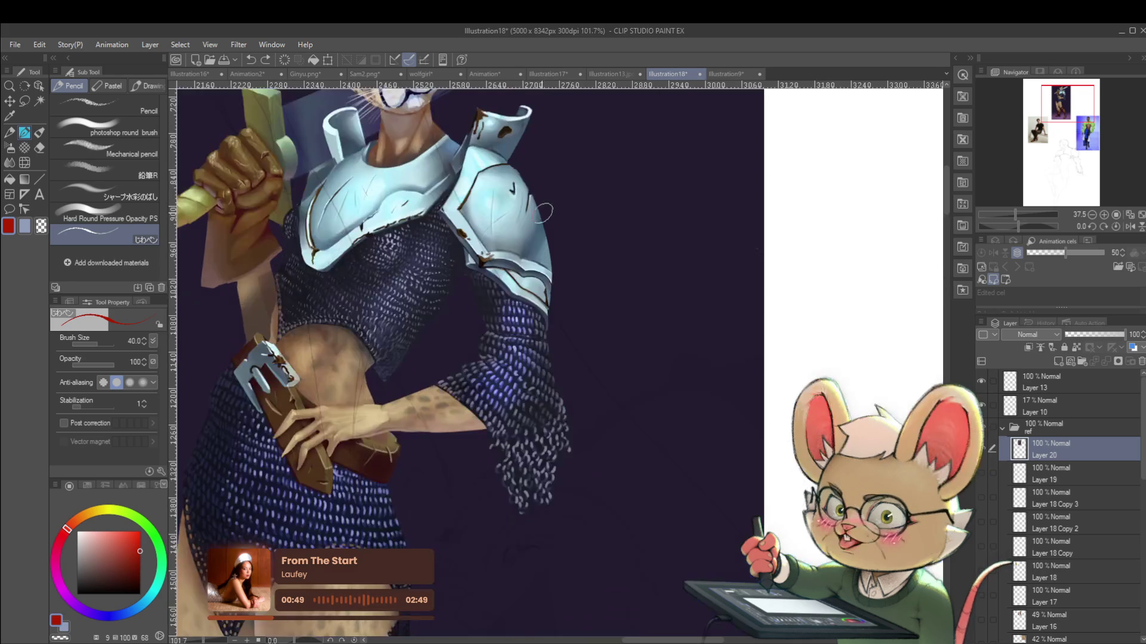
{"action": "scroll", "coordinate": [513, 179], "scroll_direction": "up", "scroll_amount": 1}
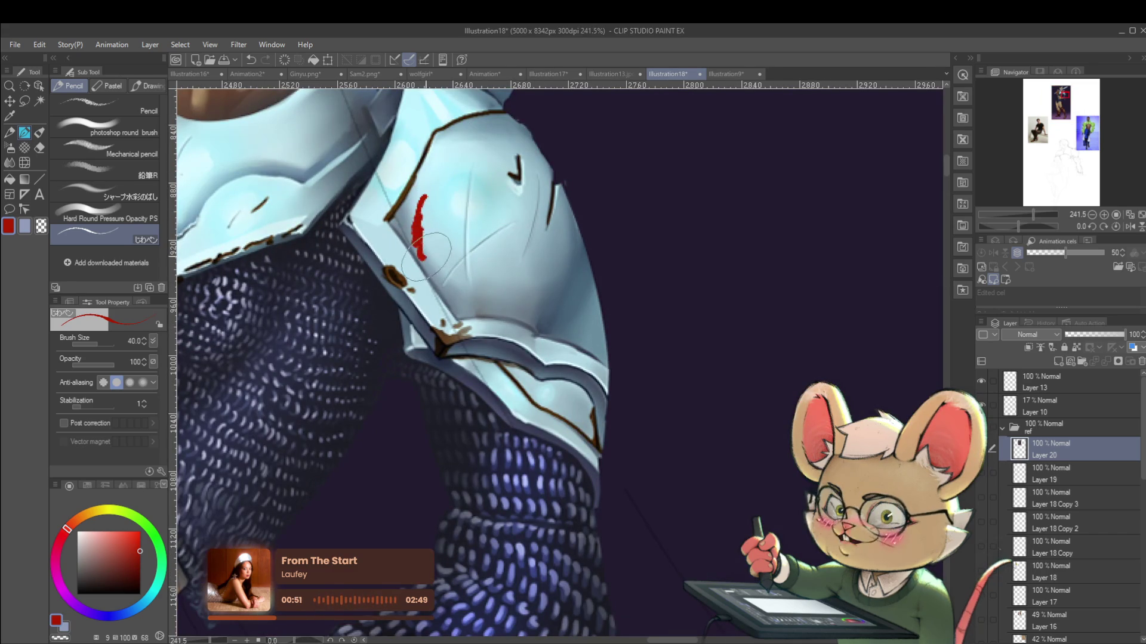
{"action": "scroll", "coordinate": [477, 263], "scroll_direction": "down", "scroll_amount": 2}
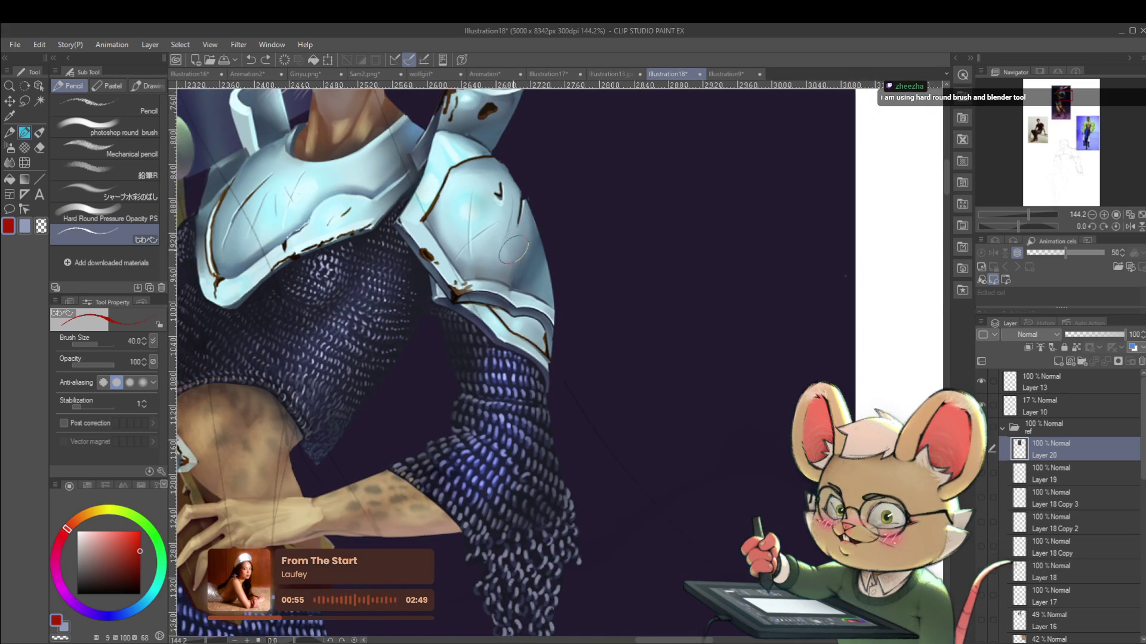
{"action": "scroll", "coordinate": [489, 221], "scroll_direction": "down", "scroll_amount": 1}
{"action": "scroll", "coordinate": [488, 213], "scroll_direction": "down", "scroll_amount": 1}
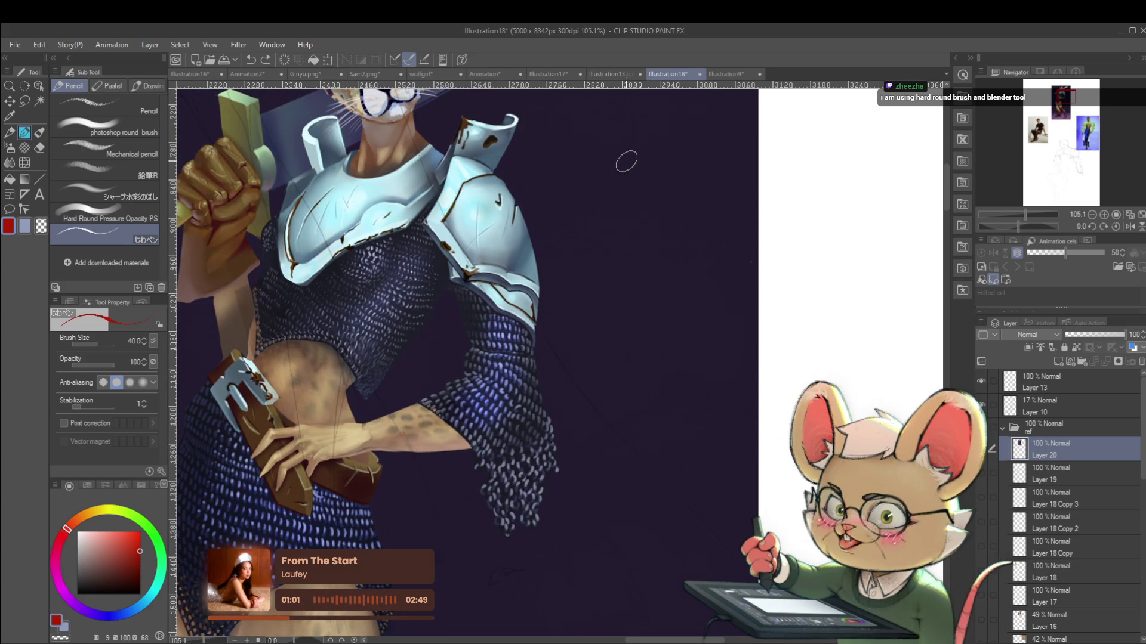
{"action": "scroll", "coordinate": [623, 193], "scroll_direction": "down", "scroll_amount": 1}
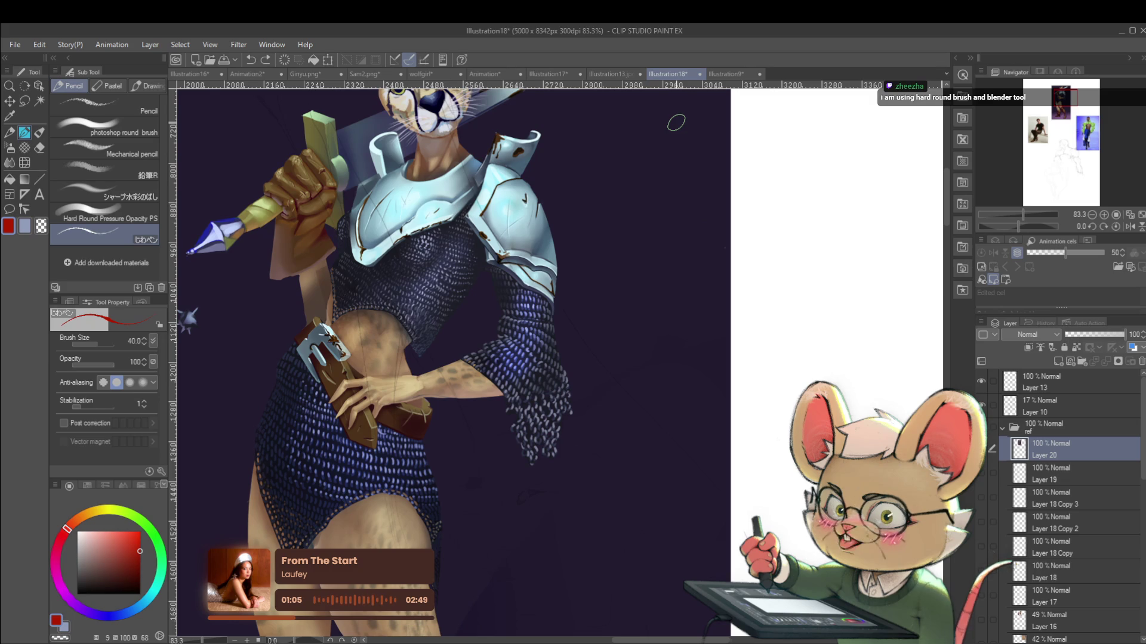
{"action": "scroll", "coordinate": [676, 122], "scroll_direction": "down", "scroll_amount": 1}
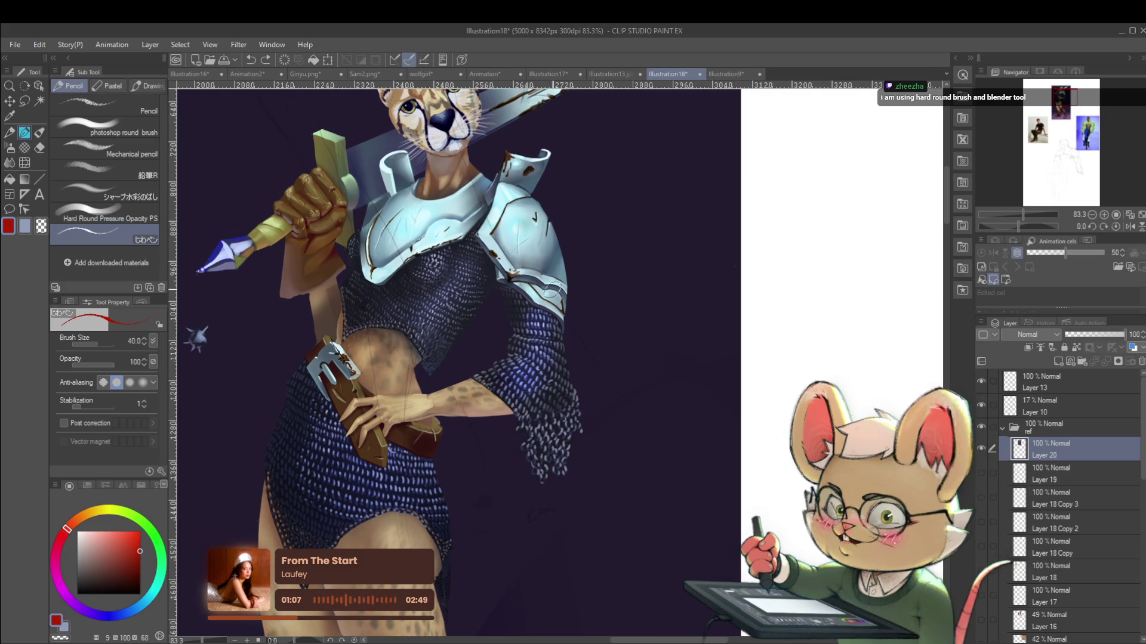
{"action": "scroll", "coordinate": [593, 319], "scroll_direction": "down", "scroll_amount": 1}
{"action": "left_click_drag", "start_coordinate": [543, 315], "coordinate": [567, 226]}
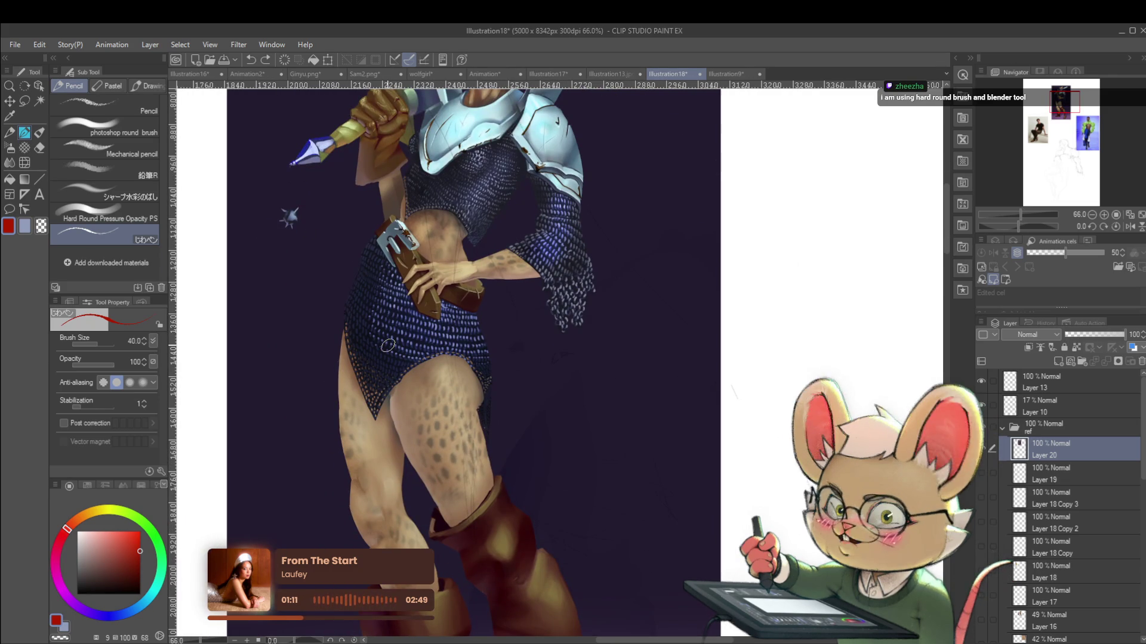
Draw a red line along the inner thigh edge, replacing it with a shorter stroke after undoing
{"action": "scroll", "coordinate": [421, 413], "scroll_direction": "up", "scroll_amount": 1}
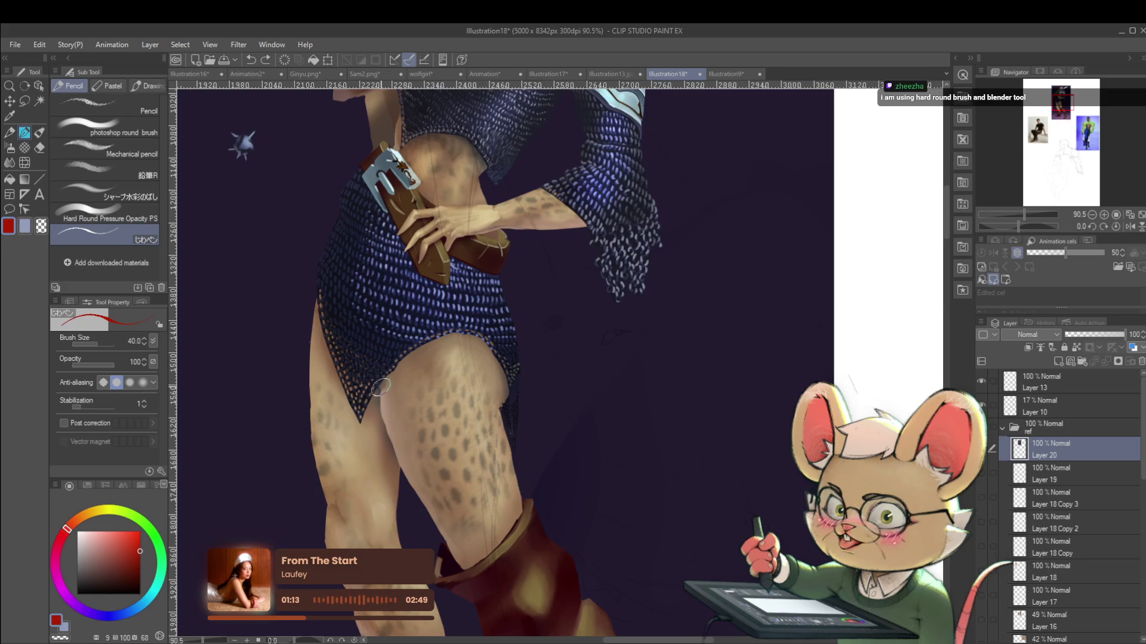
{"action": "scroll", "coordinate": [384, 392], "scroll_direction": "up", "scroll_amount": 1}
{"action": "mouse_move", "coordinate": [385, 424]}
{"action": "left_mouse_down"}
{"action": "mouse_move", "coordinate": [380, 387]}
{"action": "mouse_move", "coordinate": [391, 451]}
{"action": "mouse_move", "coordinate": [425, 511]}
{"action": "left_mouse_up"}
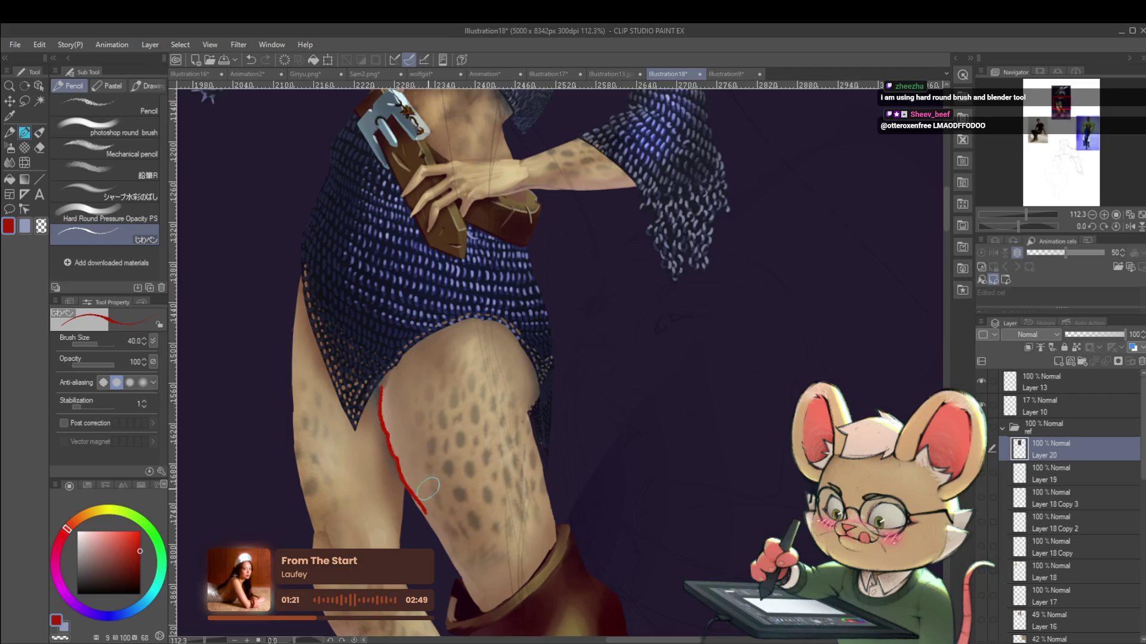
{"action": "key", "text": "ctrl+0"}
{"action": "scroll", "coordinate": [401, 414], "scroll_direction": "up", "scroll_amount": 5}
{"action": "key", "text": "ctrl+z"}
{"action": "mouse_move", "coordinate": [396, 419]}
{"action": "left_mouse_down"}
{"action": "mouse_move", "coordinate": [401, 463]}
{"action": "mouse_move", "coordinate": [436, 520]}
{"action": "left_mouse_up"}
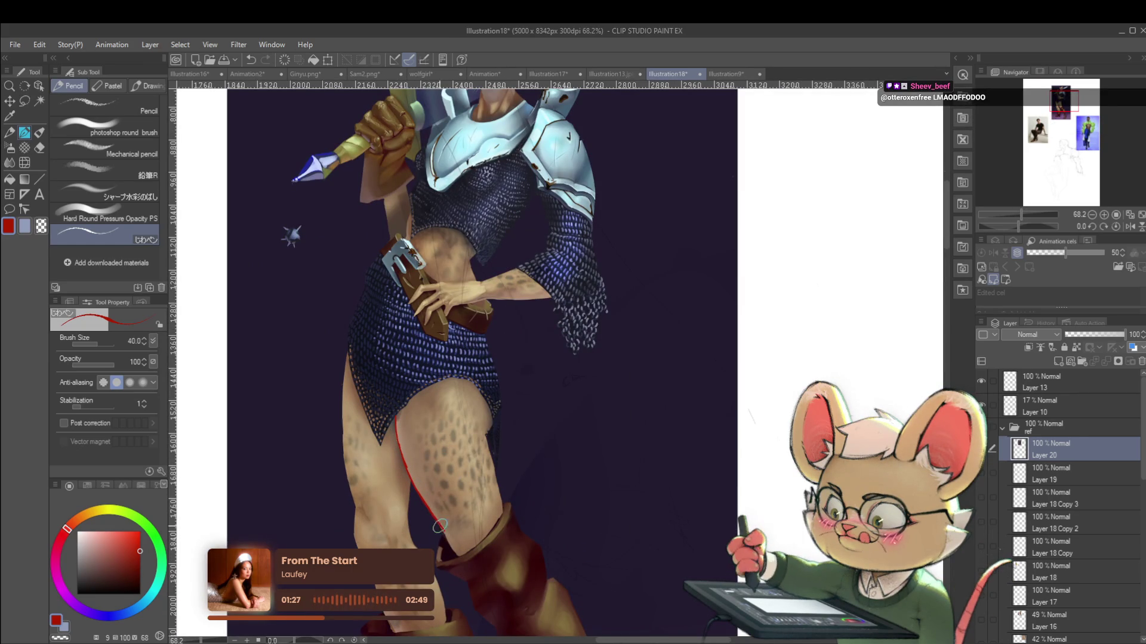
{"action": "scroll", "coordinate": [405, 450], "scroll_direction": "down", "scroll_amount": 3}
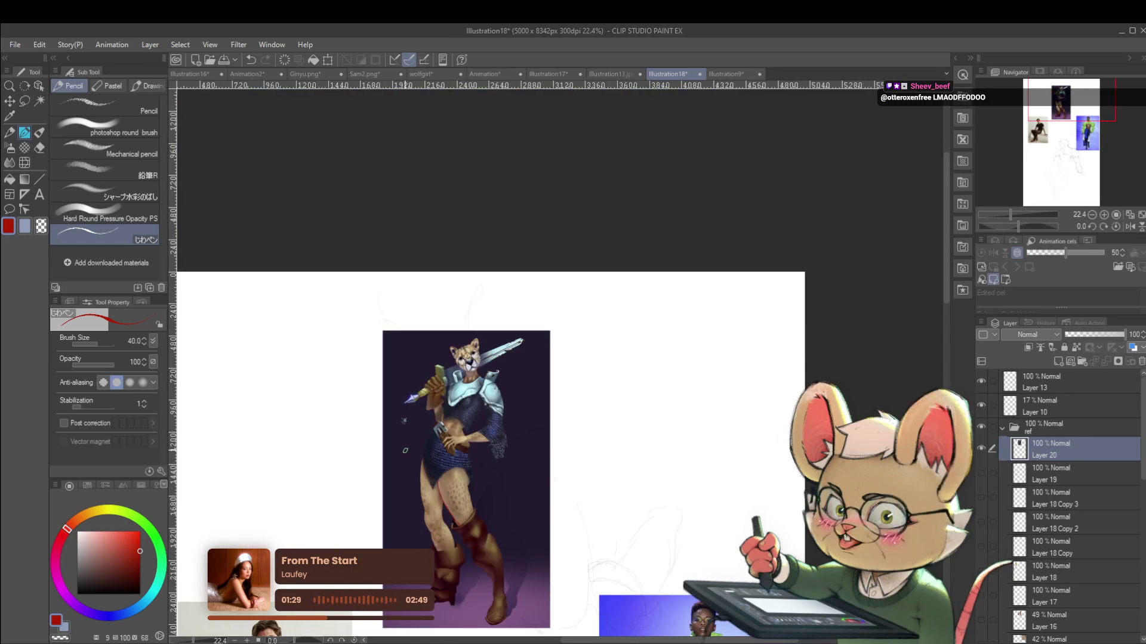
Refine the red thigh-edge line with a short corrective stroke
{"action": "scroll", "coordinate": [469, 491], "scroll_direction": "up", "scroll_amount": 3}
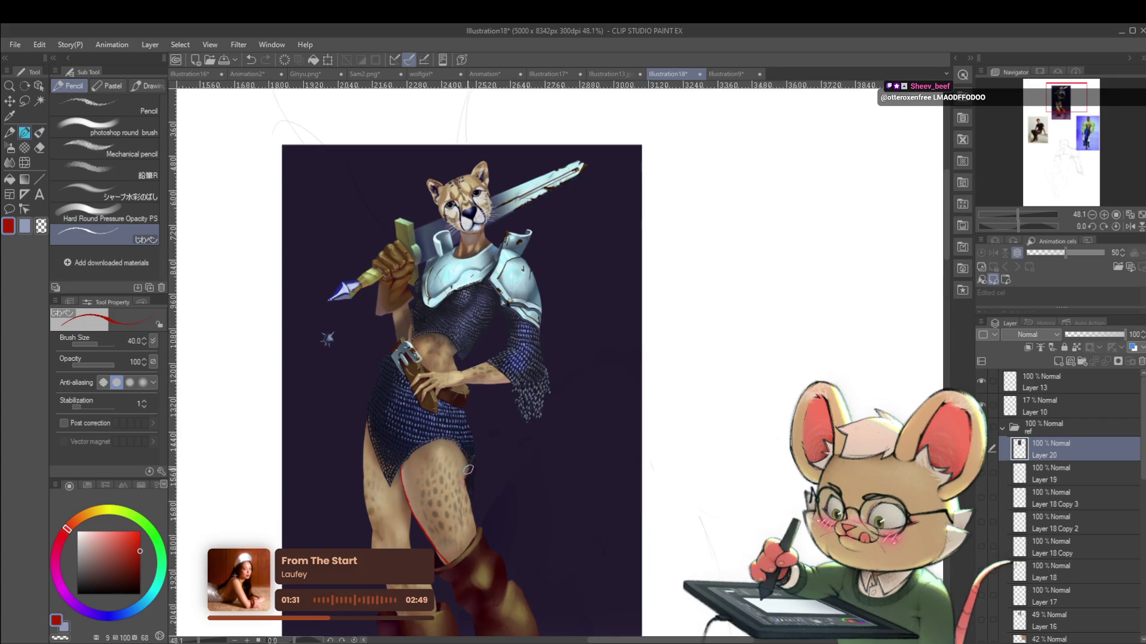
{"action": "left_click_drag", "start_coordinate": [470, 438], "coordinate": [467, 477]}
{"action": "key", "text": "ctrl+z"}
{"action": "mouse_move", "coordinate": [472, 520]}
{"action": "left_mouse_down"}
{"action": "mouse_move", "coordinate": [471, 536]}
{"action": "mouse_move", "coordinate": [452, 444]}
{"action": "mouse_move", "coordinate": [465, 389]}
{"action": "left_mouse_up"}
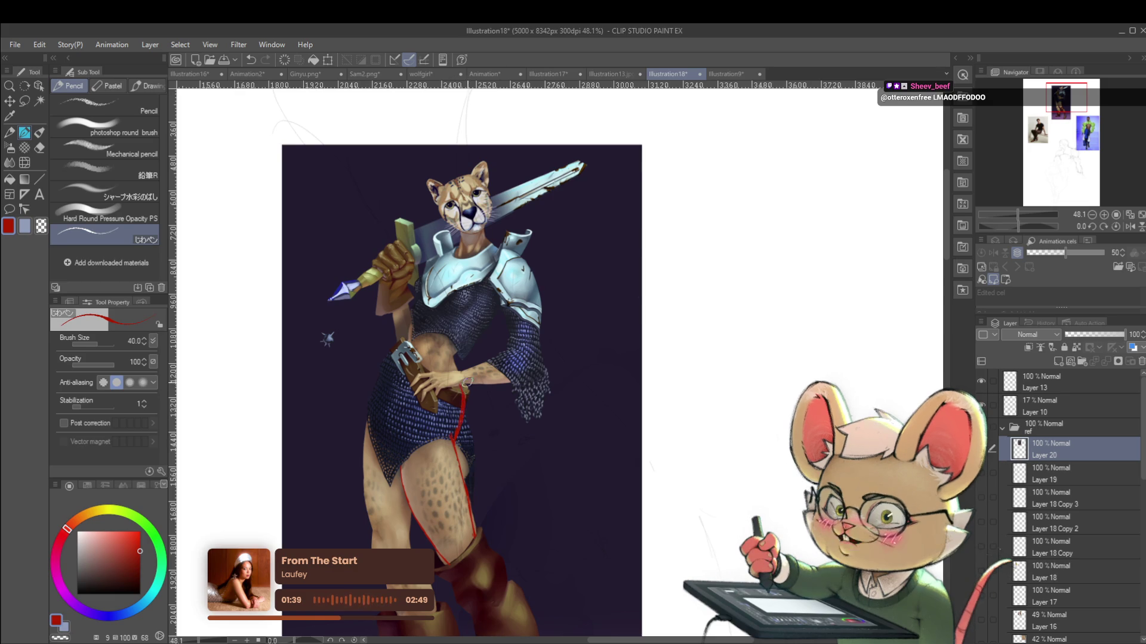
{"action": "scroll", "coordinate": [472, 394], "scroll_direction": "down", "scroll_amount": 2}
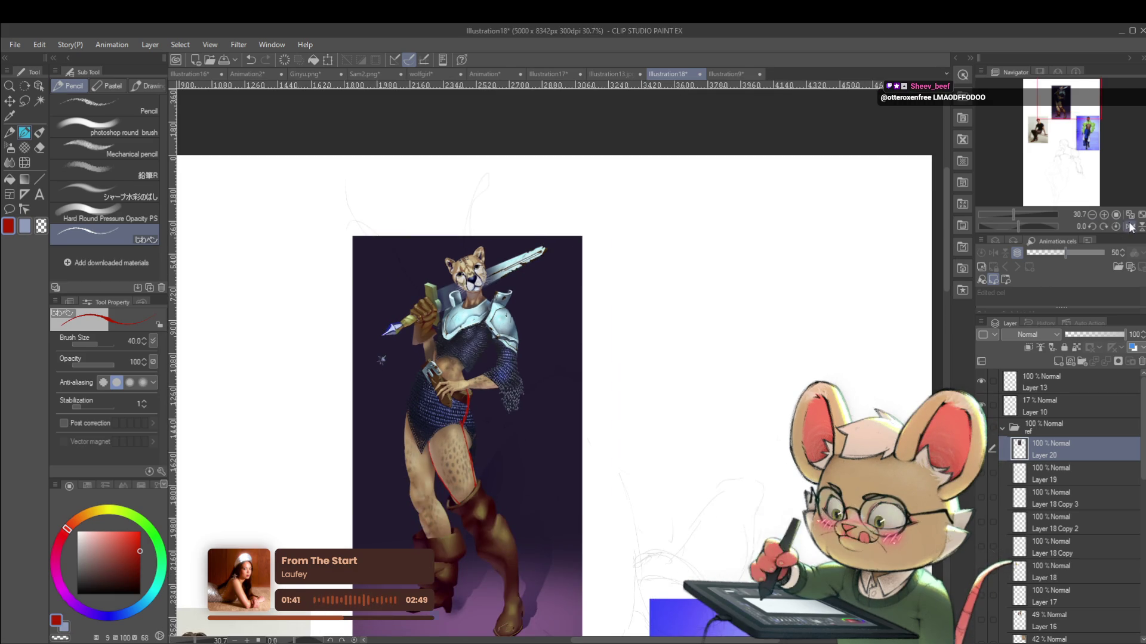
In a mirrored view, draw red guide lines up the waist to the armour and down the hip
{"action": "left_click", "coordinate": [1130, 227]}
{"action": "scroll", "coordinate": [651, 418], "scroll_direction": "up", "scroll_amount": 3}
{"action": "left_click_drag", "start_coordinate": [647, 394], "coordinate": [642, 431]}
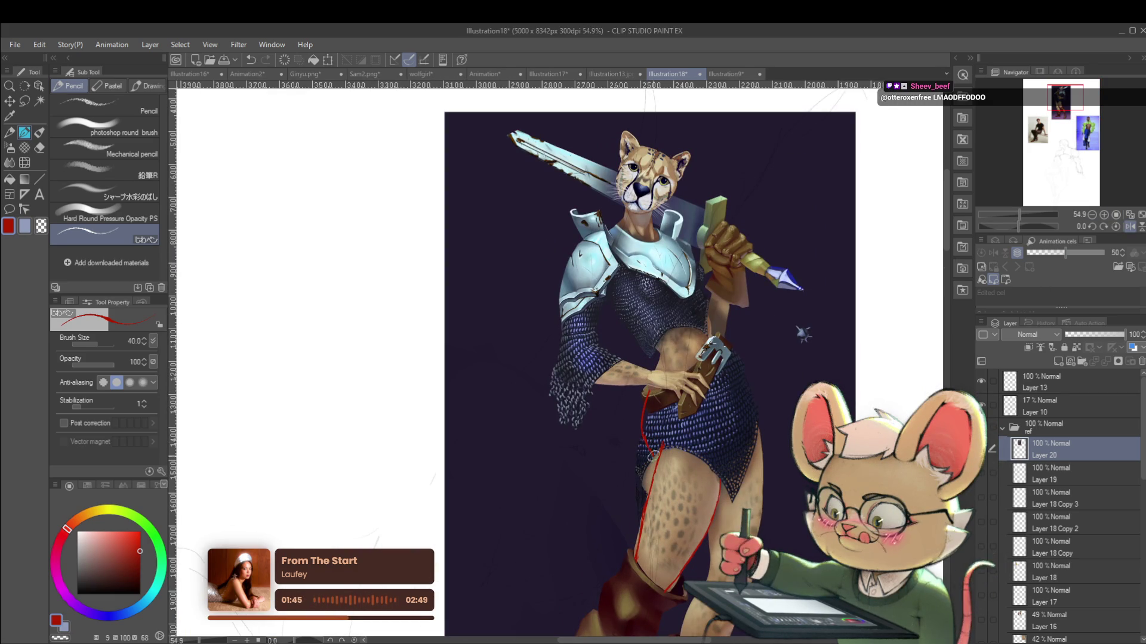
{"action": "scroll", "coordinate": [656, 356], "scroll_direction": "down", "scroll_amount": 3}
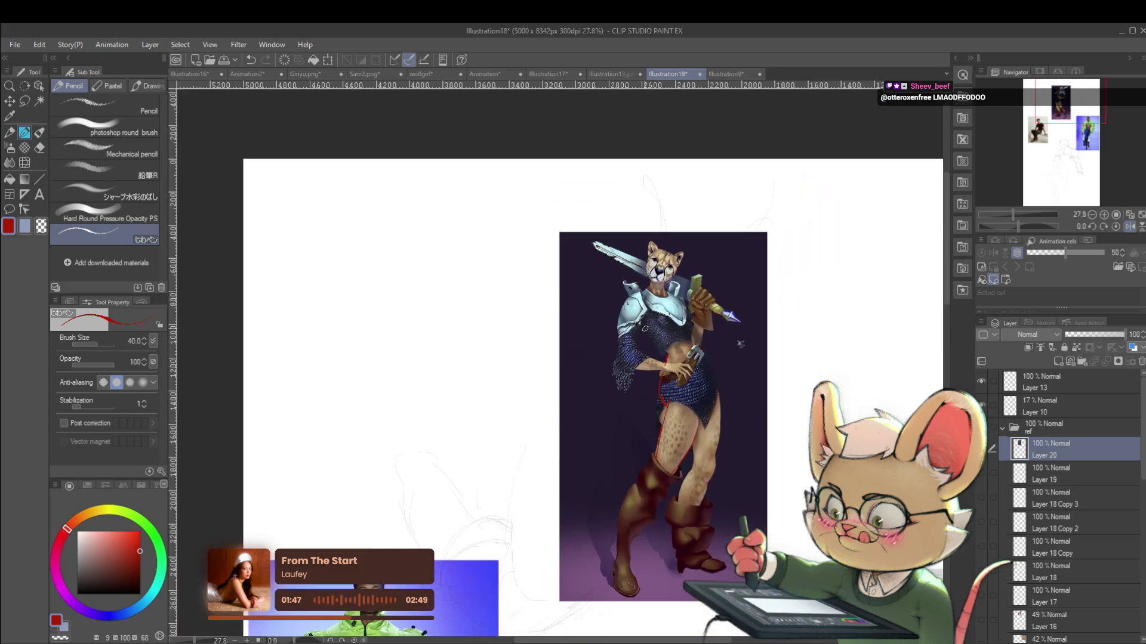
{"action": "scroll", "coordinate": [703, 383], "scroll_direction": "up", "scroll_amount": 3}
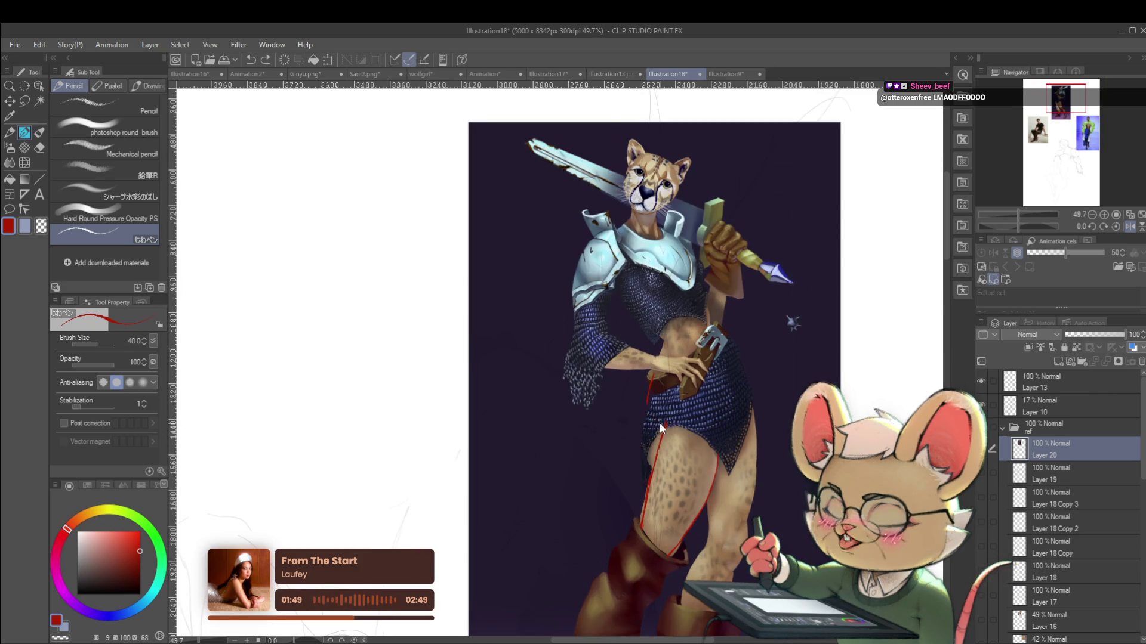
{"action": "left_click_drag", "start_coordinate": [659, 425], "coordinate": [661, 374]}
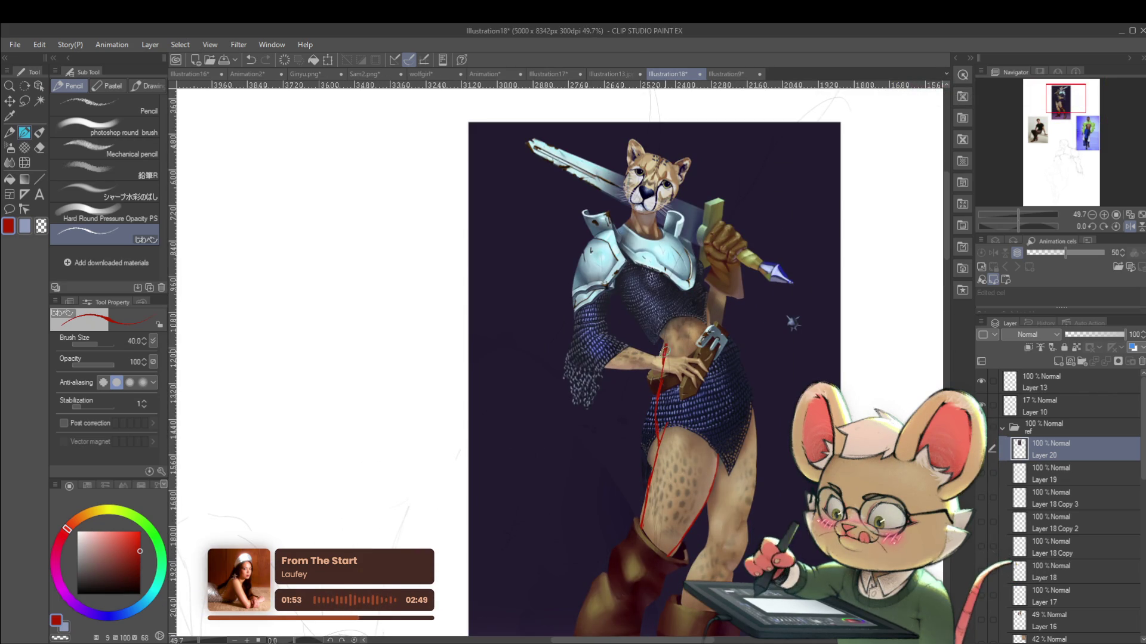
{"action": "left_click_drag", "start_coordinate": [663, 341], "coordinate": [612, 270]}
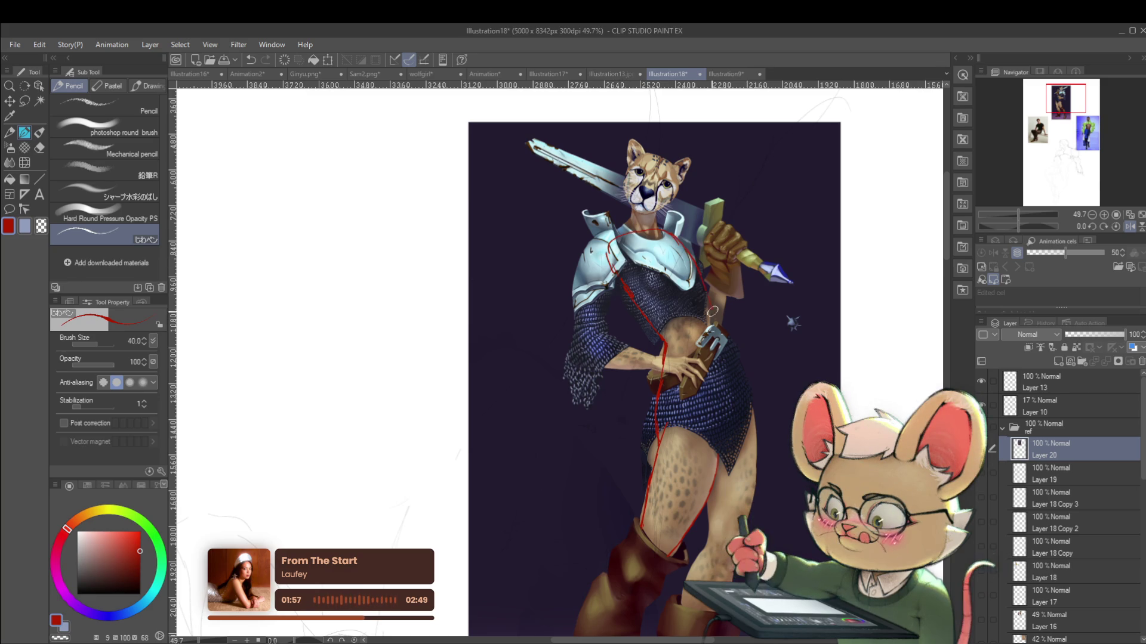
{"action": "left_click_drag", "start_coordinate": [712, 323], "coordinate": [737, 365]}
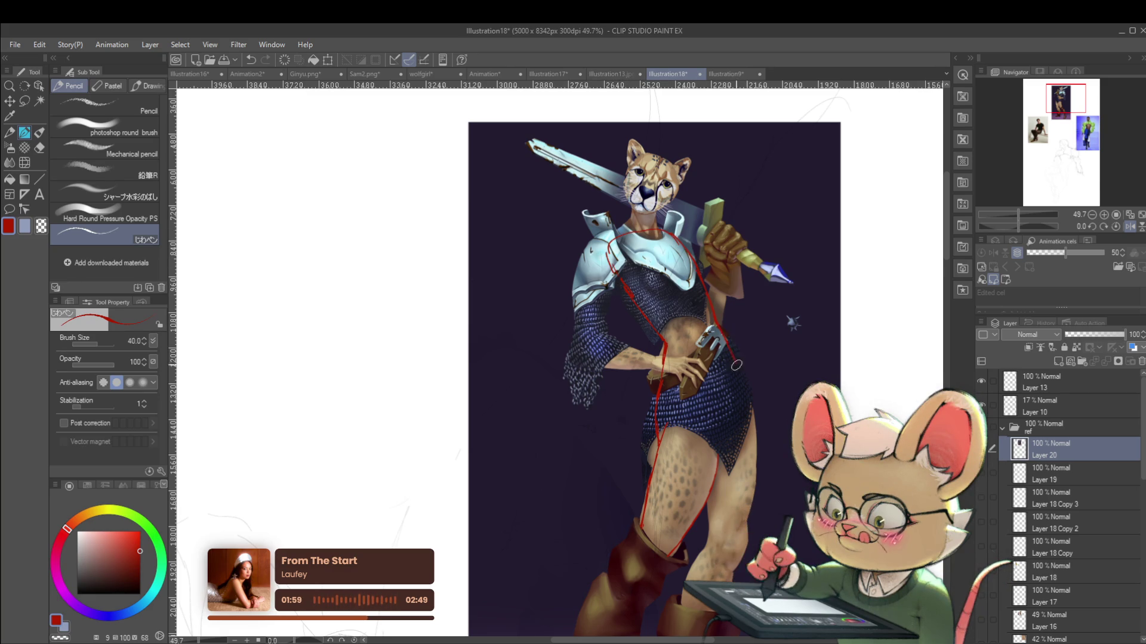
Unflip the view, draw a red line down the left leg's edge, then add a new layer
{"action": "scroll", "coordinate": [744, 389], "scroll_direction": "down", "scroll_amount": 3}
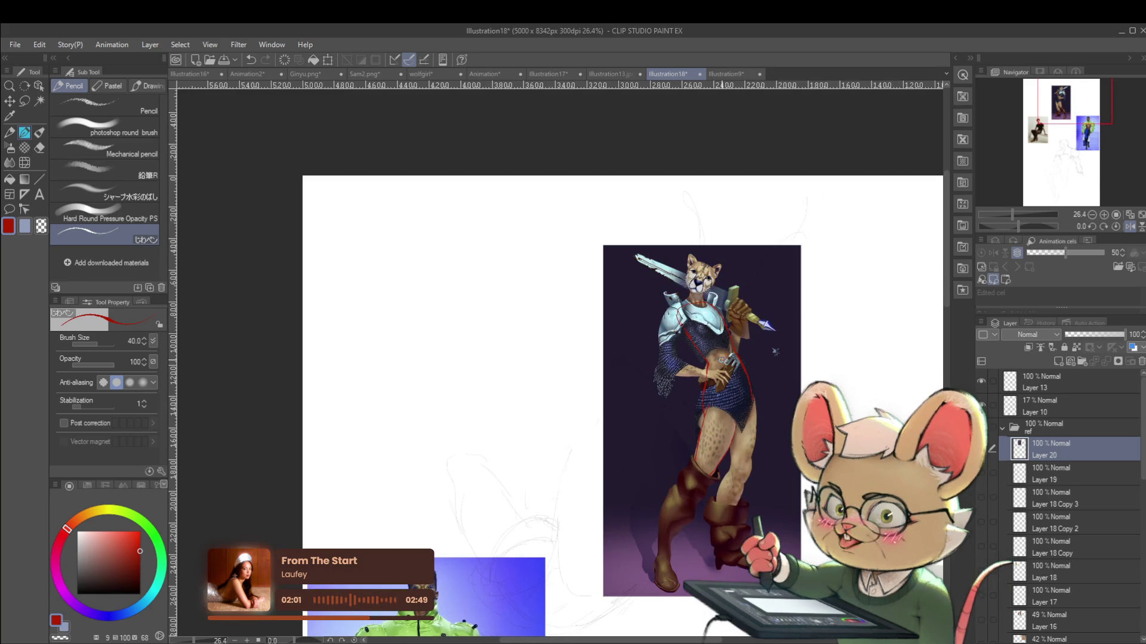
{"action": "left_click", "coordinate": [1124, 229]}
{"action": "scroll", "coordinate": [382, 398], "scroll_direction": "up", "scroll_amount": 2}
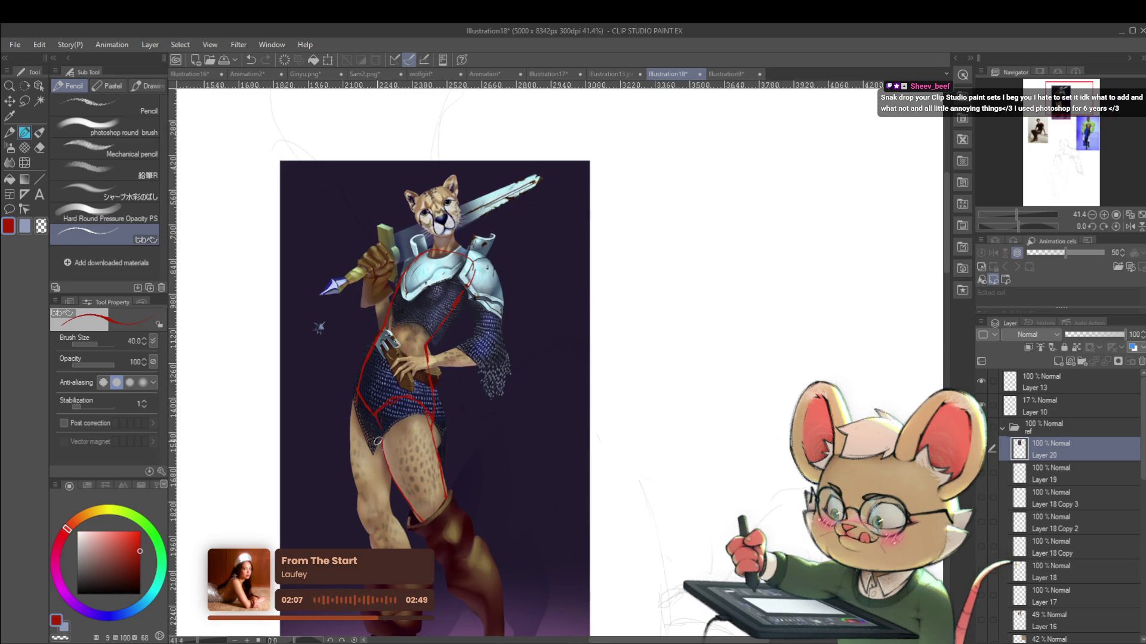
{"action": "left_click_drag", "start_coordinate": [352, 409], "coordinate": [360, 490]}
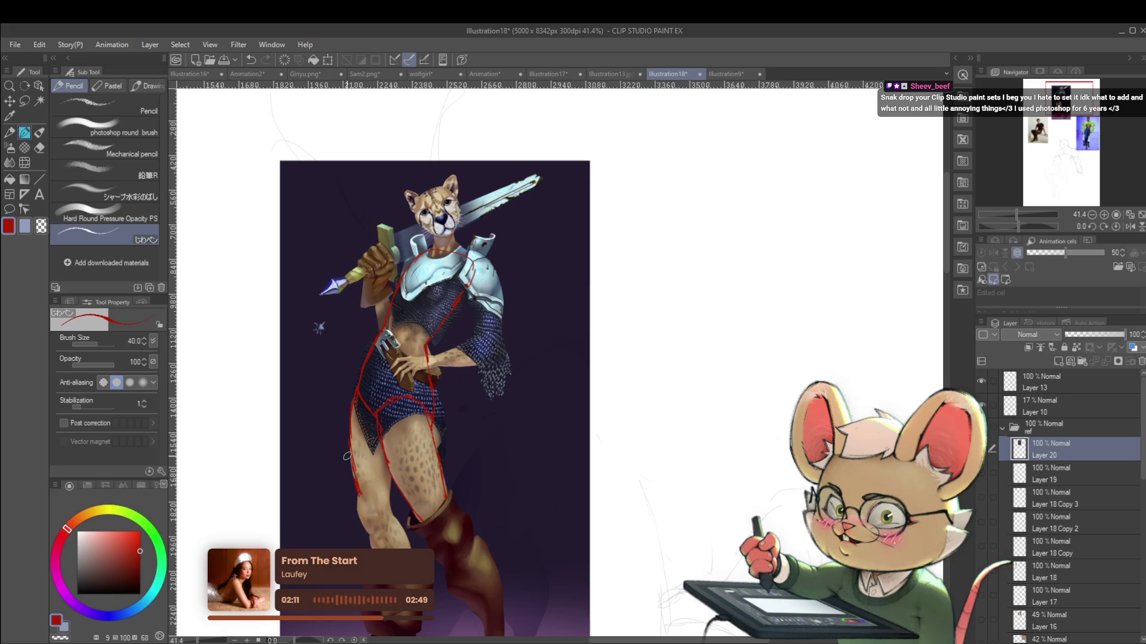
{"action": "scroll", "coordinate": [563, 439], "scroll_direction": "up", "scroll_amount": 4}
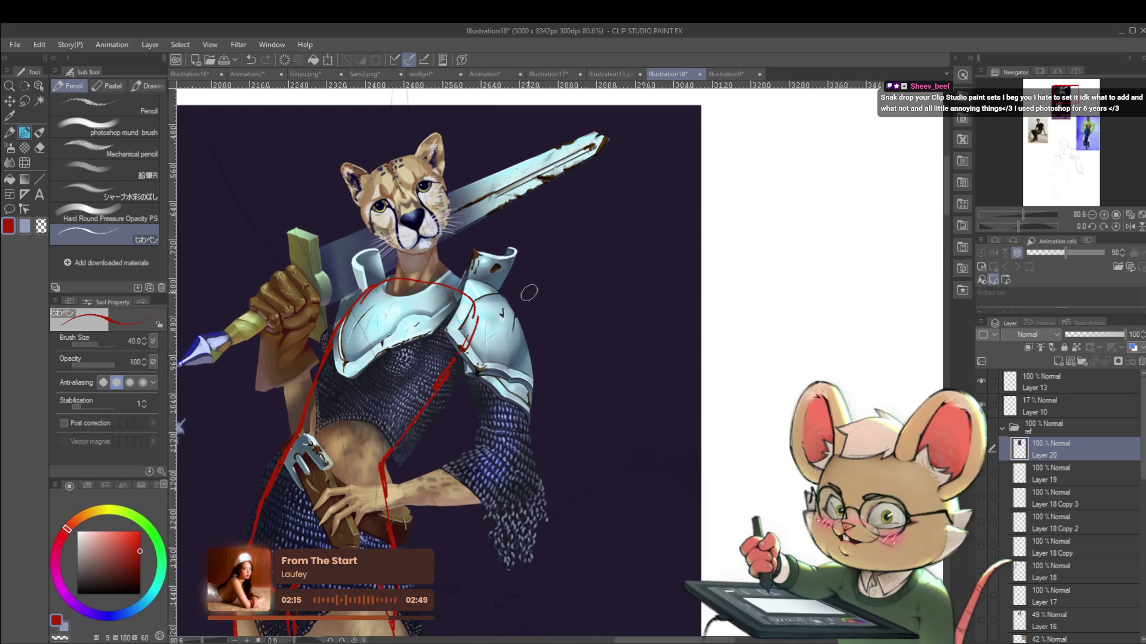
{"action": "scroll", "coordinate": [502, 310], "scroll_direction": "up", "scroll_amount": 3}
{"action": "scroll", "coordinate": [482, 324], "scroll_direction": "down", "scroll_amount": 2}
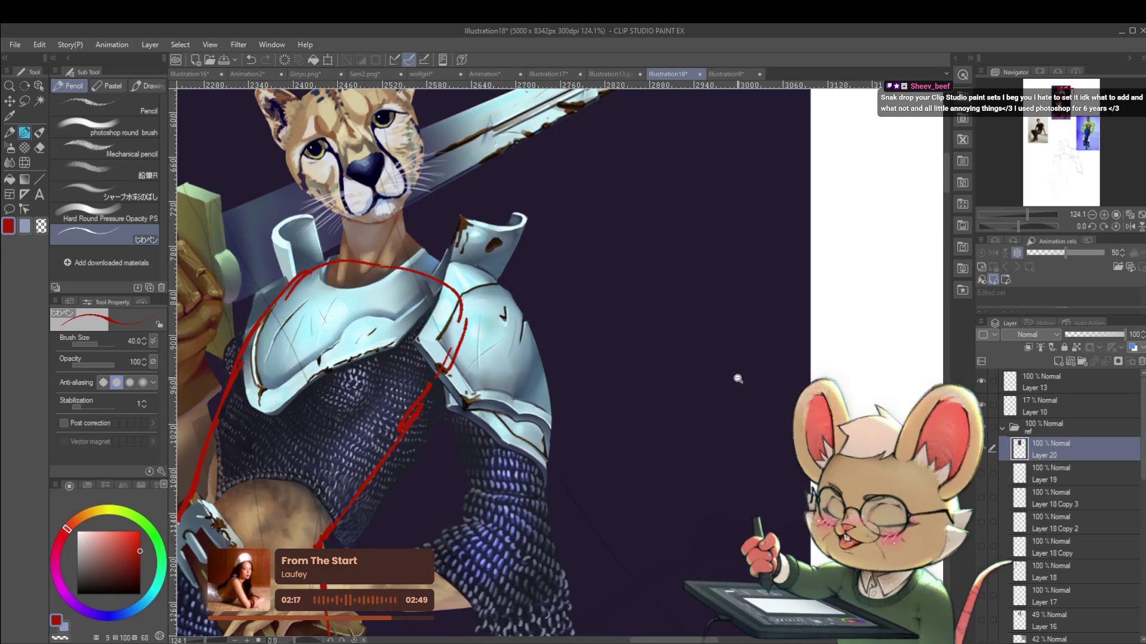
{"action": "scroll", "coordinate": [735, 376], "scroll_direction": "down", "scroll_amount": 1}
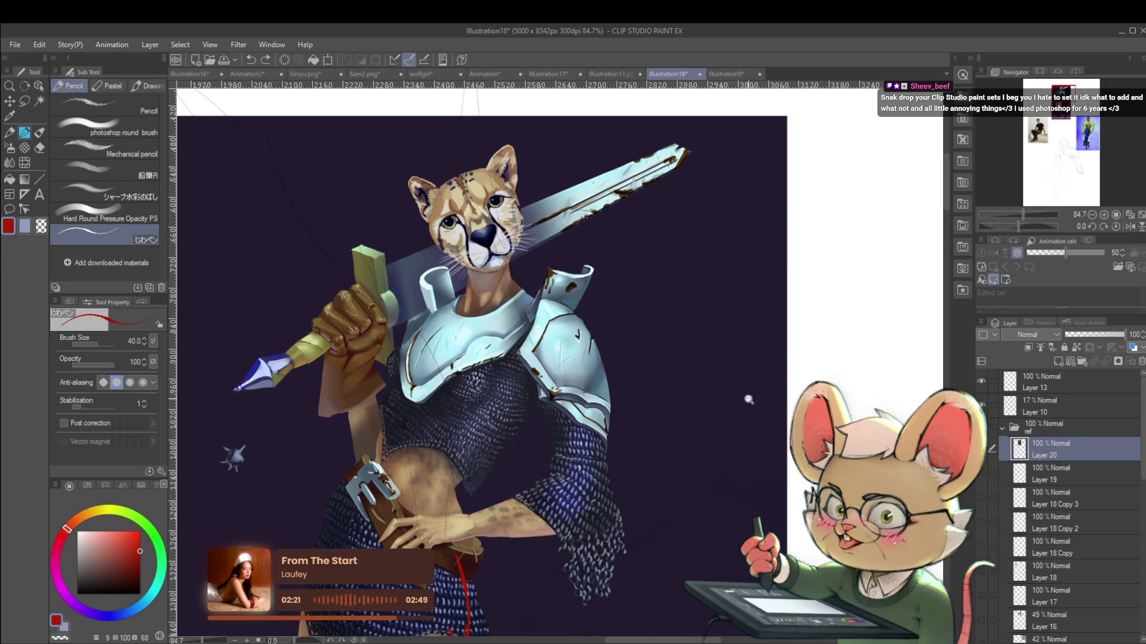
{"action": "scroll", "coordinate": [756, 398], "scroll_direction": "down", "scroll_amount": 2}
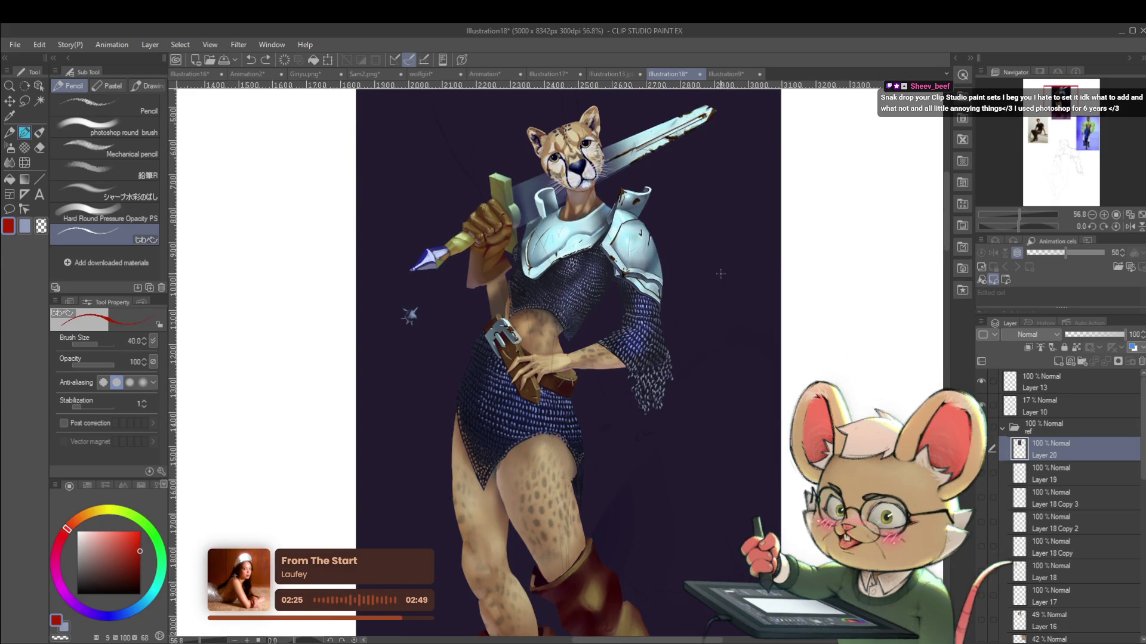
{"action": "key", "text": "ctrl+shift+n"}
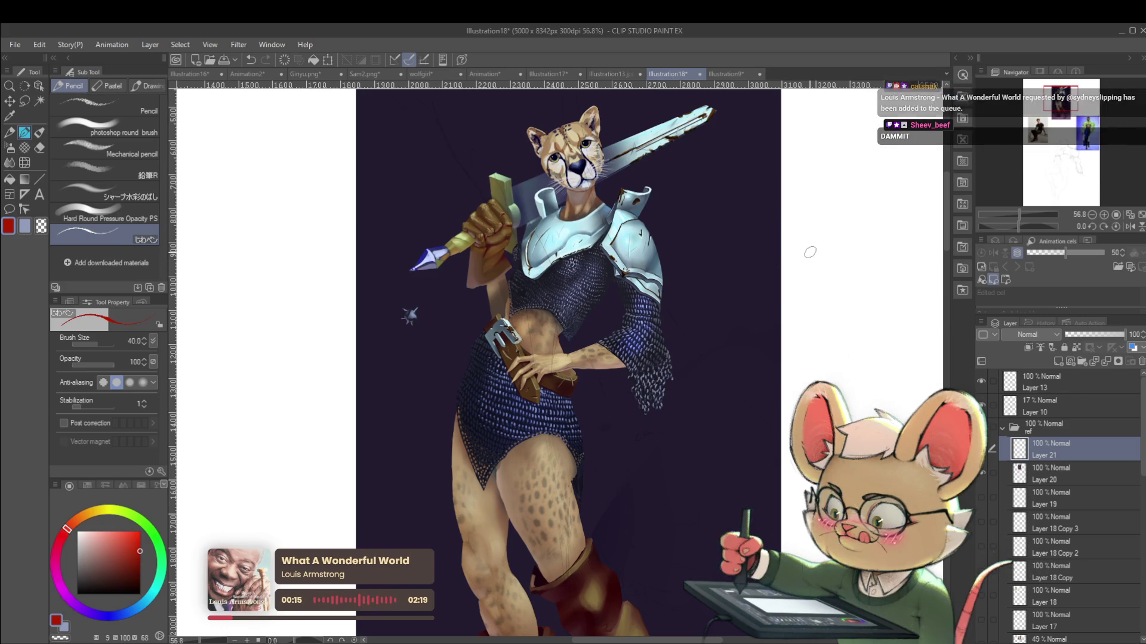
Pick white as the drawing colour and switch to the Fill tool
{"action": "scroll", "coordinate": [833, 223], "scroll_direction": "down", "scroll_amount": 1}
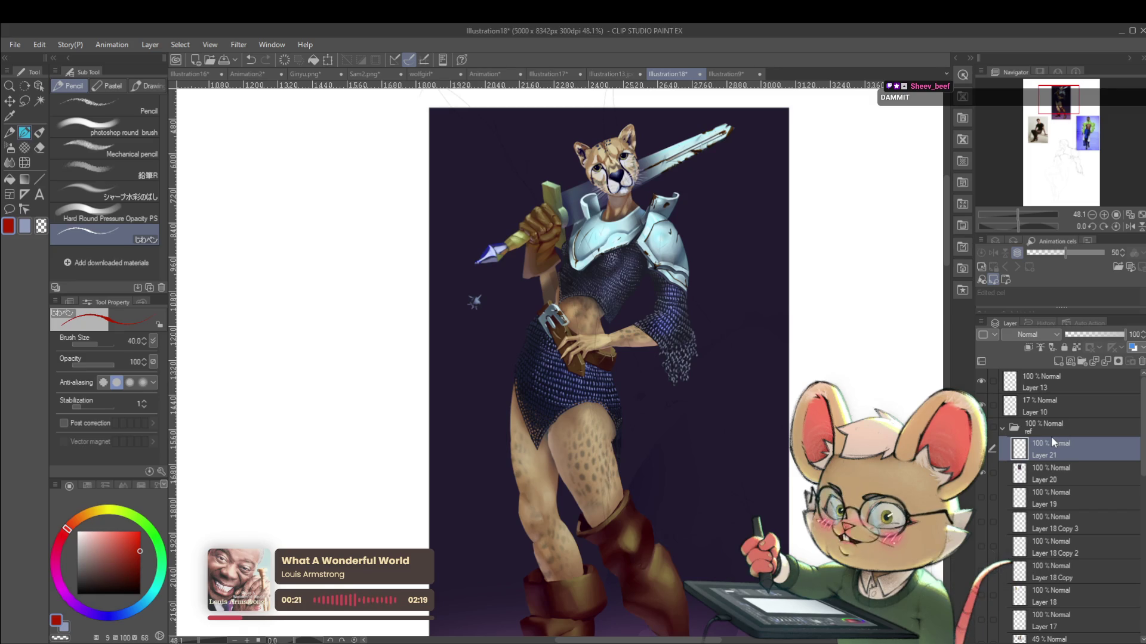
{"action": "left_click_drag", "start_coordinate": [83, 537], "coordinate": [71, 530]}
{"action": "key", "text": "g"}
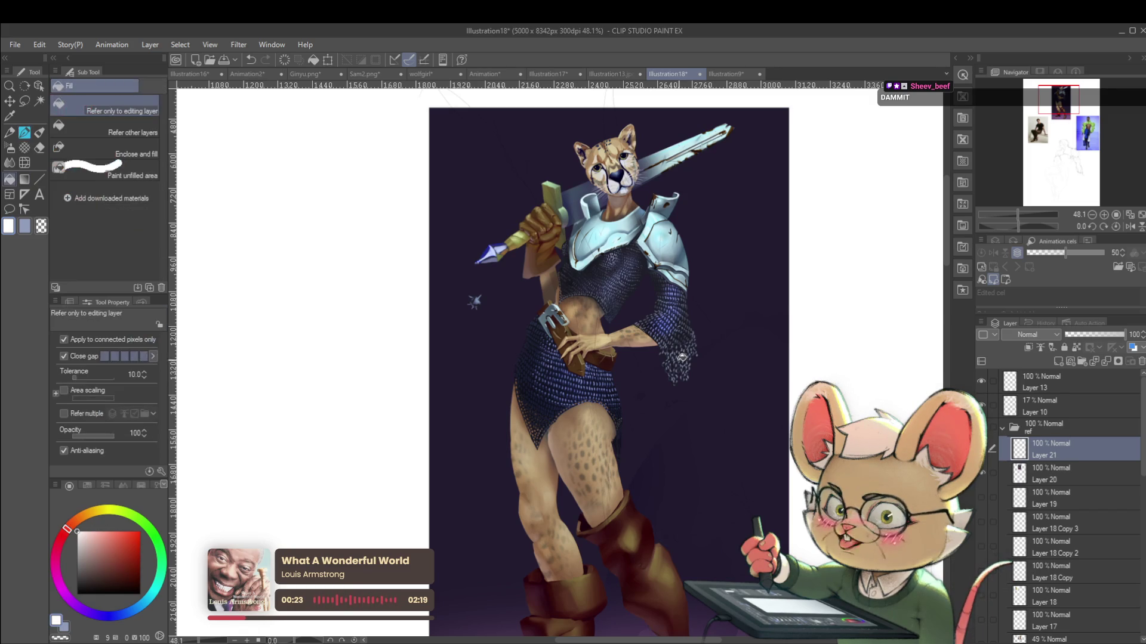
Fill Layer 21 with white and set its blend mode to Hue, showing the painting in greyscale
{"action": "left_click", "coordinate": [550, 414]}
{"action": "scroll", "coordinate": [817, 328], "scroll_direction": "down", "scroll_amount": 2}
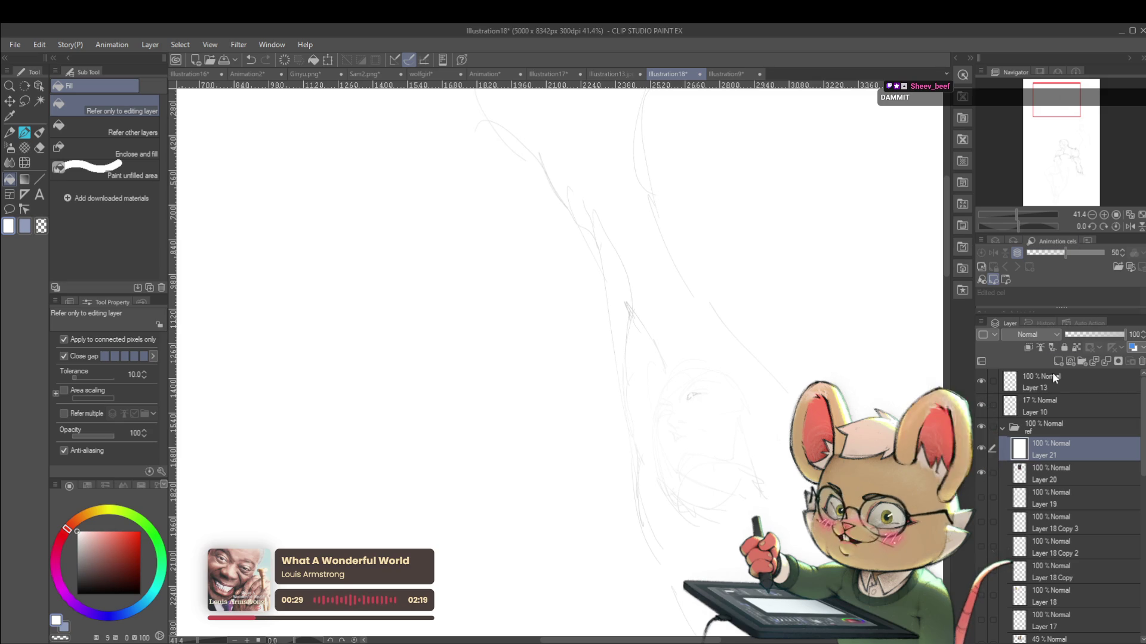
{"action": "left_click", "coordinate": [1044, 334]}
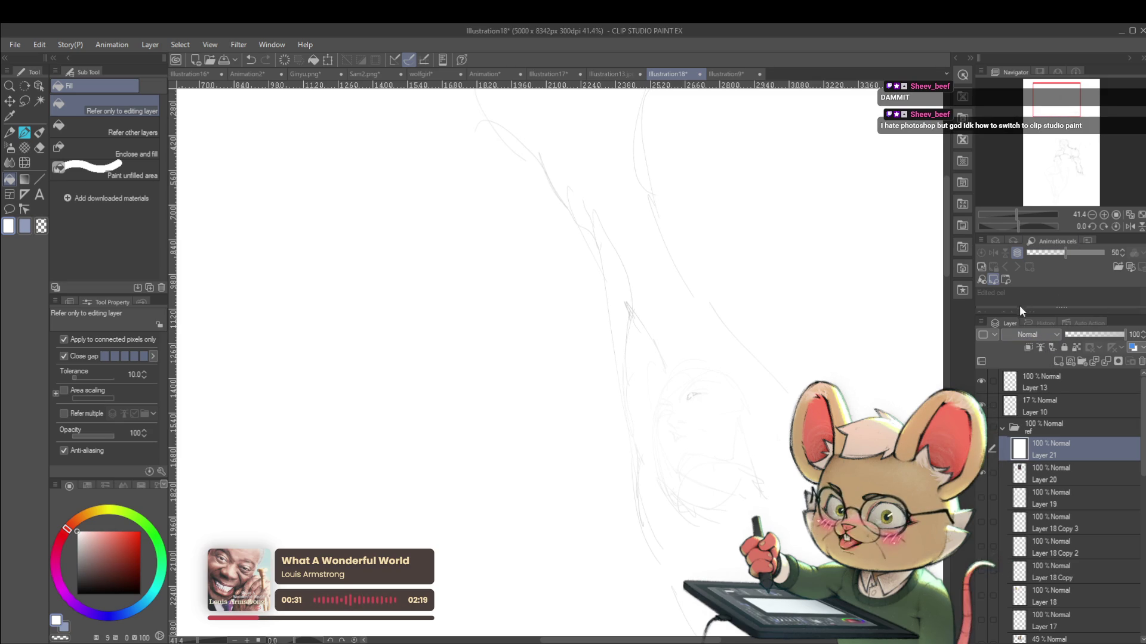
{"action": "left_click", "coordinate": [1021, 305]}
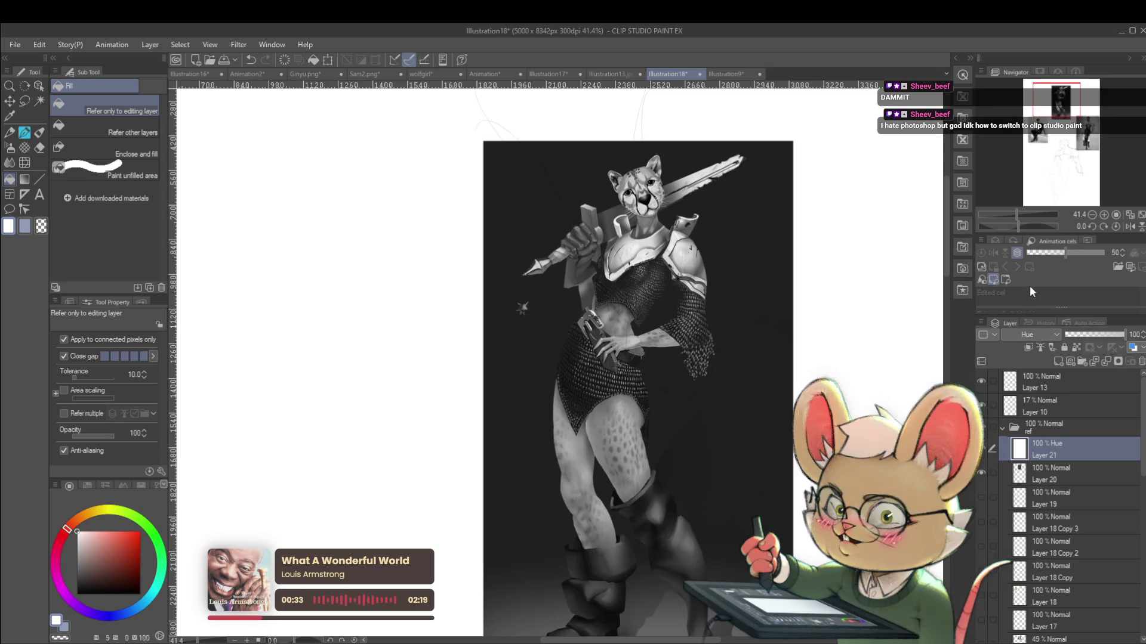
{"action": "left_click", "coordinate": [1129, 230]}
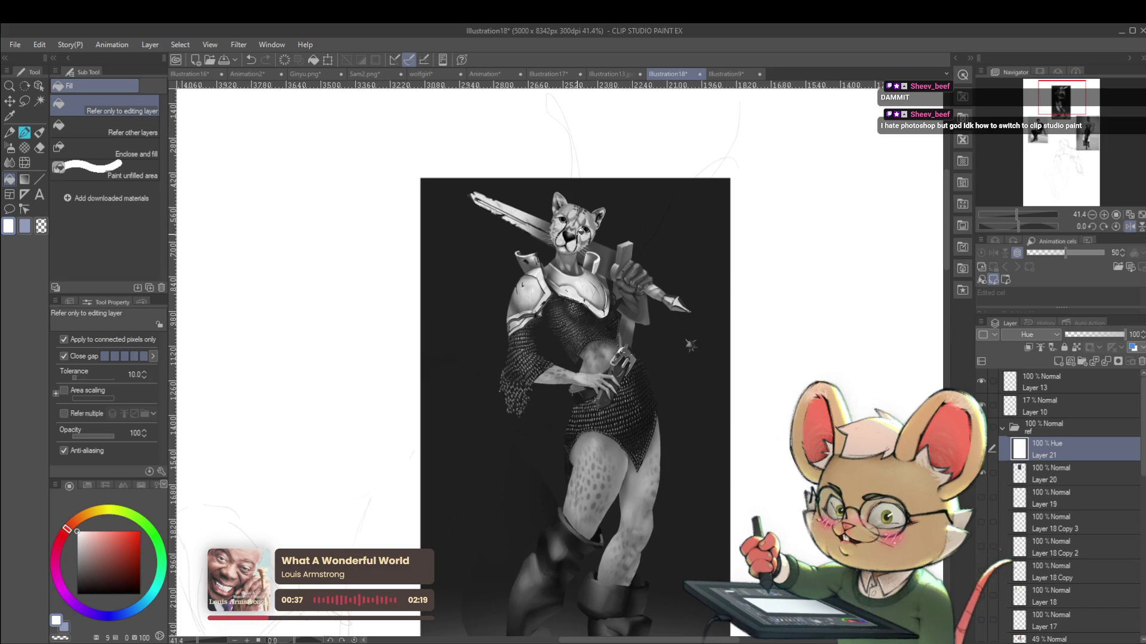
Switch back to the pencil, zoom in, and add a new Layer 22
{"action": "scroll", "coordinate": [515, 278], "scroll_direction": "up", "scroll_amount": 2}
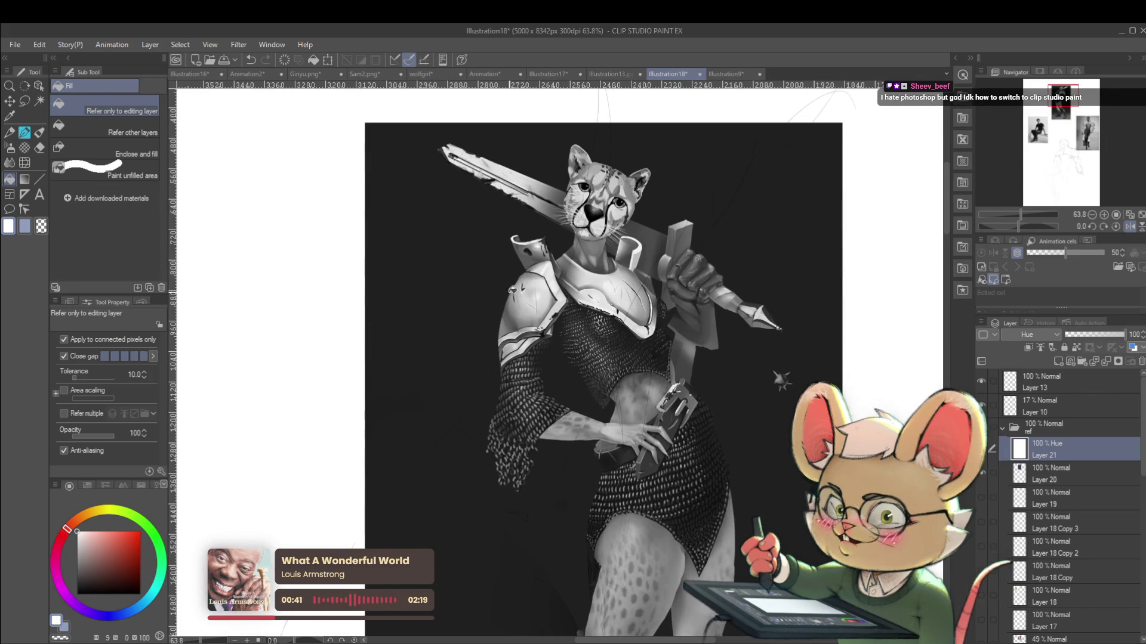
{"action": "key", "text": "p"}
{"action": "scroll", "coordinate": [554, 297], "scroll_direction": "up", "scroll_amount": 1}
{"action": "scroll", "coordinate": [553, 296], "scroll_direction": "up", "scroll_amount": 2}
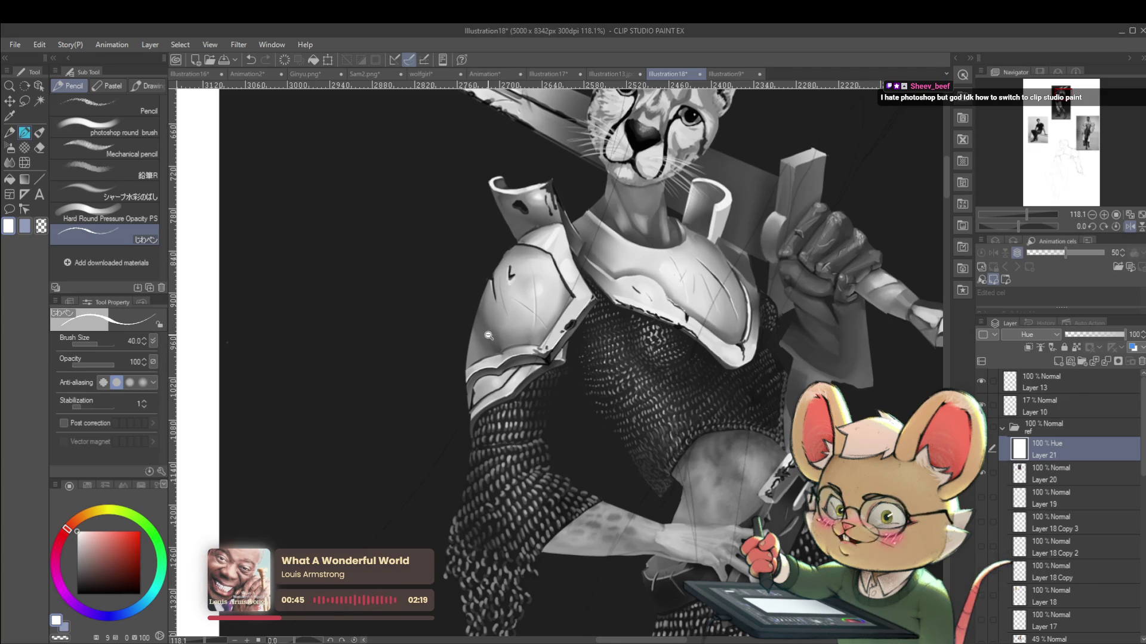
{"action": "scroll", "coordinate": [488, 336], "scroll_direction": "up", "scroll_amount": 1}
{"action": "key", "text": "alt"}
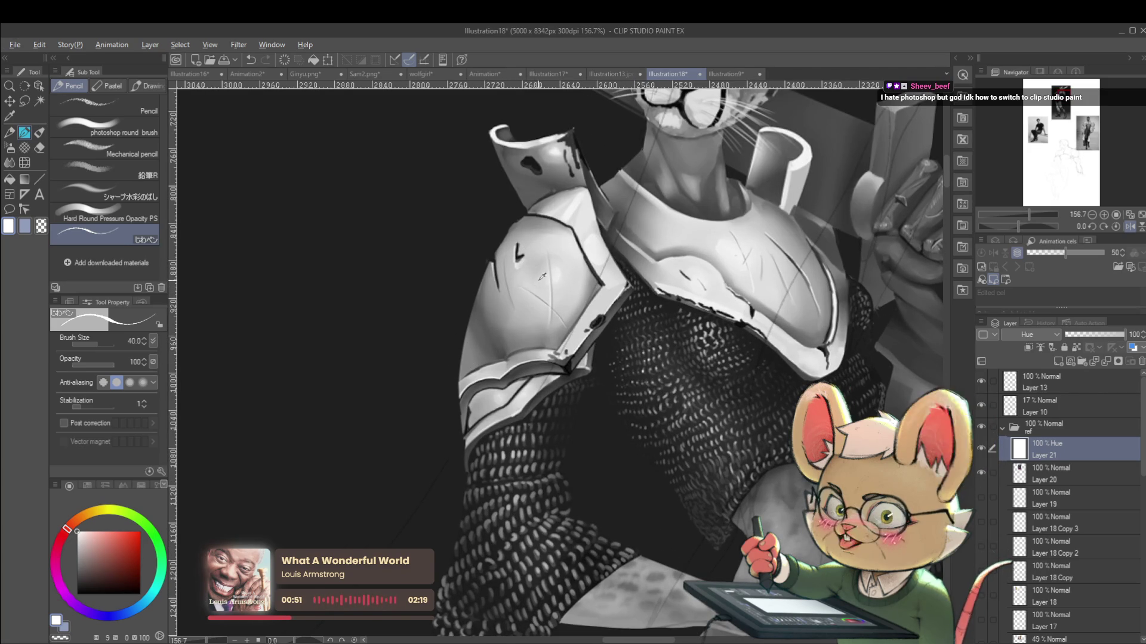
{"action": "scroll", "coordinate": [519, 300], "scroll_direction": "down", "scroll_amount": 3}
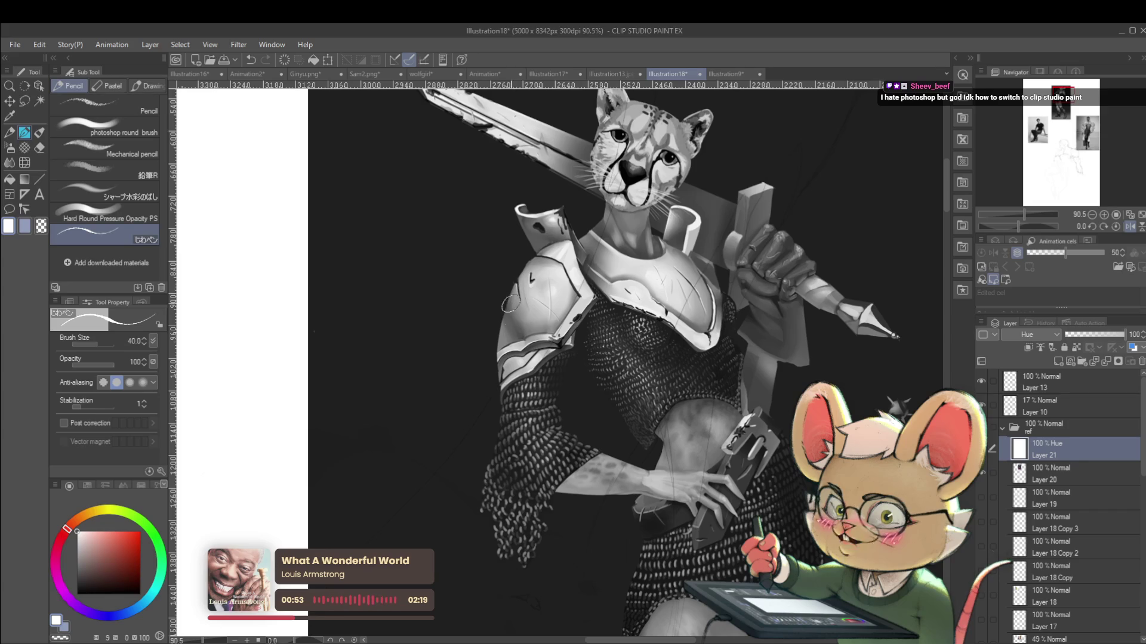
{"action": "key", "text": "ctrl+shift+n"}
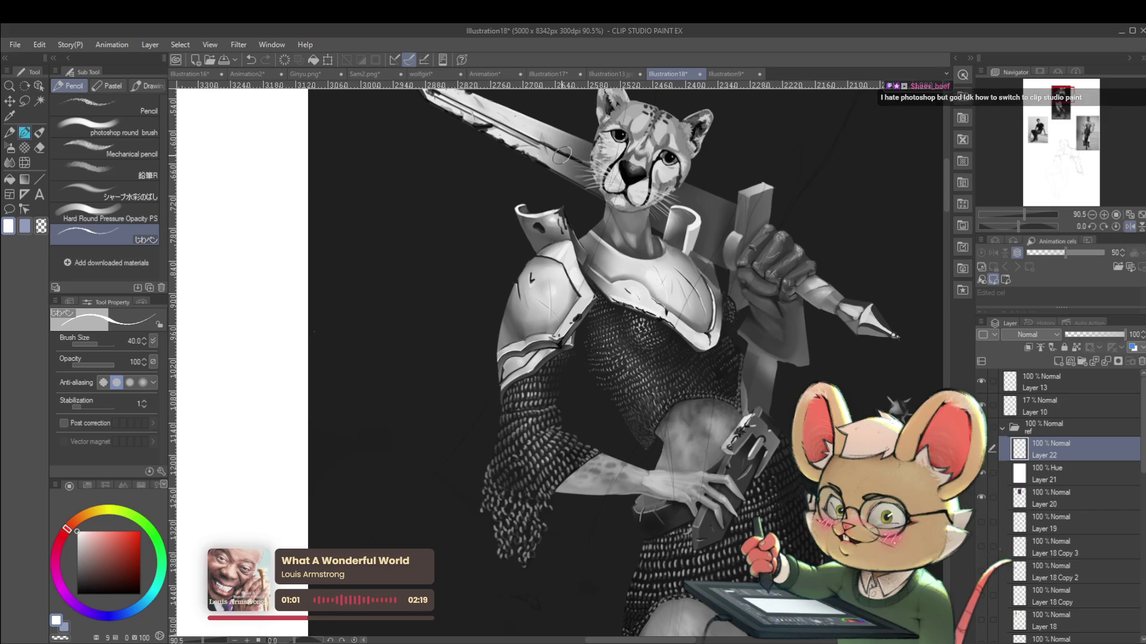
Block in the sphere's greys at brush size 170 and deepen the shadow along its lower edge
{"action": "scroll", "coordinate": [756, 299], "scroll_direction": "down", "scroll_amount": 4}
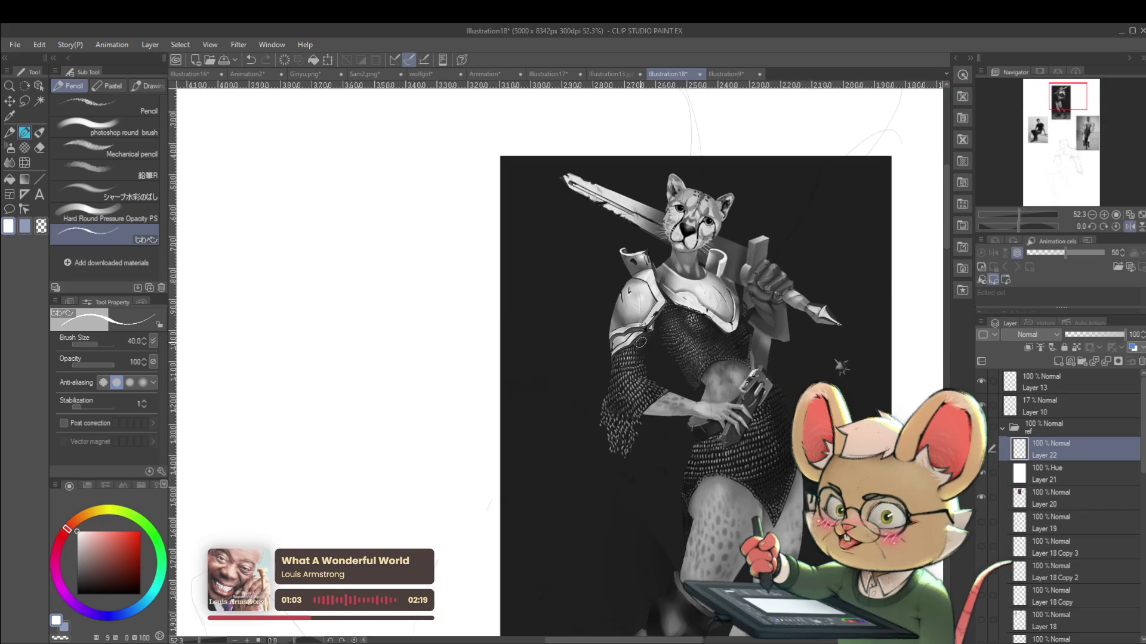
{"action": "left_click", "coordinate": [542, 291], "text": "alt"}
{"action": "left_click_drag", "start_coordinate": [381, 271], "coordinate": [388, 310]}
{"action": "key", "text": "ctrl+z"}
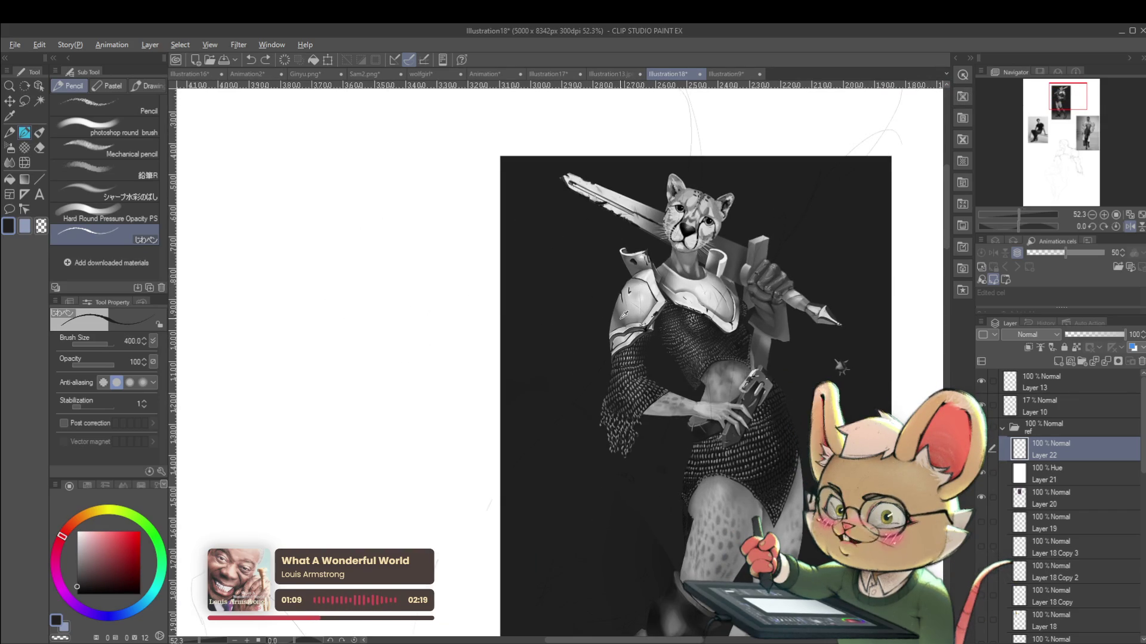
{"action": "scroll", "coordinate": [557, 323], "scroll_direction": "up", "scroll_amount": 2}
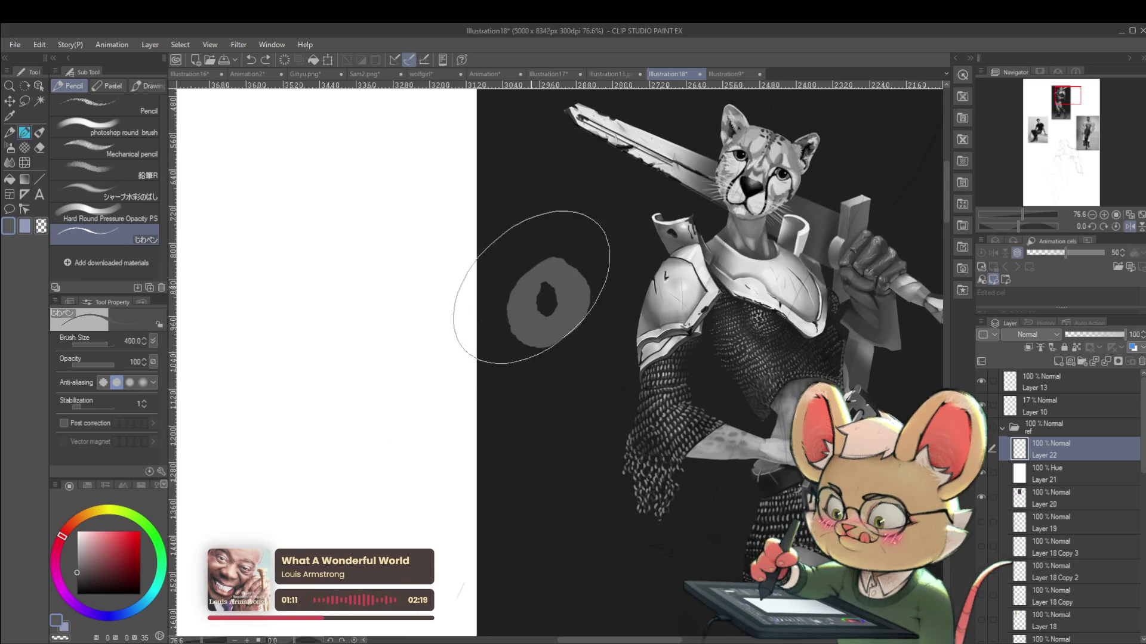
{"action": "left_click_drag", "start_coordinate": [537, 280], "coordinate": [543, 287]}
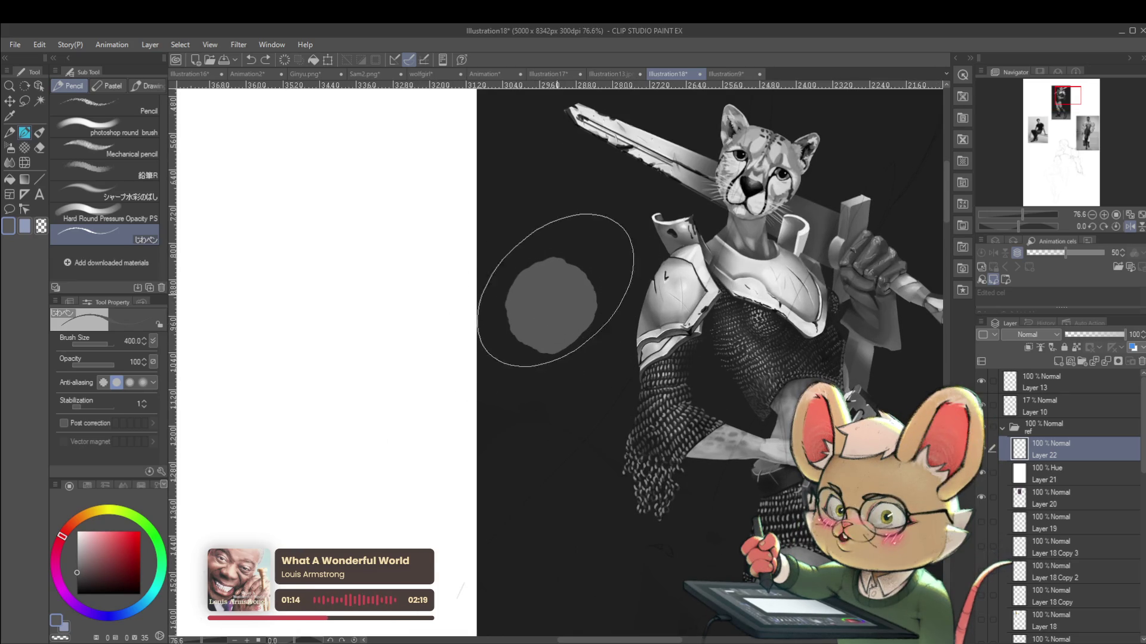
{"action": "left_click", "coordinate": [689, 280], "text": "alt"}
{"action": "key", "text": "bracketleft"}
{"action": "key", "text": "bracketleft"}
{"action": "key", "text": "bracketleft"}
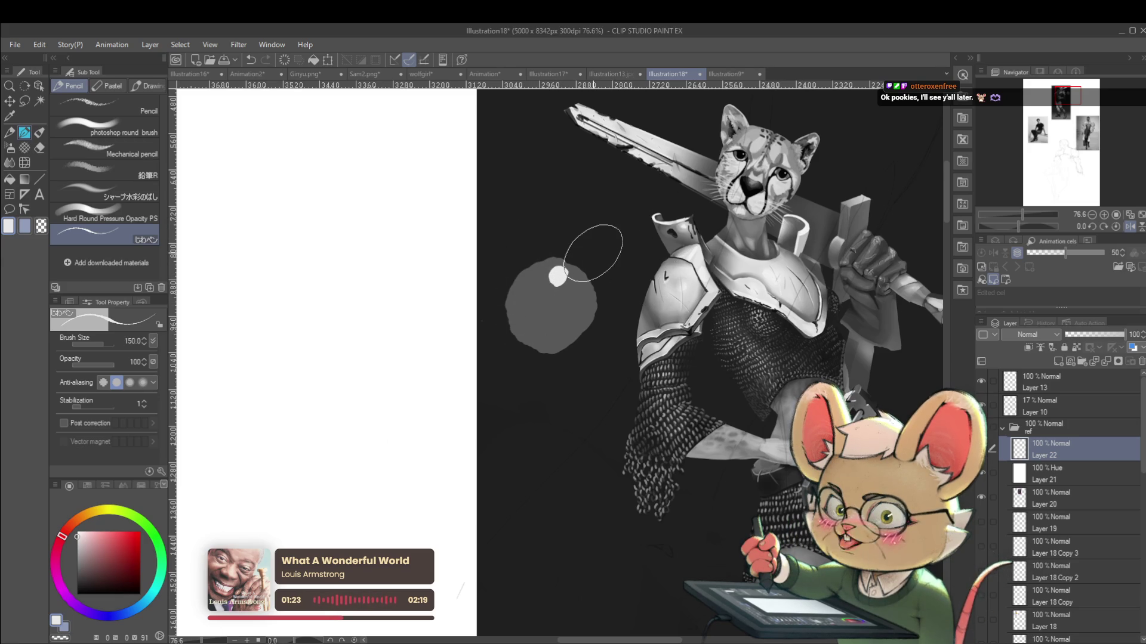
{"action": "left_click", "coordinate": [543, 283], "text": "alt"}
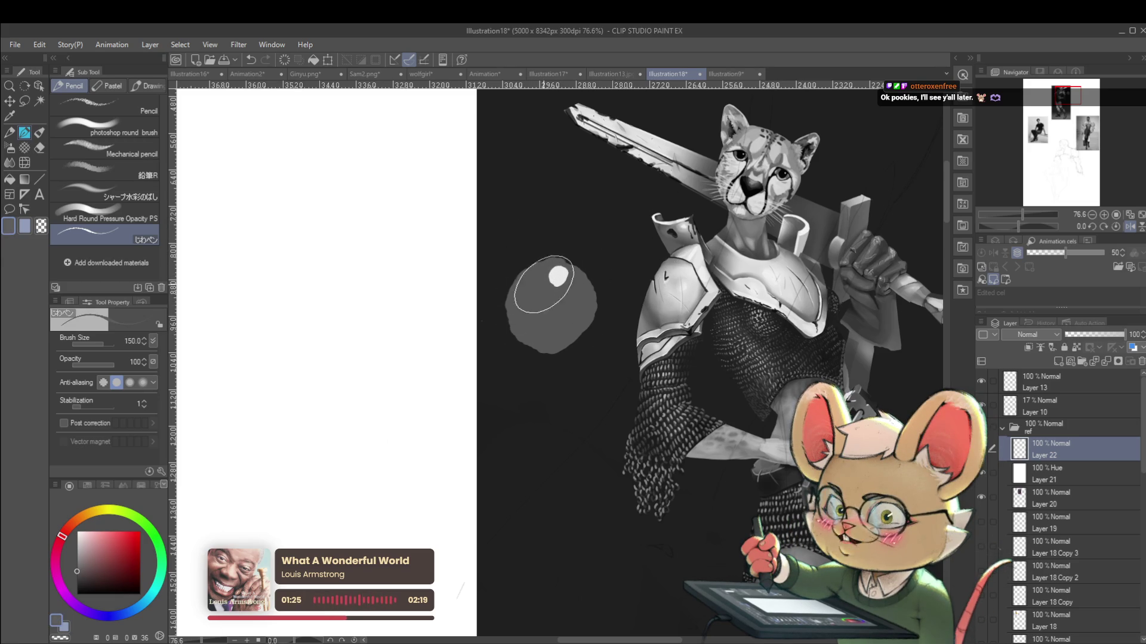
{"action": "left_click_drag", "start_coordinate": [567, 329], "coordinate": [528, 280]}
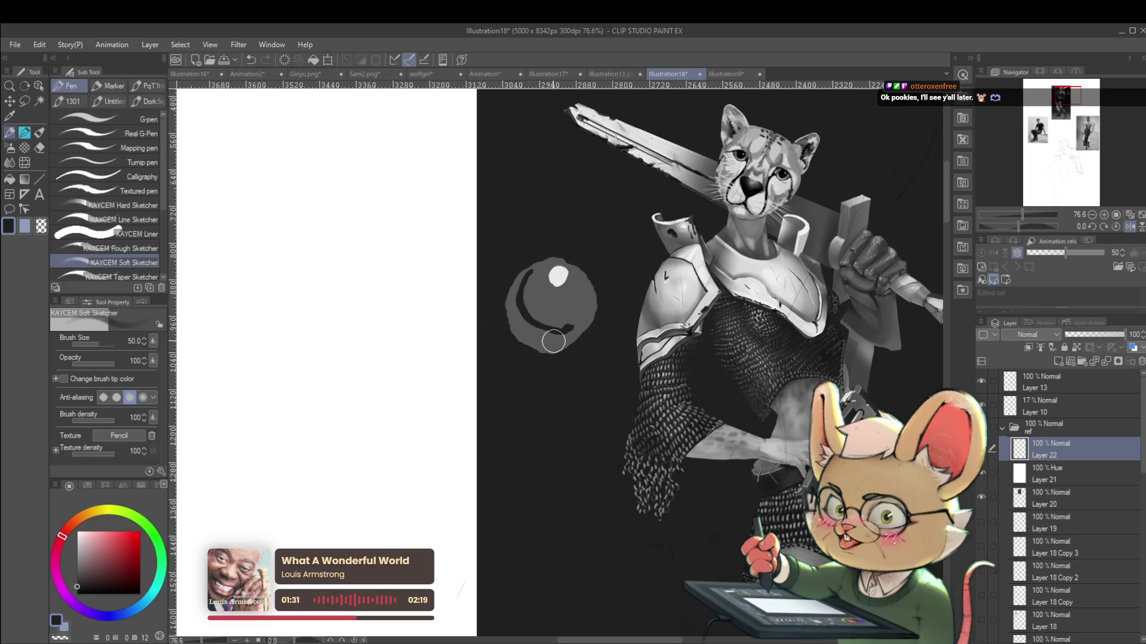
With a soft round brush at sizes 80 and 25, blend and lighten the sphere's lower half
{"action": "left_click", "coordinate": [130, 128]}
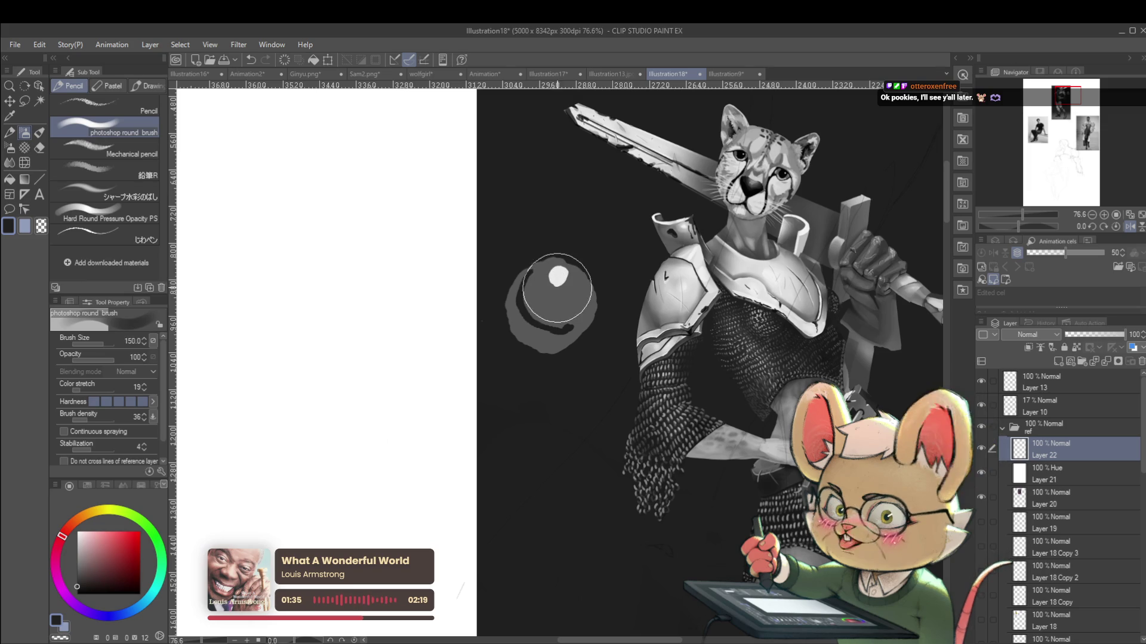
{"action": "key", "text": "x"}
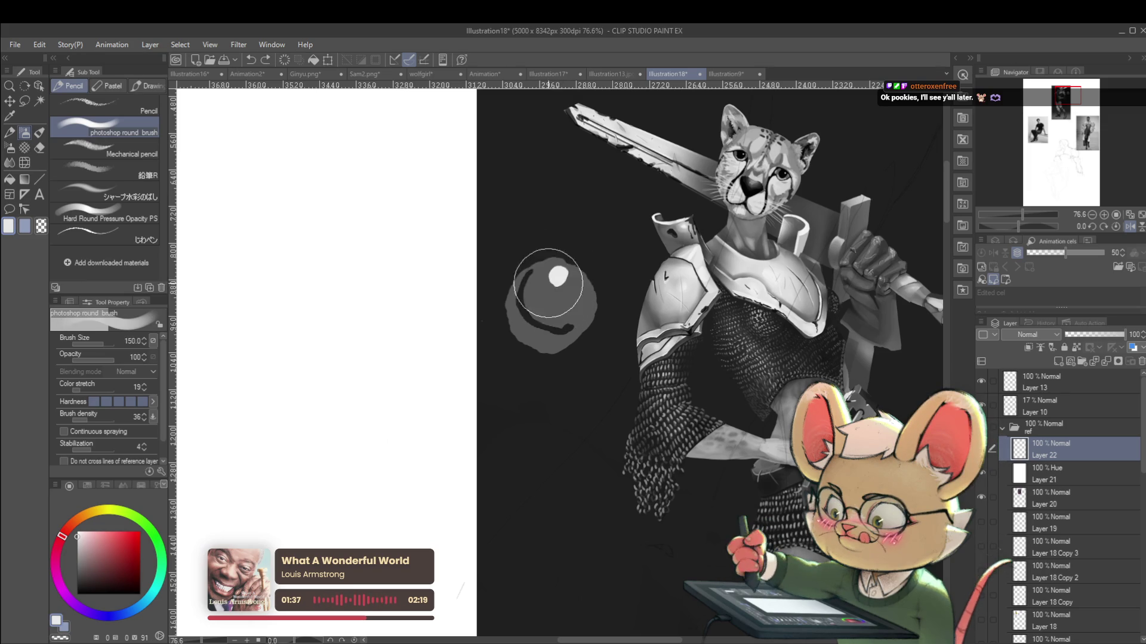
{"action": "key", "text": "bracketleft"}
{"action": "key", "text": "bracketleft"}
{"action": "key", "text": "bracketleft"}
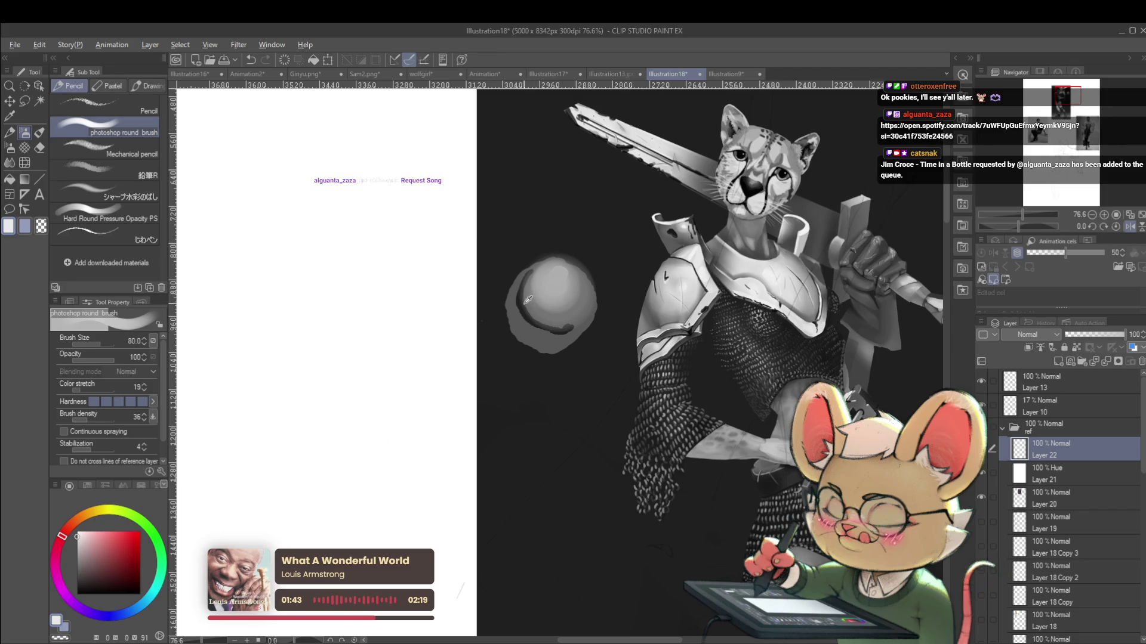
{"action": "mouse_move", "coordinate": [546, 326]}
{"action": "left_mouse_down"}
{"action": "mouse_move", "coordinate": [566, 331]}
{"action": "mouse_move", "coordinate": [576, 314]}
{"action": "left_mouse_up"}
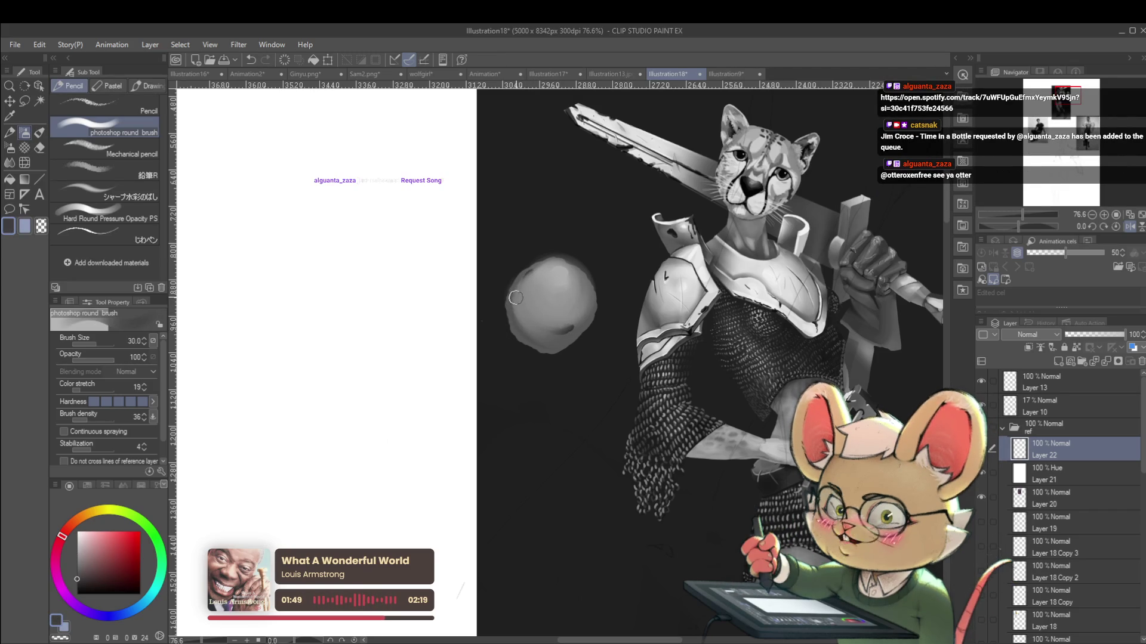
{"action": "key", "text": "bracketleft"}
{"action": "key", "text": "bracketleft"}
{"action": "key", "text": "bracketleft"}
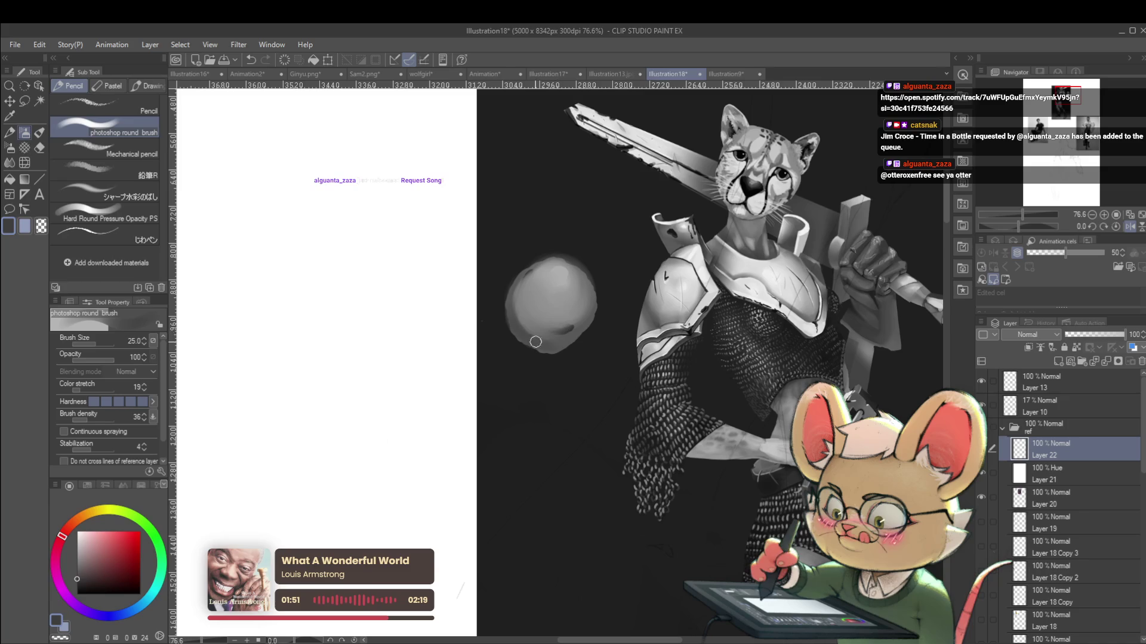
{"action": "left_click", "coordinate": [549, 319], "text": "alt"}
{"action": "left_click_drag", "start_coordinate": [552, 327], "coordinate": [564, 337]}
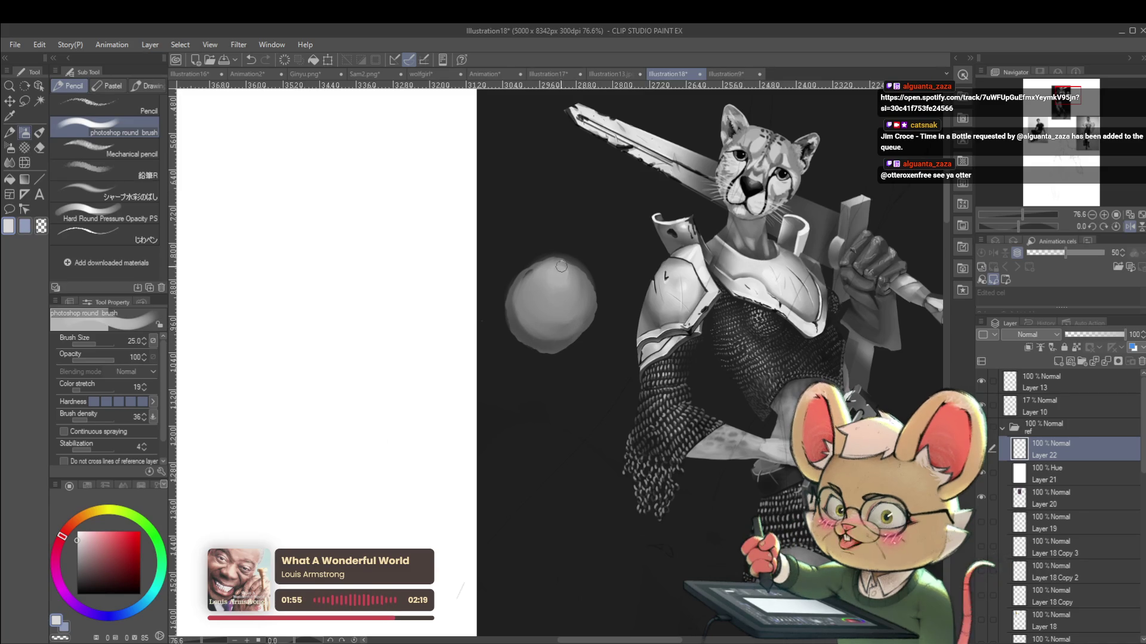
{"action": "key", "text": "bracketright"}
{"action": "key", "text": "bracketright"}
{"action": "key", "text": "bracketright"}
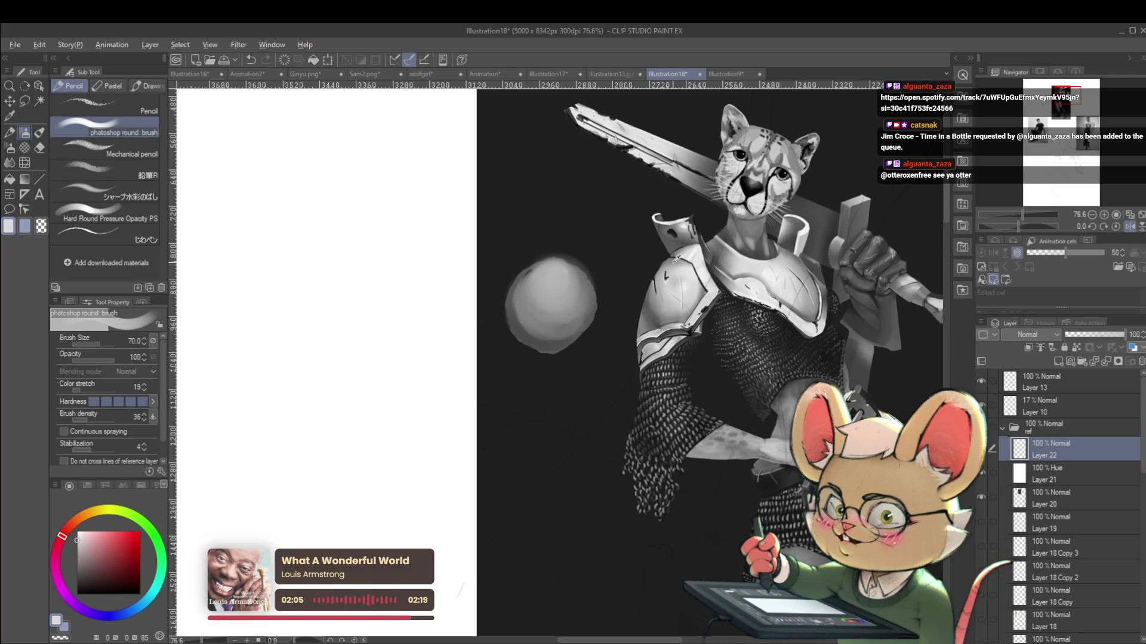
{"action": "key", "text": "bracketleft"}
{"action": "key", "text": "bracketleft"}
{"action": "key", "text": "bracketleft"}
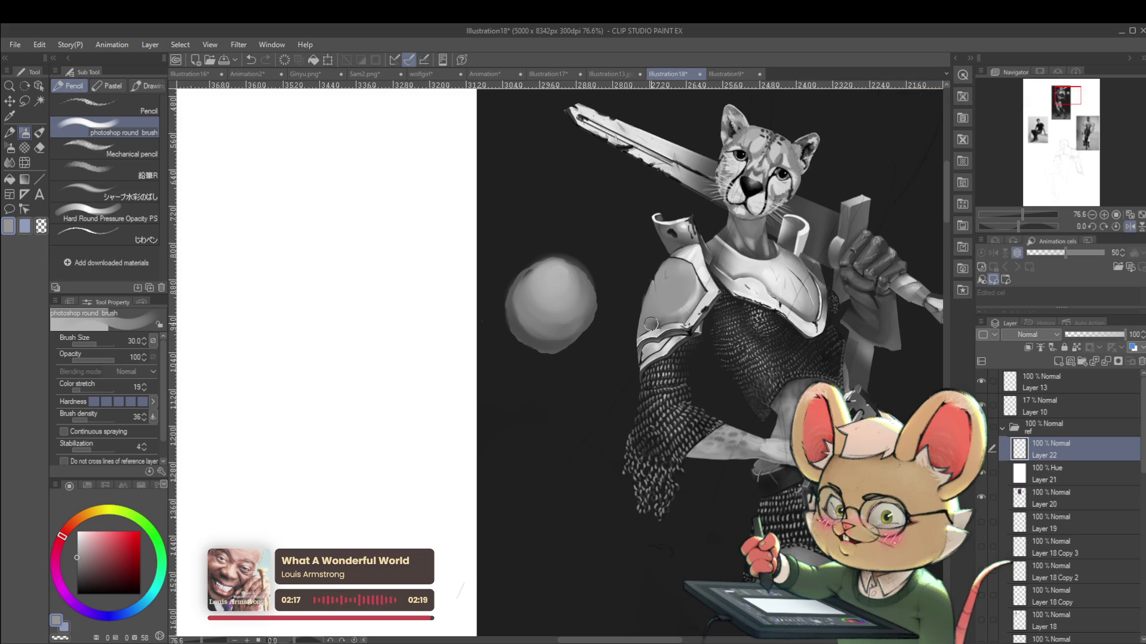
{"action": "scroll", "coordinate": [766, 250], "scroll_direction": "down", "scroll_amount": 3}
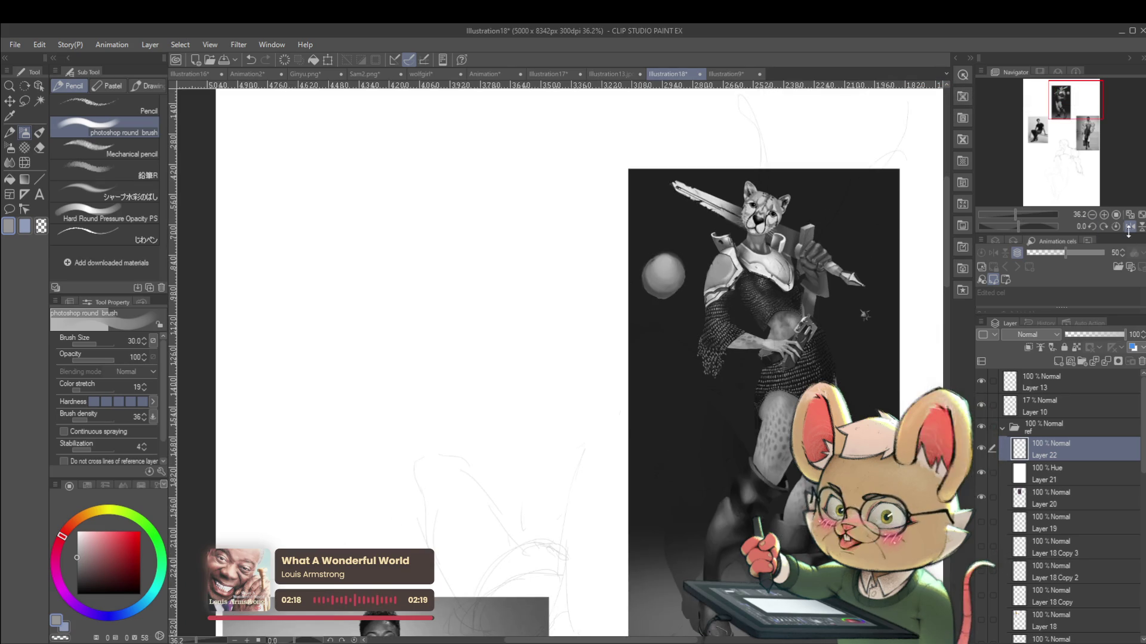
{"action": "key", "text": "h"}
{"action": "scroll", "coordinate": [475, 257], "scroll_direction": "up", "scroll_amount": 3}
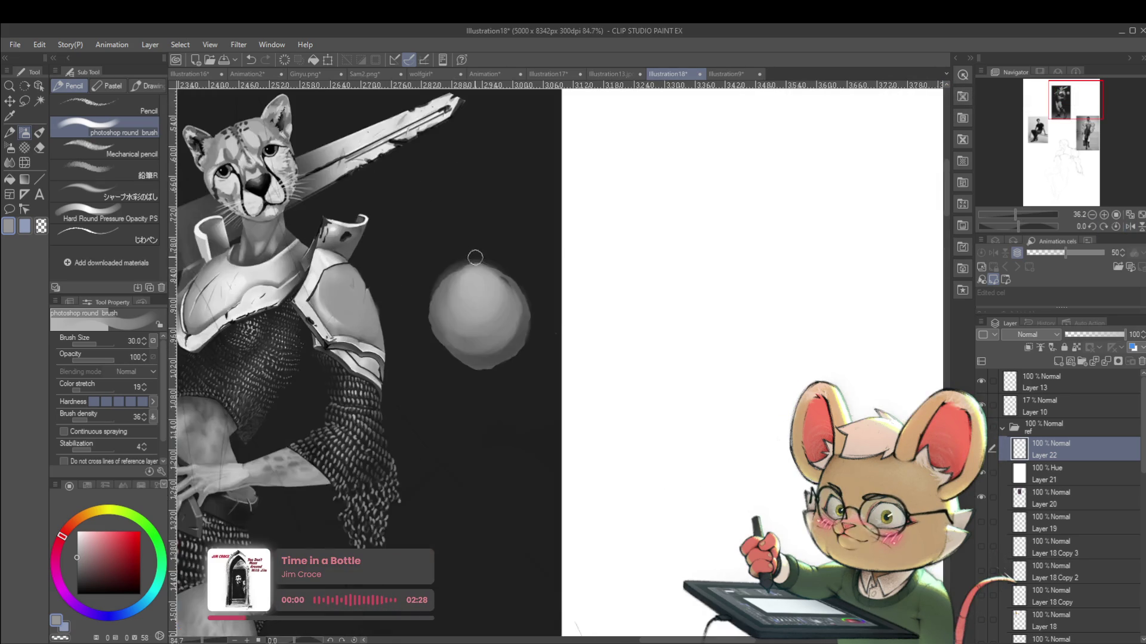
{"action": "left_click", "coordinate": [318, 240], "text": "alt"}
{"action": "key", "text": "bracketleft"}
{"action": "key", "text": "bracketleft"}
{"action": "key", "text": "bracketleft"}
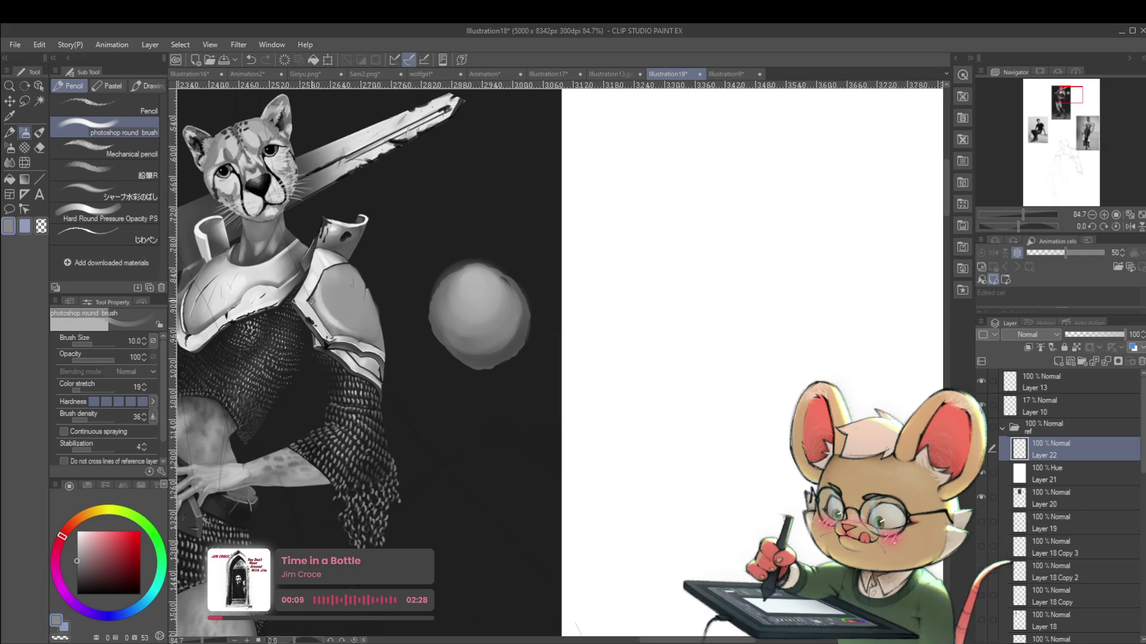
{"action": "left_click", "coordinate": [326, 296], "text": "alt"}
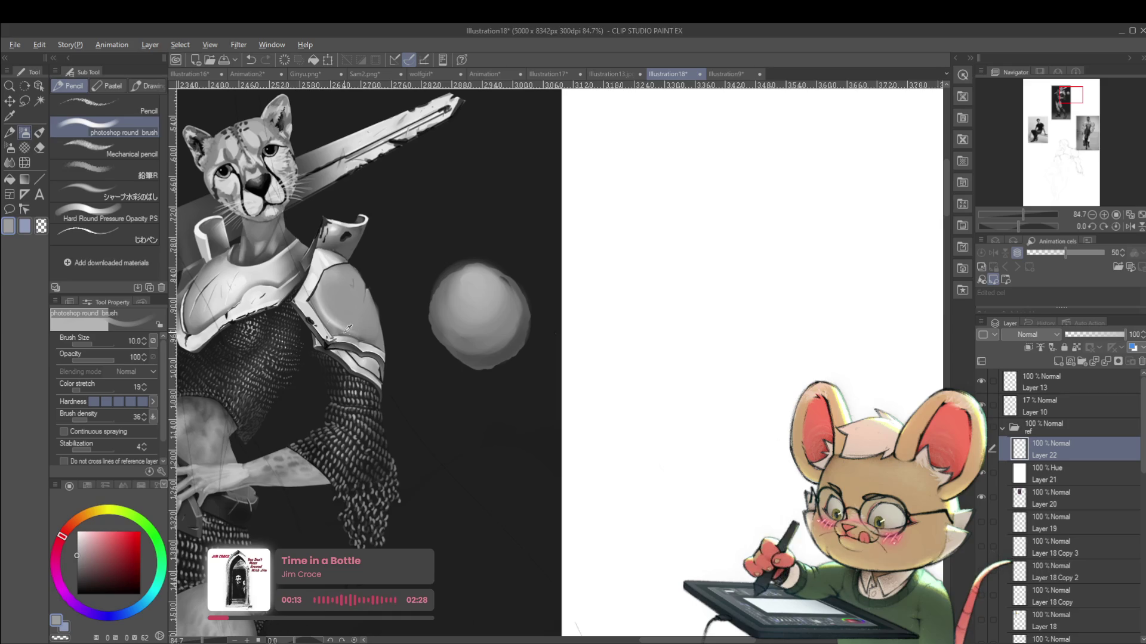
{"action": "left_click", "coordinate": [322, 311], "text": "alt"}
{"action": "key", "text": "bracketright"}
{"action": "key", "text": "bracketright"}
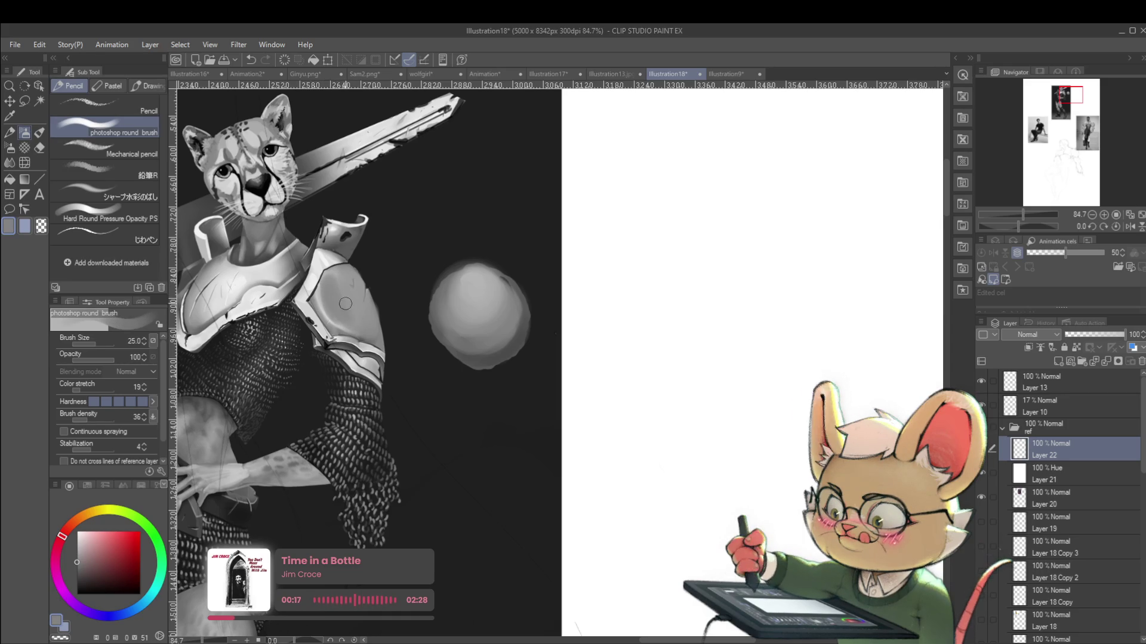
{"action": "scroll", "coordinate": [336, 271], "scroll_direction": "down", "scroll_amount": 5}
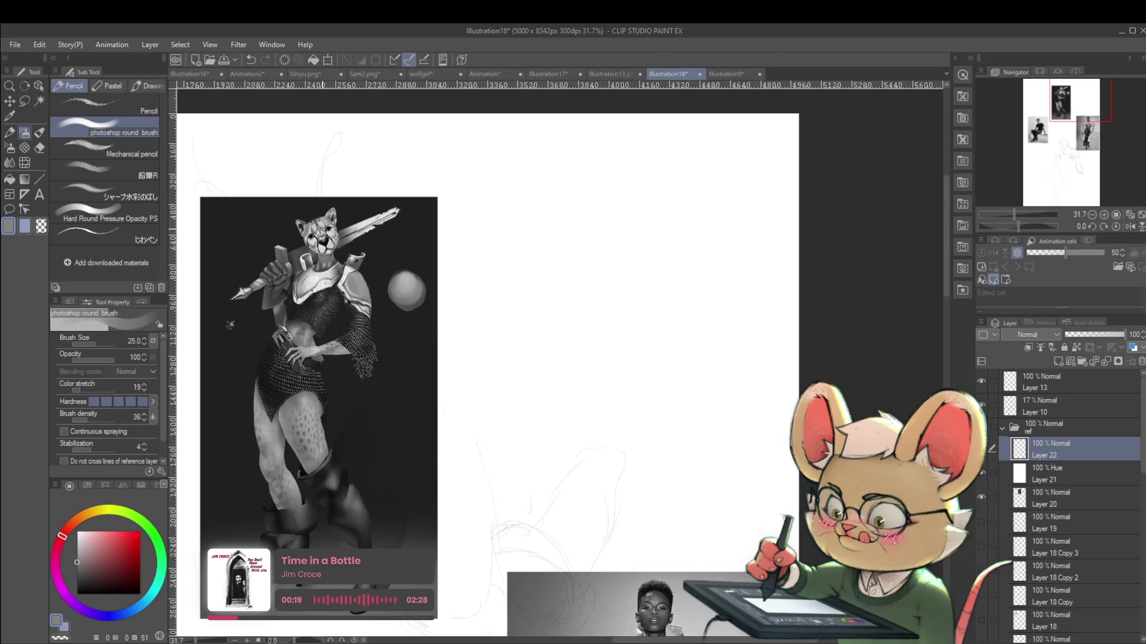
{"action": "left_click", "coordinate": [1129, 227]}
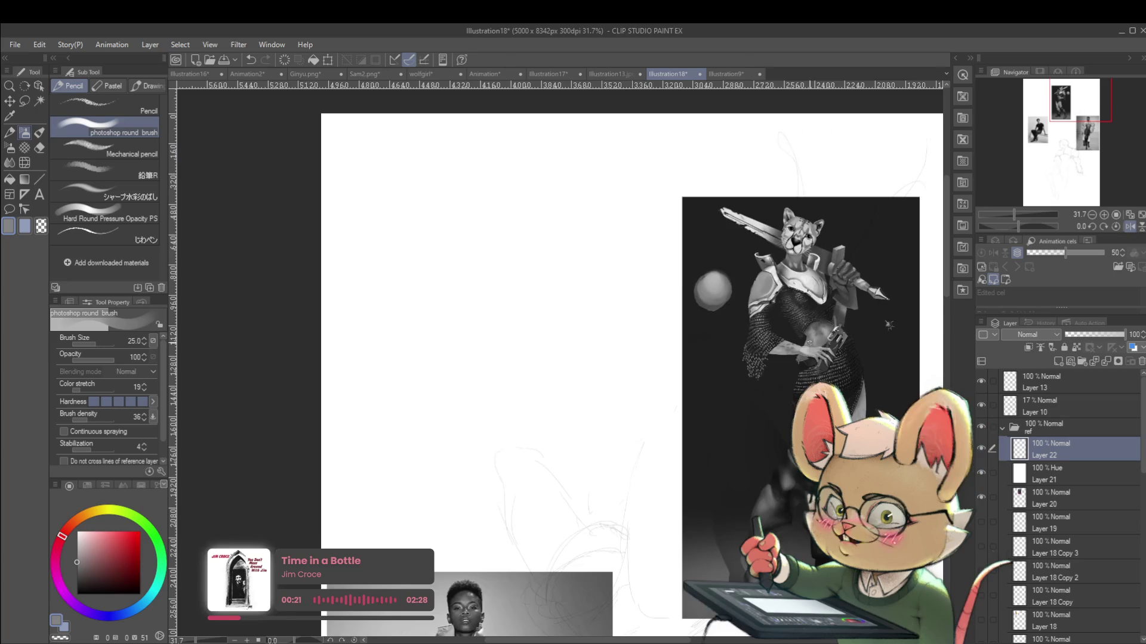
{"action": "scroll", "coordinate": [803, 287], "scroll_direction": "up", "scroll_amount": 2}
{"action": "scroll", "coordinate": [803, 287], "scroll_direction": "up", "scroll_amount": 1}
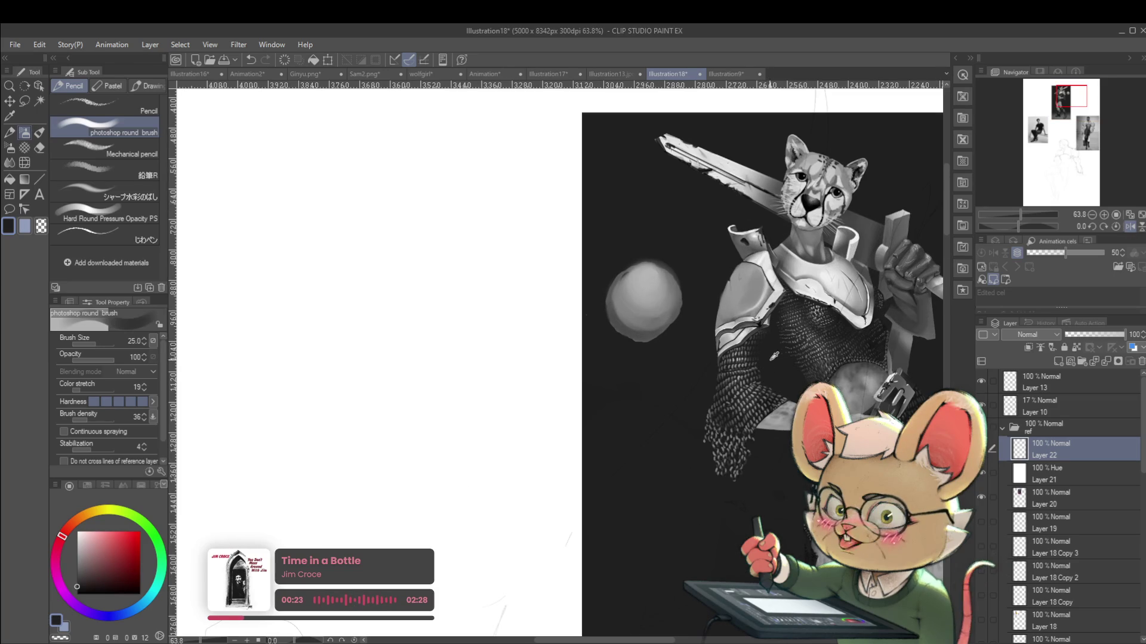
{"action": "scroll", "coordinate": [759, 288], "scroll_direction": "up", "scroll_amount": 1}
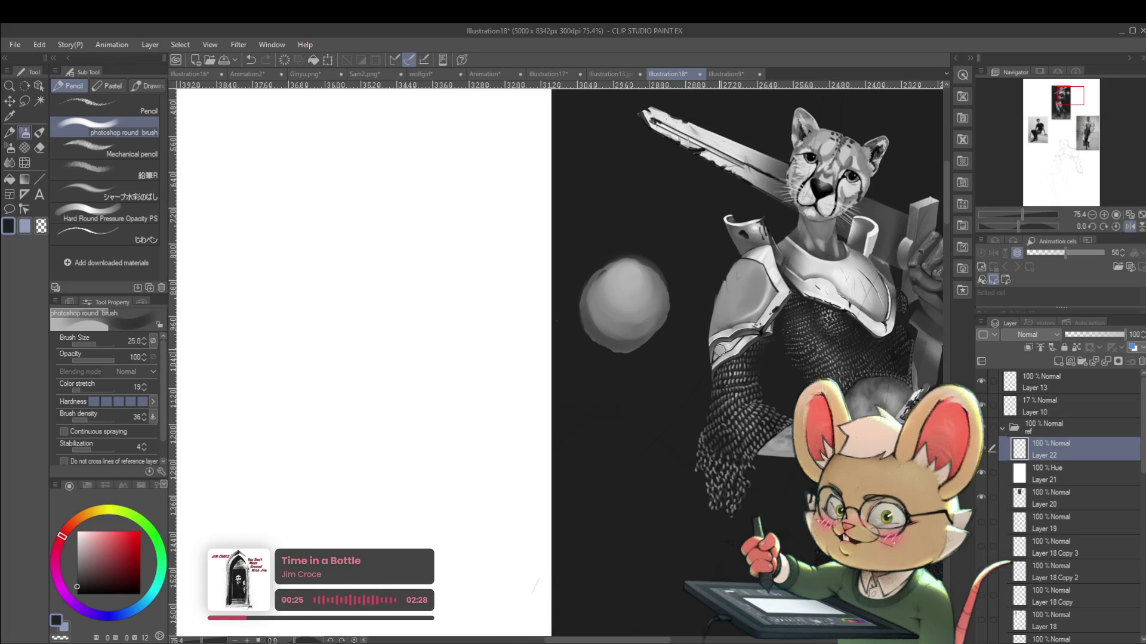
{"action": "key", "text": "bracketleft"}
{"action": "key", "text": "bracketleft"}
{"action": "key", "text": "bracketleft"}
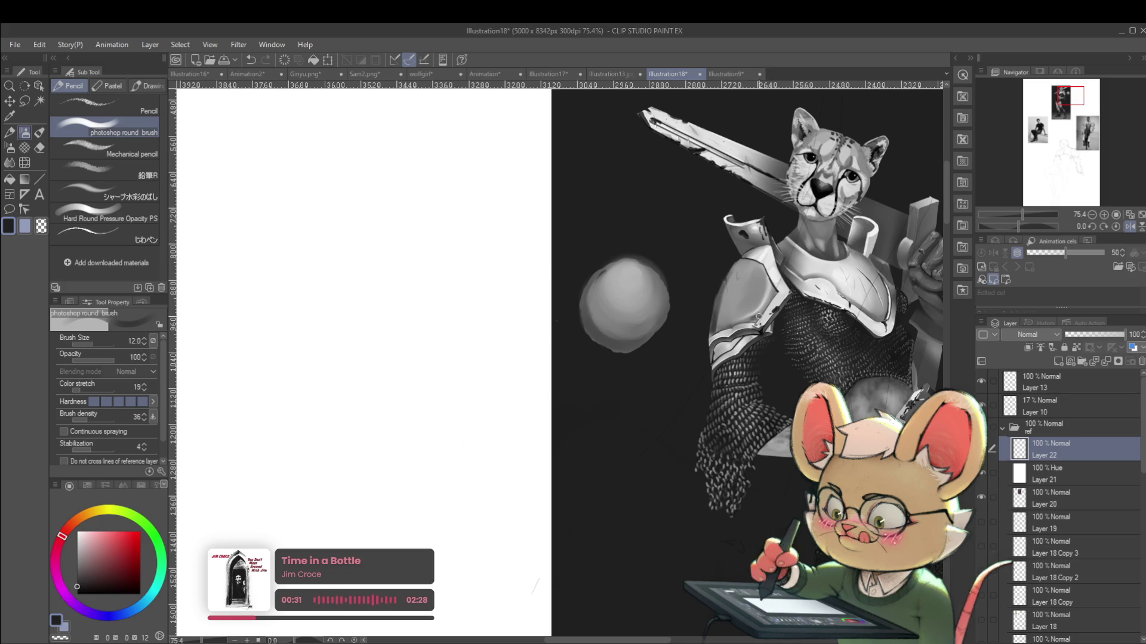
{"action": "scroll", "coordinate": [774, 297], "scroll_direction": "down", "scroll_amount": 2}
{"action": "scroll", "coordinate": [774, 297], "scroll_direction": "down", "scroll_amount": 3}
{"action": "left_click", "coordinate": [1129, 229]}
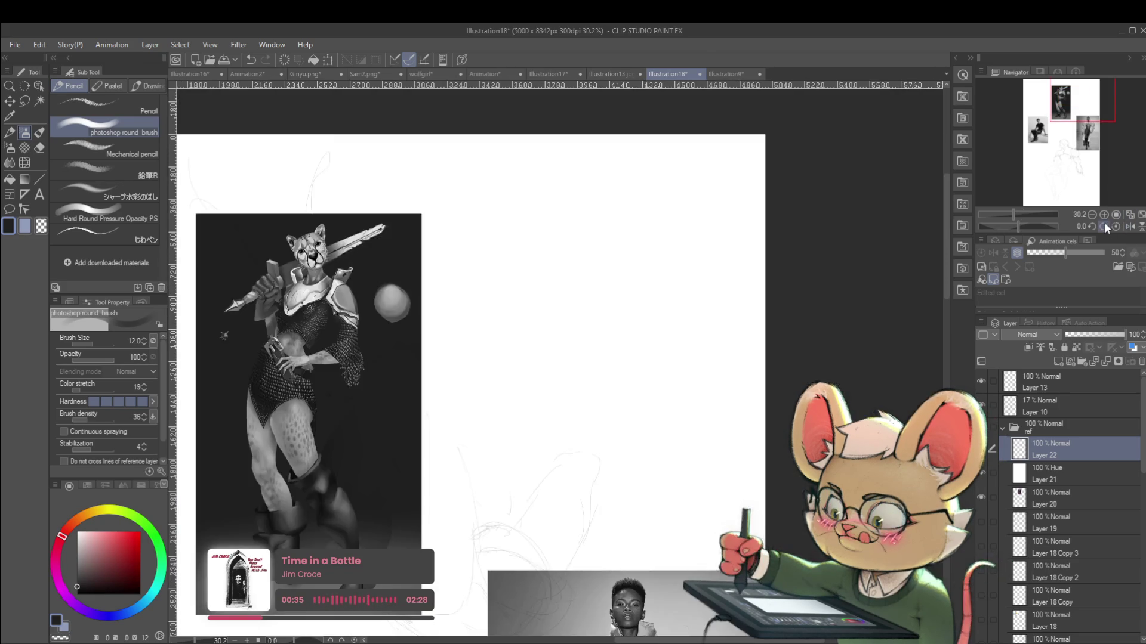
{"action": "scroll", "coordinate": [340, 286], "scroll_direction": "up", "scroll_amount": 4}
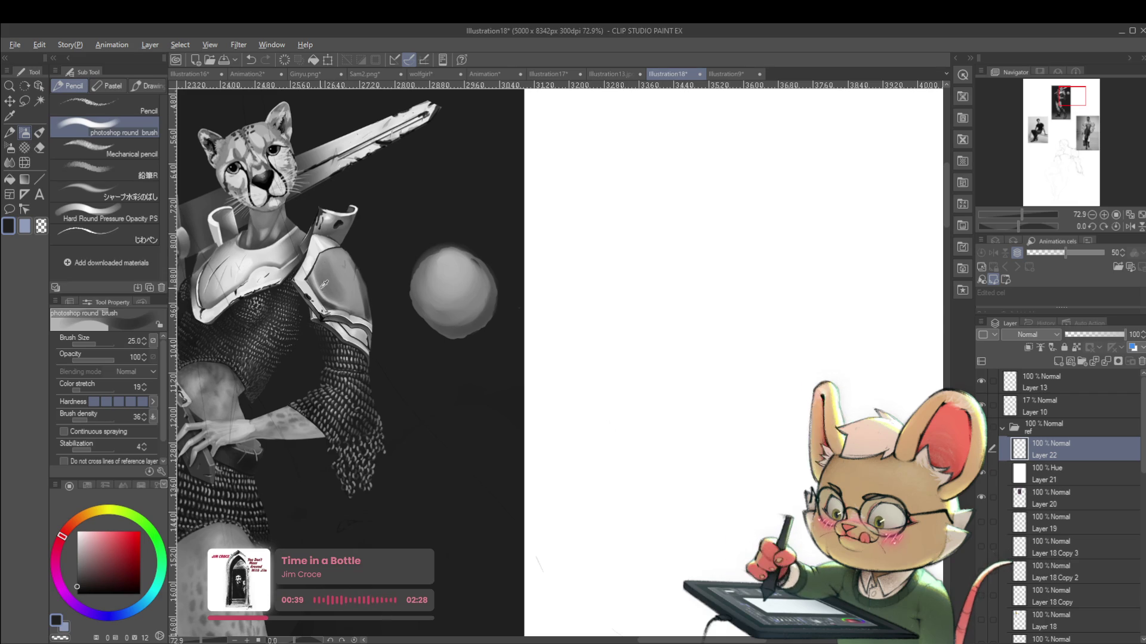
{"action": "left_click", "coordinate": [320, 276], "text": "alt"}
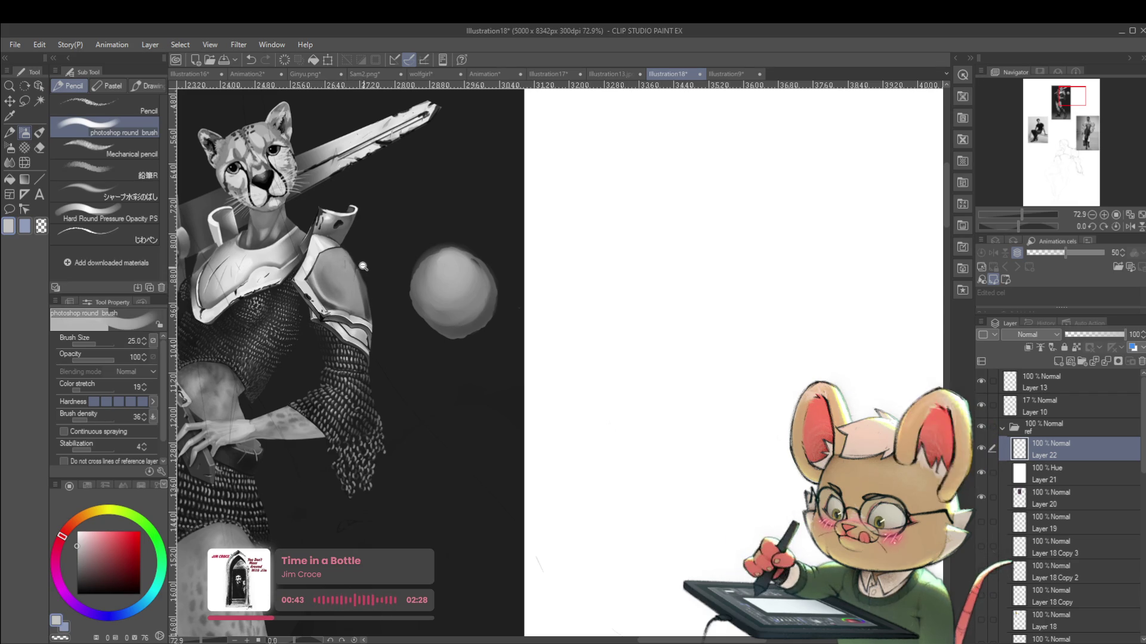
{"action": "scroll", "coordinate": [335, 279], "scroll_direction": "down", "scroll_amount": 5}
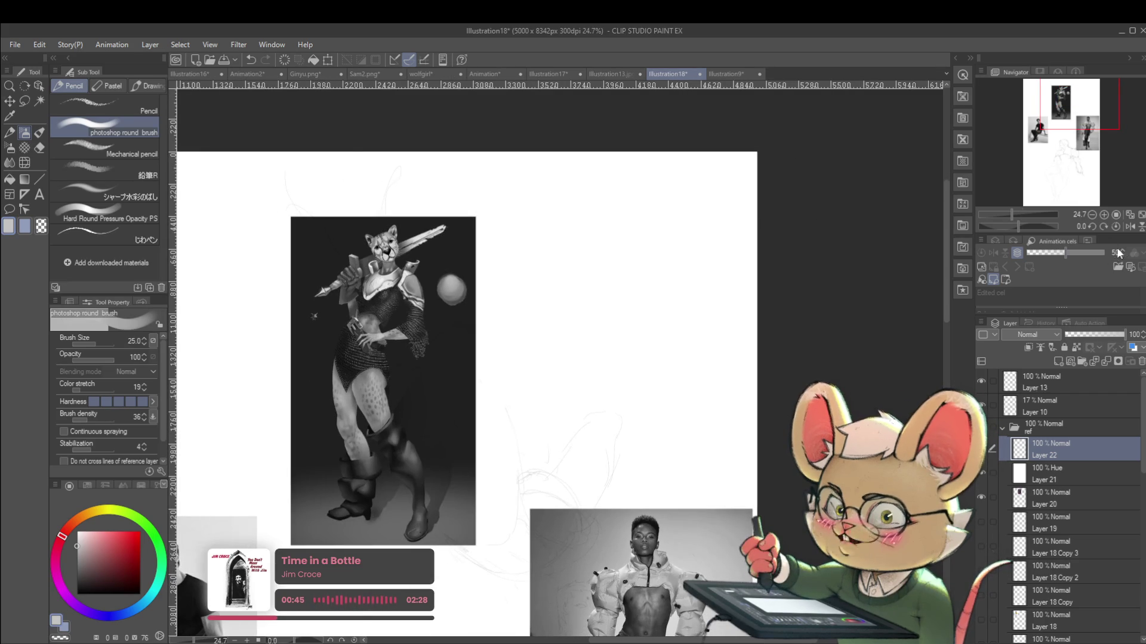
{"action": "left_click", "coordinate": [1129, 226]}
{"action": "scroll", "coordinate": [734, 263], "scroll_direction": "up", "scroll_amount": 4}
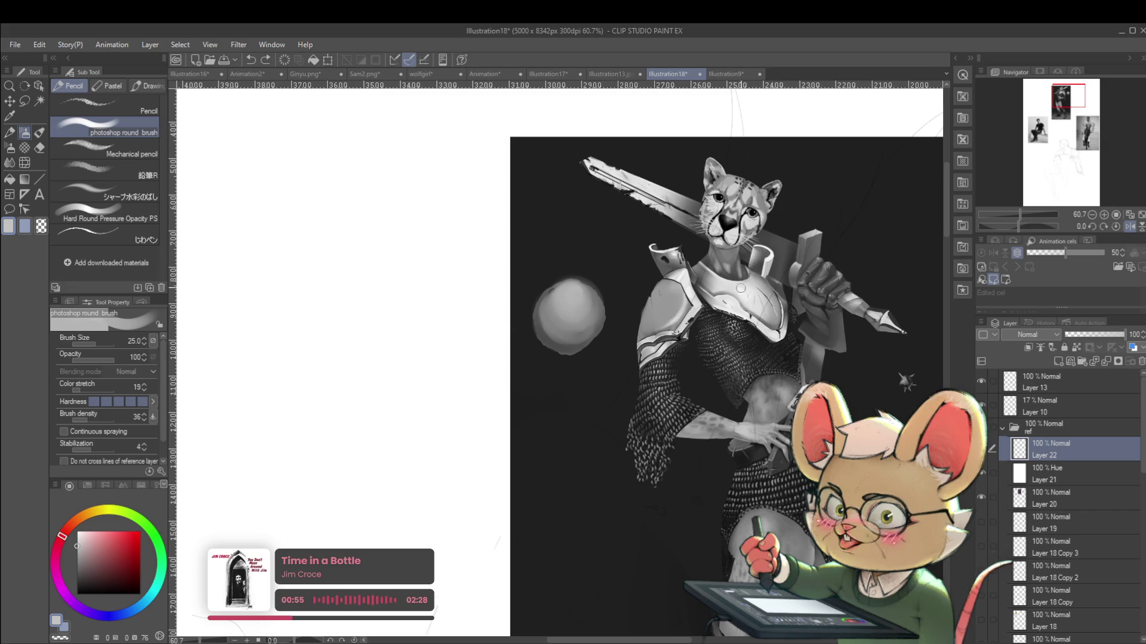
{"action": "left_click_drag", "start_coordinate": [906, 382], "coordinate": [858, 359]}
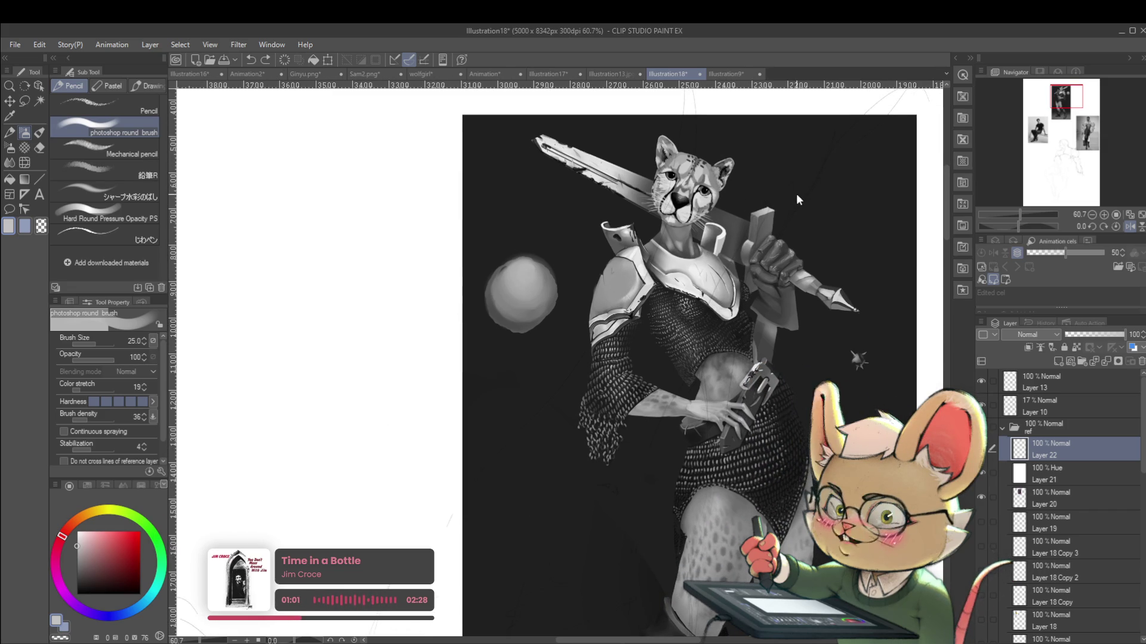
{"action": "left_click", "coordinate": [1130, 226]}
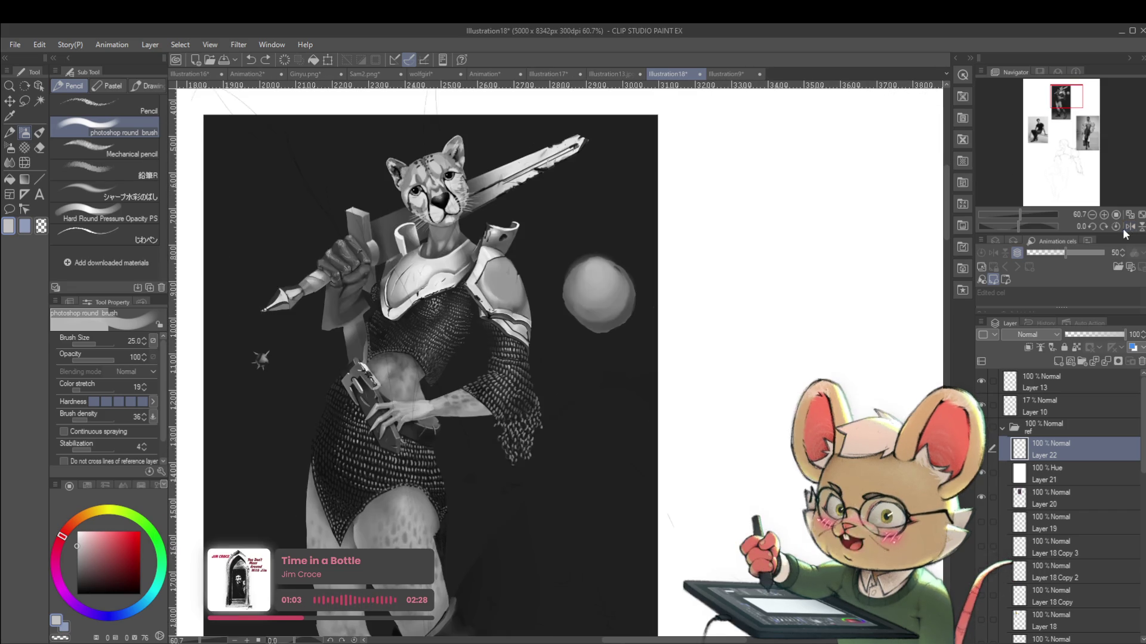
{"action": "left_click", "coordinate": [983, 472]}
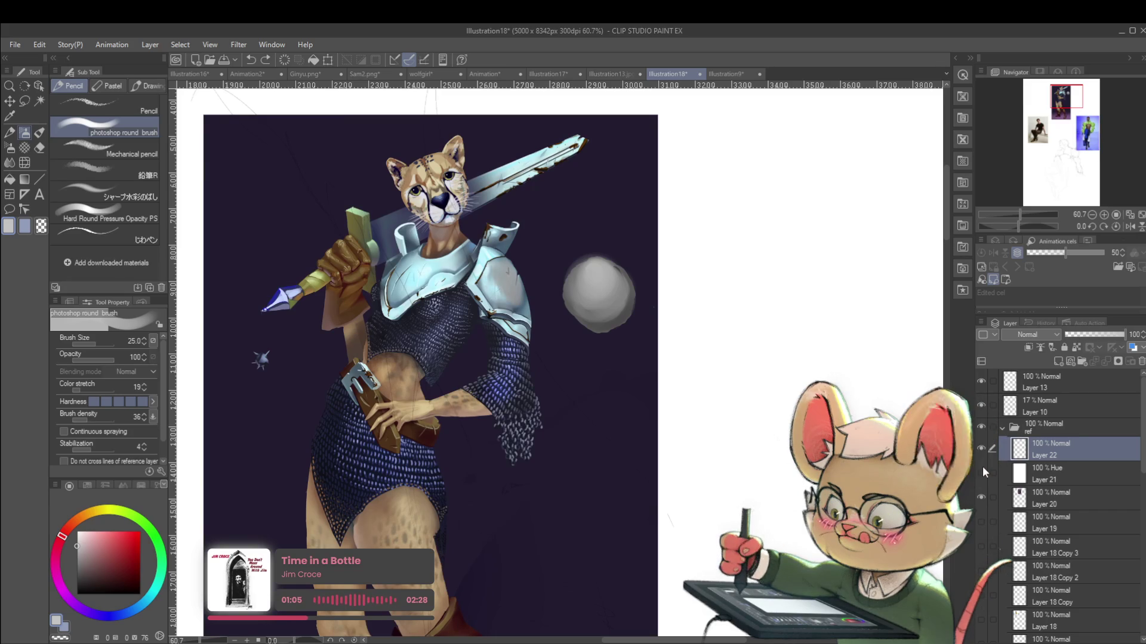
Set the pencil to pure red at size 40 and place a bullet dot beside the sword
{"action": "left_click_drag", "start_coordinate": [668, 347], "coordinate": [700, 397]}
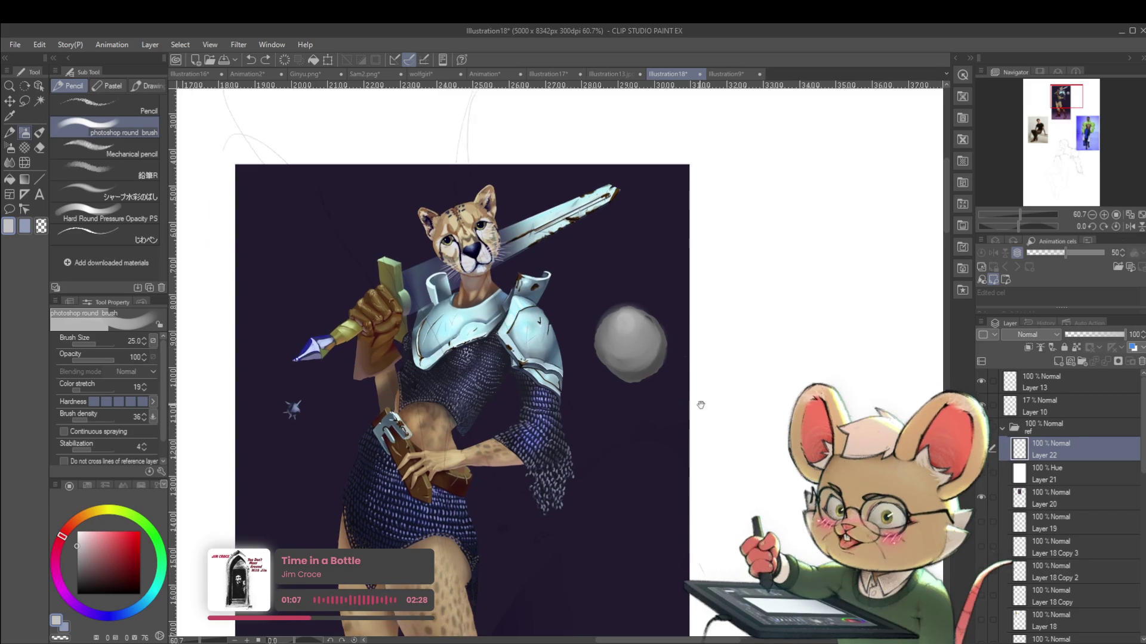
{"action": "left_click_drag", "start_coordinate": [133, 560], "coordinate": [139, 535]}
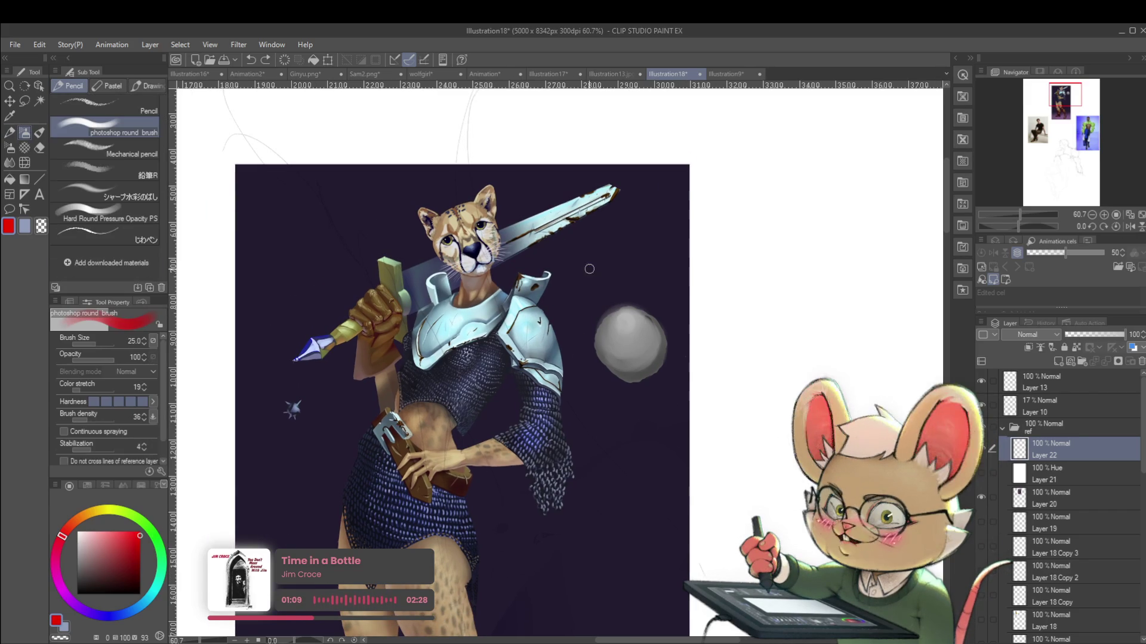
{"action": "key", "text": "p"}
{"action": "key", "text": "bracketleft"}
{"action": "key", "text": "bracketleft"}
{"action": "key", "text": "bracketleft"}
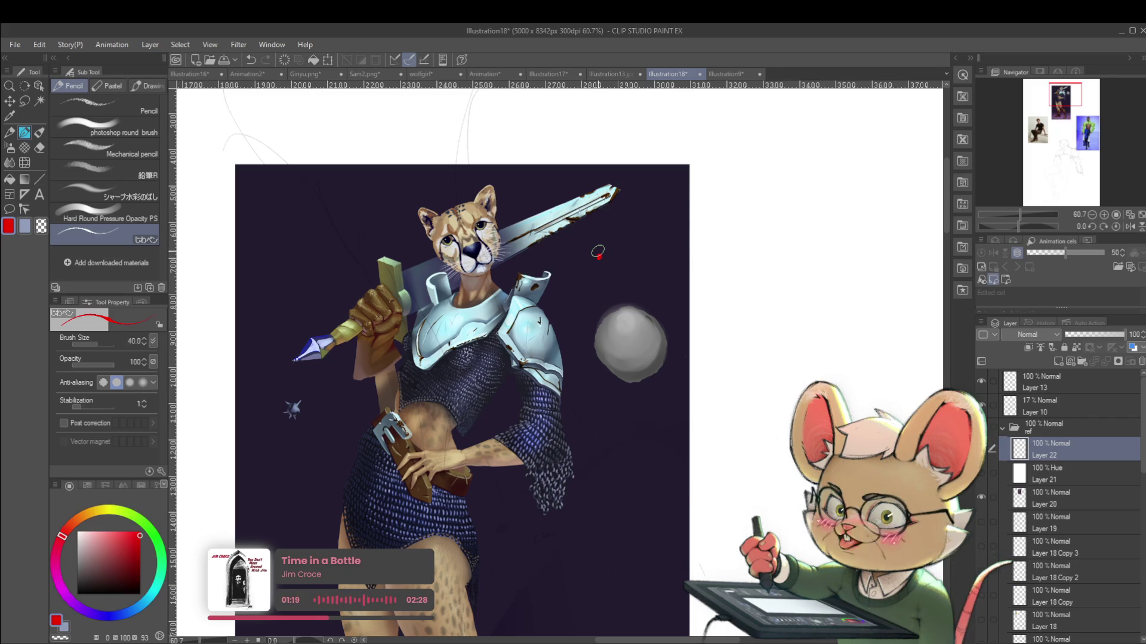
{"action": "left_click_drag", "start_coordinate": [633, 263], "coordinate": [651, 273]}
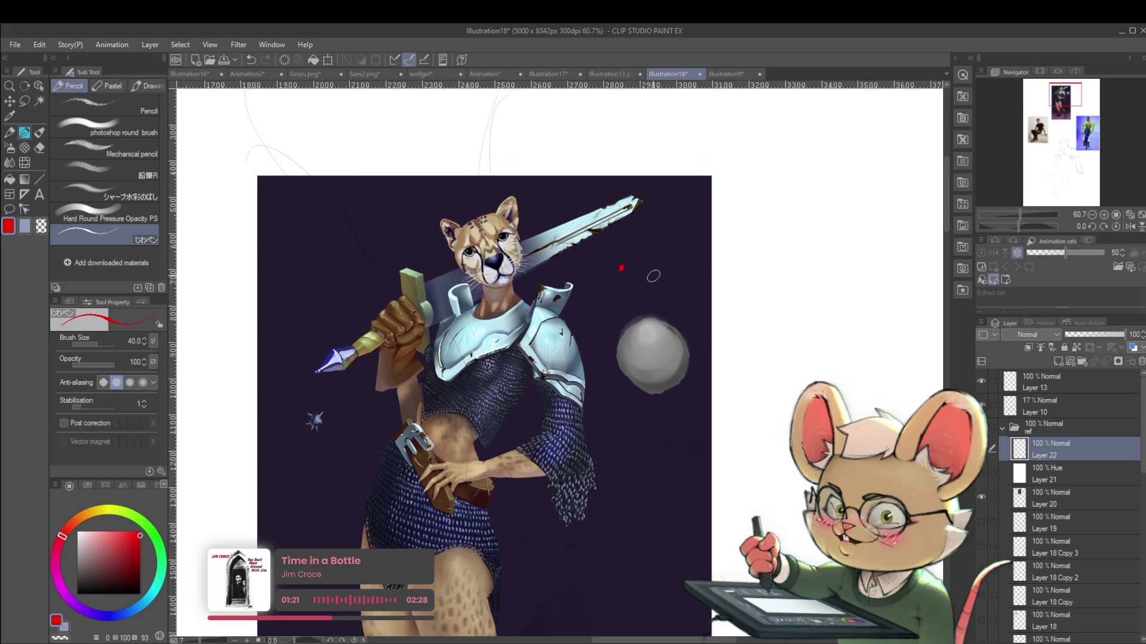
{"action": "scroll", "coordinate": [651, 274], "scroll_direction": "up", "scroll_amount": 2}
{"action": "left_click", "coordinate": [634, 268]}
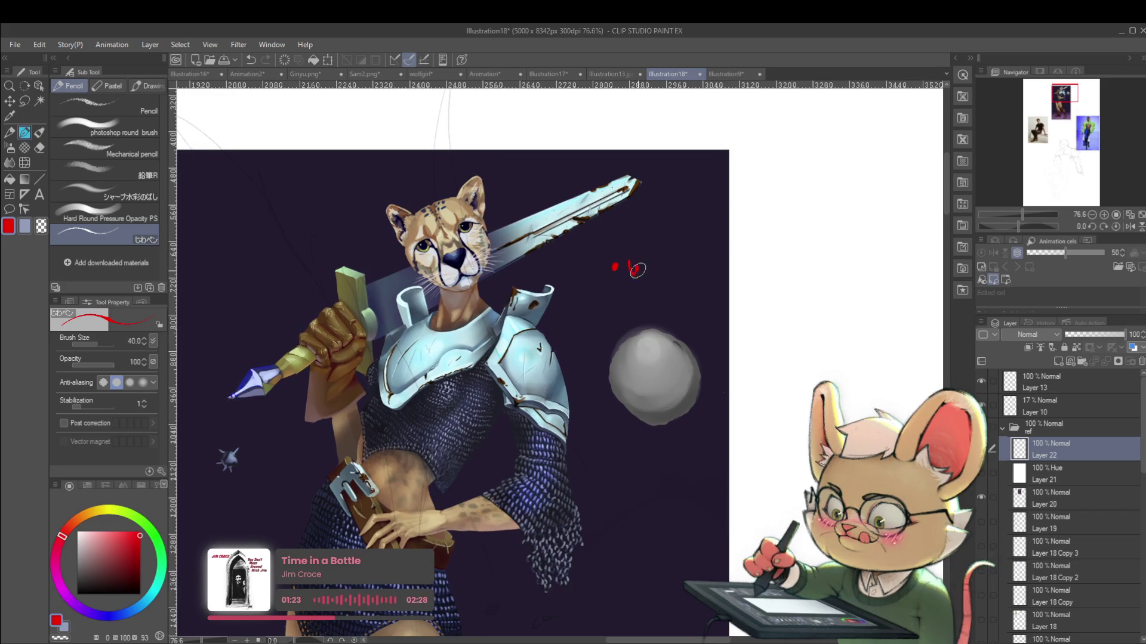
Handwrite 'watch a tutorial' in red after the bullet
{"action": "left_click_drag", "start_coordinate": [629, 260], "coordinate": [652, 261]}
{"action": "left_click_drag", "start_coordinate": [665, 263], "coordinate": [678, 275]}
{"action": "mouse_move", "coordinate": [666, 263]}
{"action": "left_mouse_down"}
{"action": "mouse_move", "coordinate": [682, 261]}
{"action": "mouse_move", "coordinate": [686, 288]}
{"action": "mouse_move", "coordinate": [667, 295]}
{"action": "left_mouse_up"}
{"action": "left_click_drag", "start_coordinate": [668, 287], "coordinate": [690, 293]}
{"action": "key", "text": "bracketleft"}
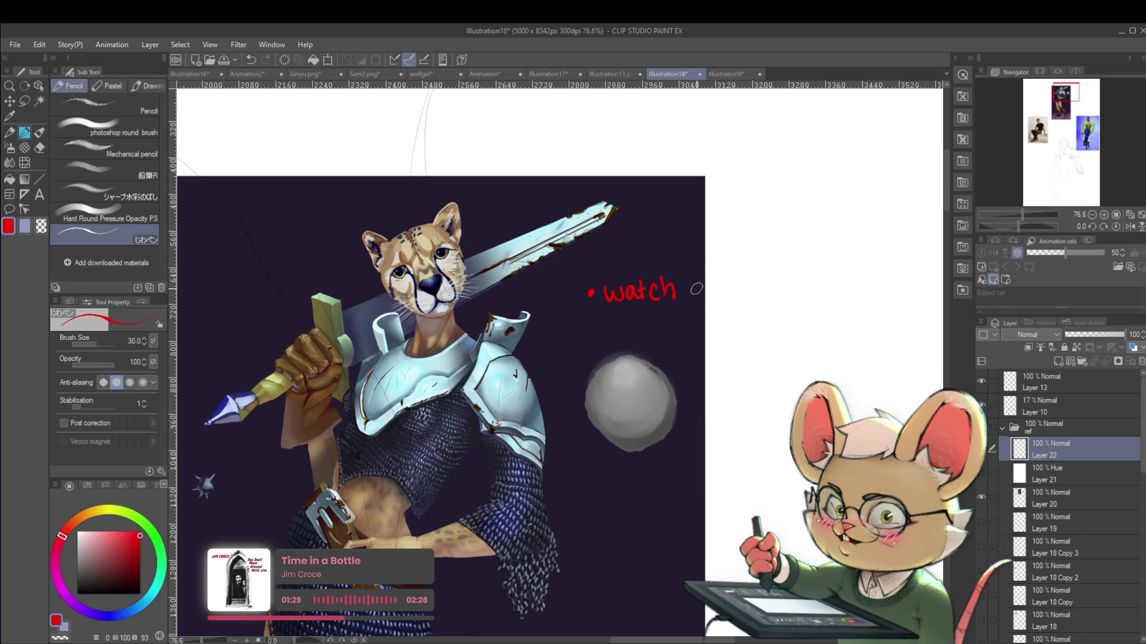
{"action": "left_click_drag", "start_coordinate": [710, 279], "coordinate": [748, 294]}
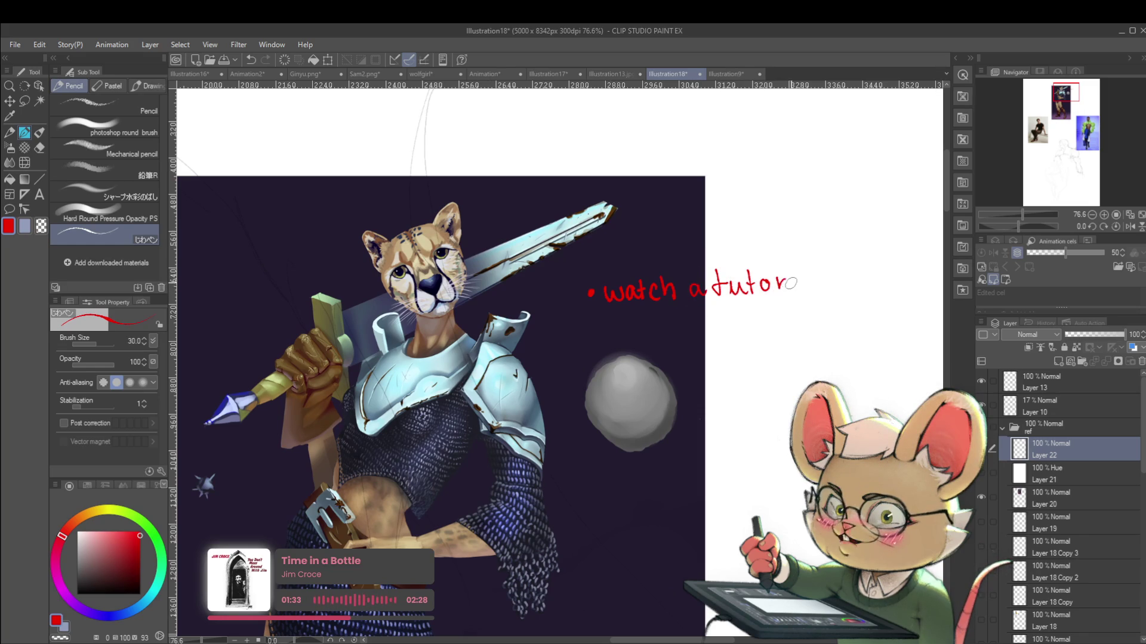
{"action": "left_click_drag", "start_coordinate": [803, 285], "coordinate": [815, 290]}
{"action": "left_click_drag", "start_coordinate": [821, 273], "coordinate": [824, 290]}
{"action": "left_click_drag", "start_coordinate": [656, 323], "coordinate": [639, 332]}
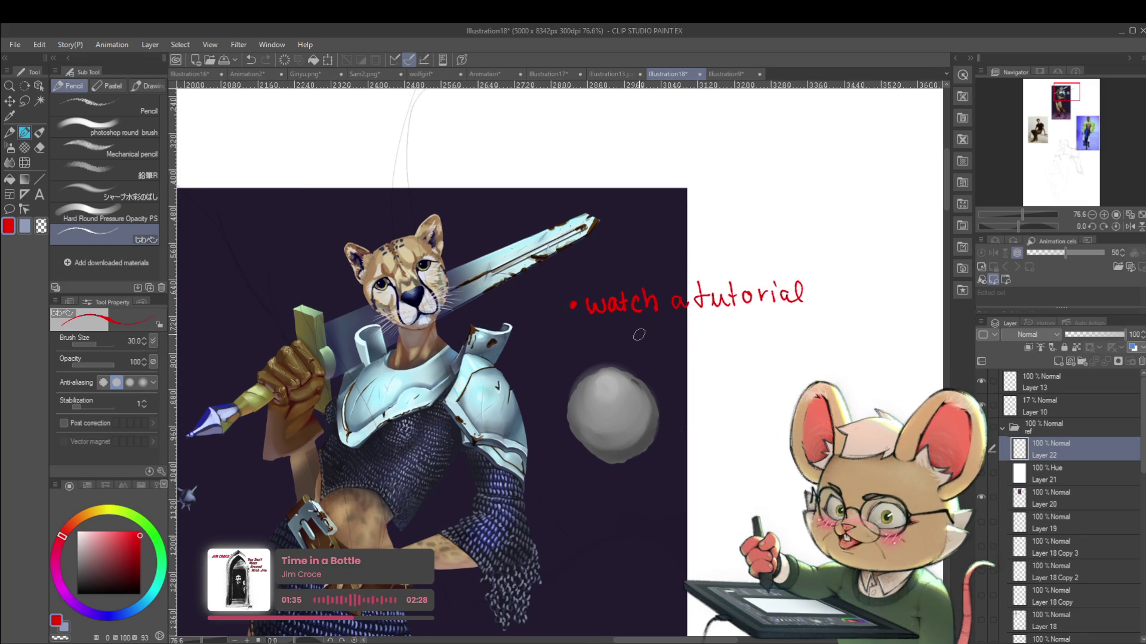
Finish the note with 'on rendering metal' on the next line
{"action": "mouse_move", "coordinate": [710, 331]}
{"action": "left_mouse_down"}
{"action": "mouse_move", "coordinate": [755, 330]}
{"action": "mouse_move", "coordinate": [783, 349]}
{"action": "left_mouse_up"}
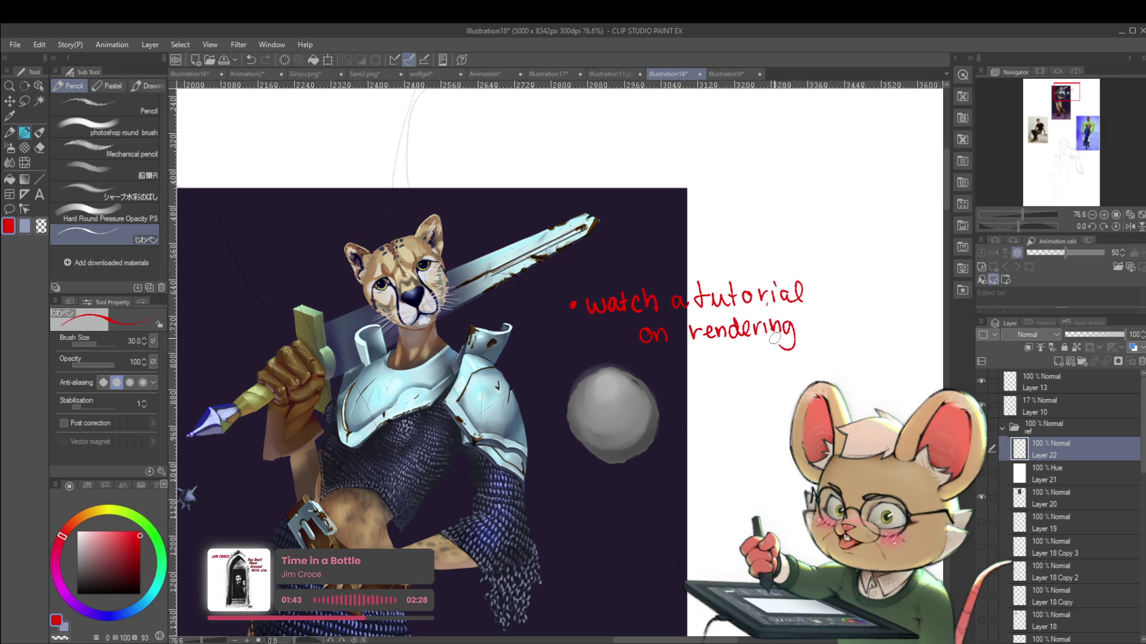
{"action": "left_click_drag", "start_coordinate": [666, 360], "coordinate": [674, 364]}
{"action": "left_click_drag", "start_coordinate": [686, 363], "coordinate": [722, 371]}
{"action": "left_click_drag", "start_coordinate": [729, 347], "coordinate": [733, 373]}
{"action": "scroll", "coordinate": [754, 383], "scroll_direction": "down", "scroll_amount": 2}
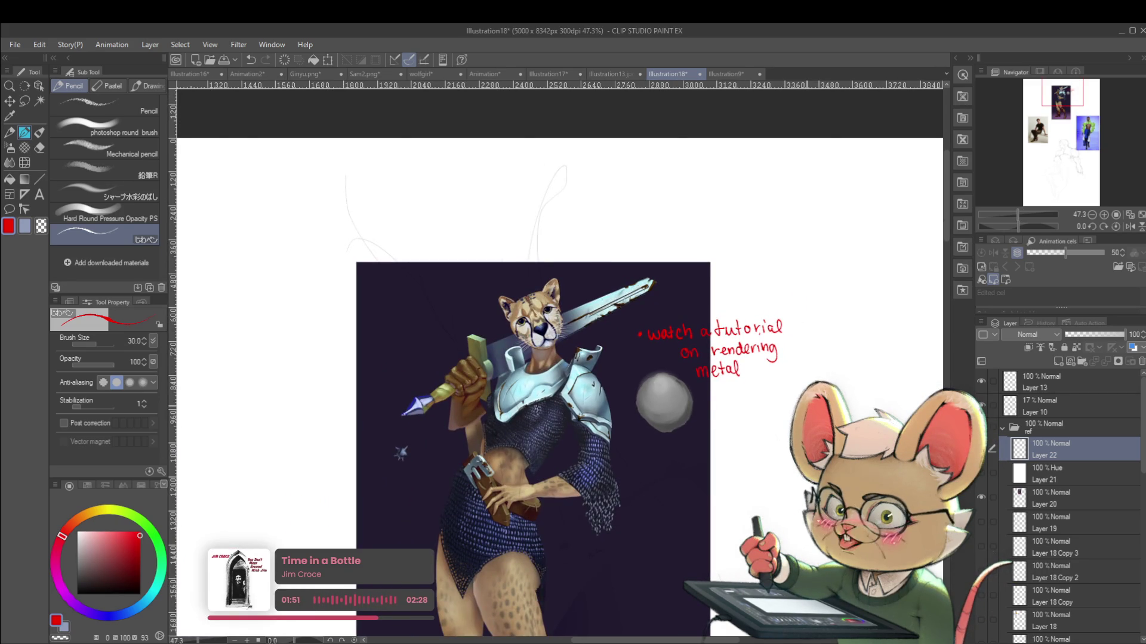
{"action": "scroll", "coordinate": [671, 296], "scroll_direction": "up", "scroll_amount": 3}
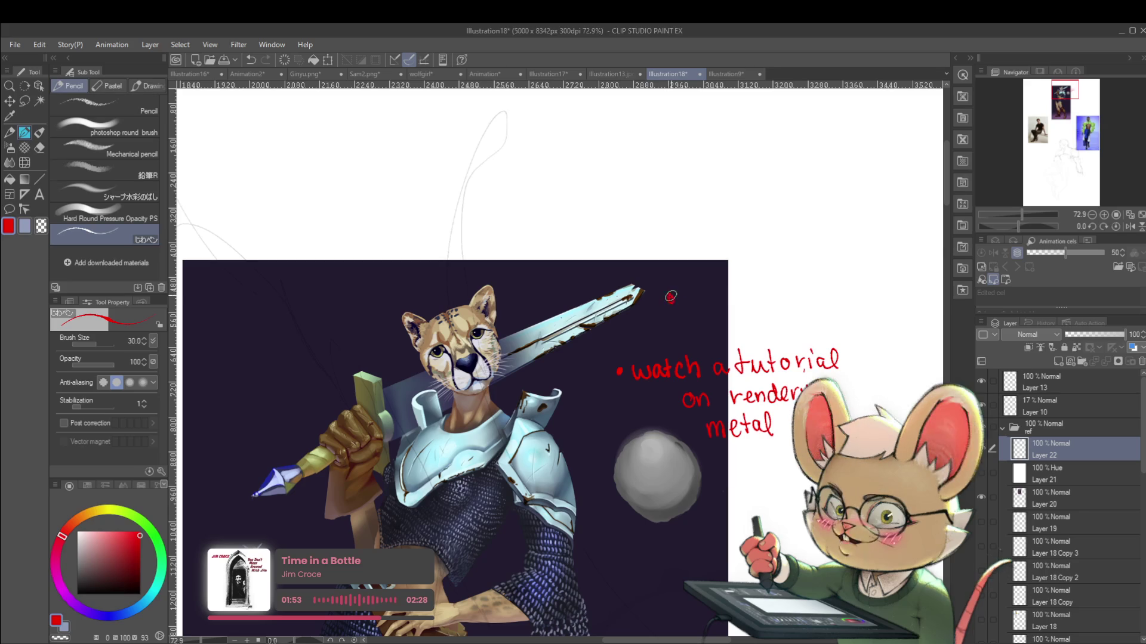
Handwrite 'check your values' in red and begin 'regularly' after it
{"action": "mouse_move", "coordinate": [681, 300]}
{"action": "left_mouse_down"}
{"action": "mouse_move", "coordinate": [761, 305]}
{"action": "mouse_move", "coordinate": [733, 315]}
{"action": "mouse_move", "coordinate": [767, 302]}
{"action": "mouse_move", "coordinate": [758, 329]}
{"action": "mouse_move", "coordinate": [775, 306]}
{"action": "mouse_move", "coordinate": [806, 302]}
{"action": "left_mouse_up"}
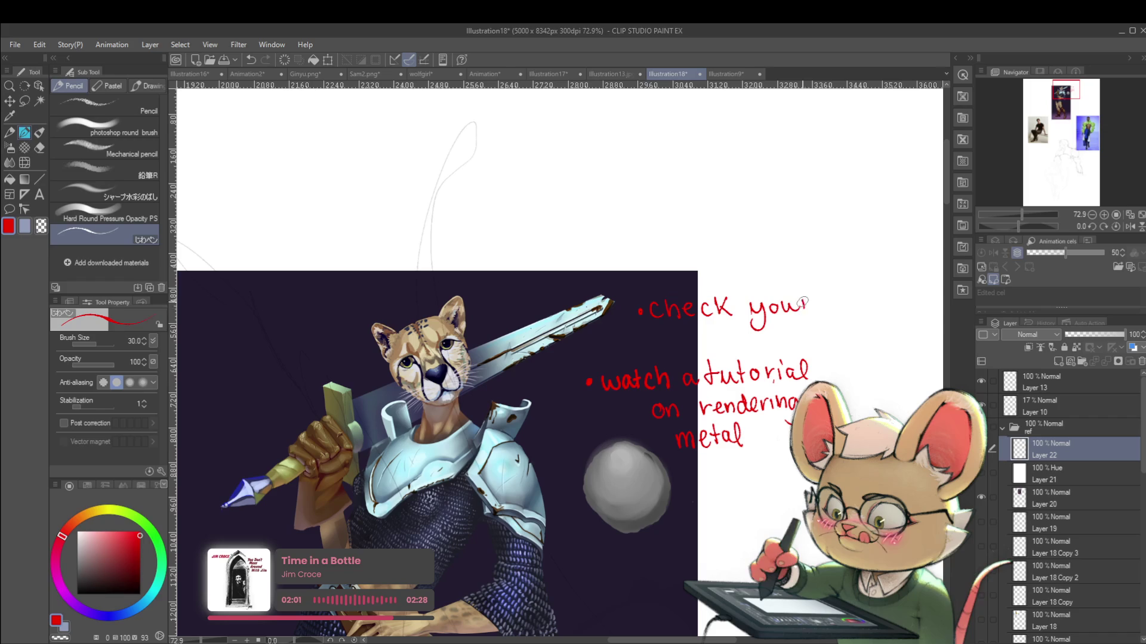
{"action": "left_click_drag", "start_coordinate": [657, 329], "coordinate": [715, 343]}
{"action": "left_click_drag", "start_coordinate": [727, 330], "coordinate": [719, 343]}
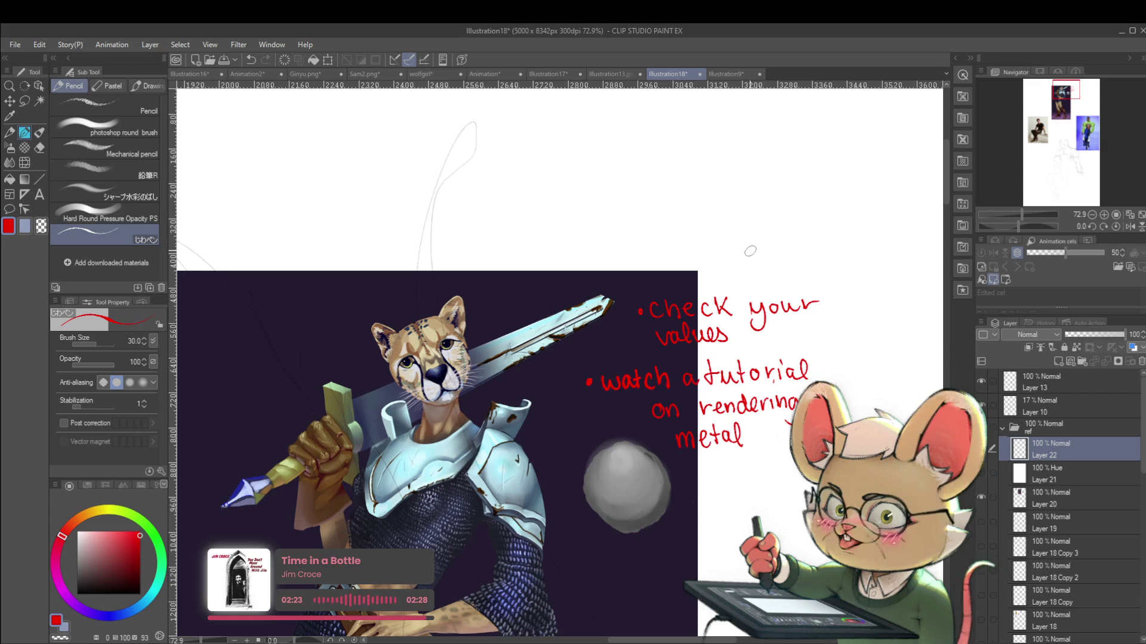
{"action": "scroll", "coordinate": [754, 288], "scroll_direction": "up", "scroll_amount": 3}
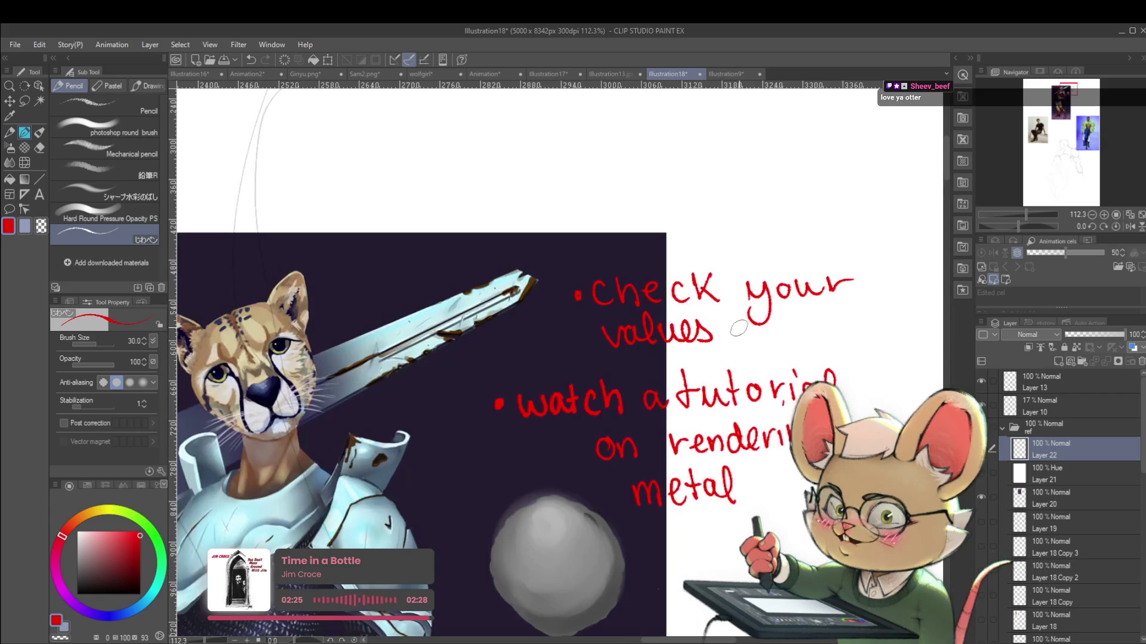
{"action": "mouse_move", "coordinate": [733, 332]}
{"action": "left_mouse_down"}
{"action": "mouse_move", "coordinate": [735, 343]}
{"action": "mouse_move", "coordinate": [770, 330]}
{"action": "mouse_move", "coordinate": [777, 349]}
{"action": "mouse_move", "coordinate": [843, 326]}
{"action": "mouse_move", "coordinate": [872, 358]}
{"action": "left_mouse_up"}
Pan down to the boots and mark the top of the left boot with a red stroke
{"action": "scroll", "coordinate": [709, 238], "scroll_direction": "down", "scroll_amount": 5}
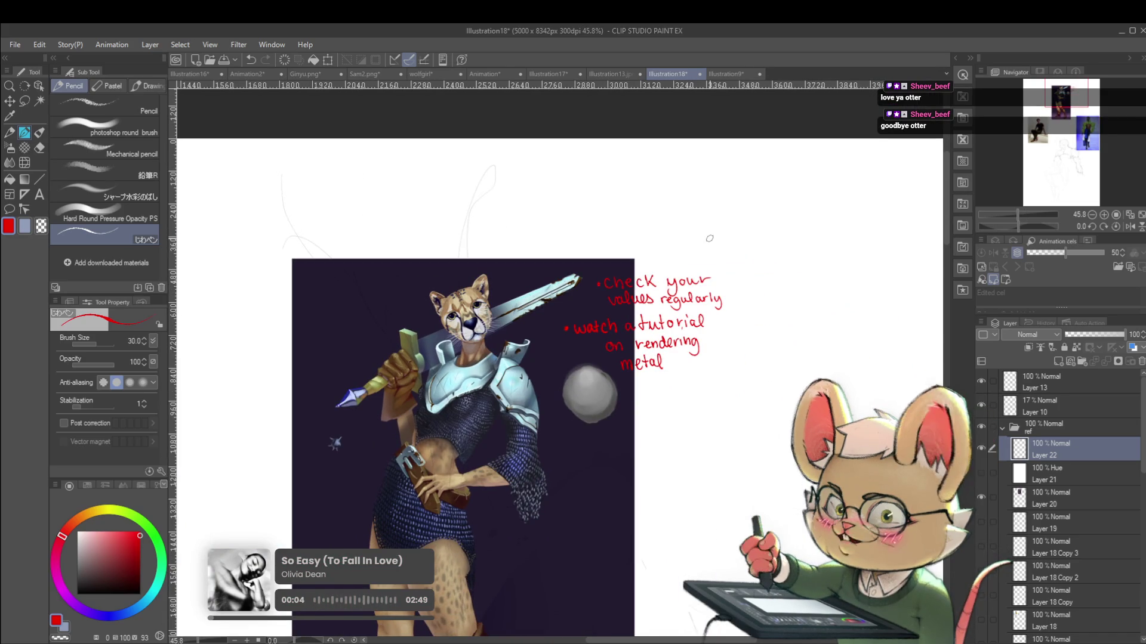
{"action": "mouse_move", "coordinate": [681, 371]}
{"action": "left_mouse_down"}
{"action": "mouse_move", "coordinate": [762, 285]}
{"action": "mouse_move", "coordinate": [801, 287]}
{"action": "left_mouse_up"}
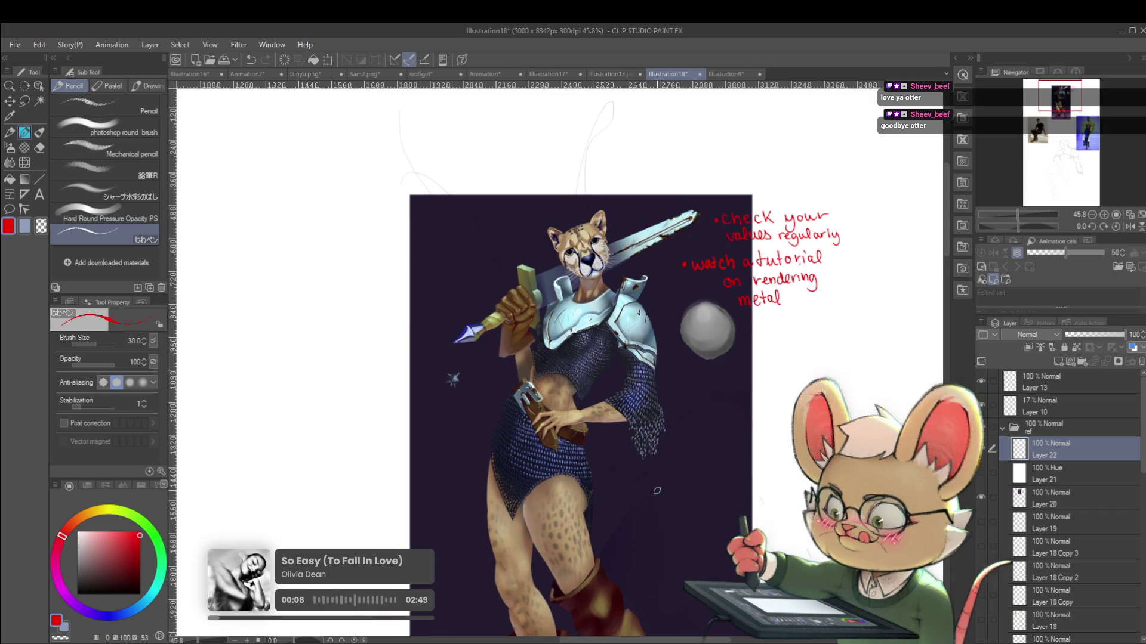
{"action": "left_click_drag", "start_coordinate": [641, 479], "coordinate": [647, 433]}
{"action": "left_click_drag", "start_coordinate": [661, 524], "coordinate": [663, 407]}
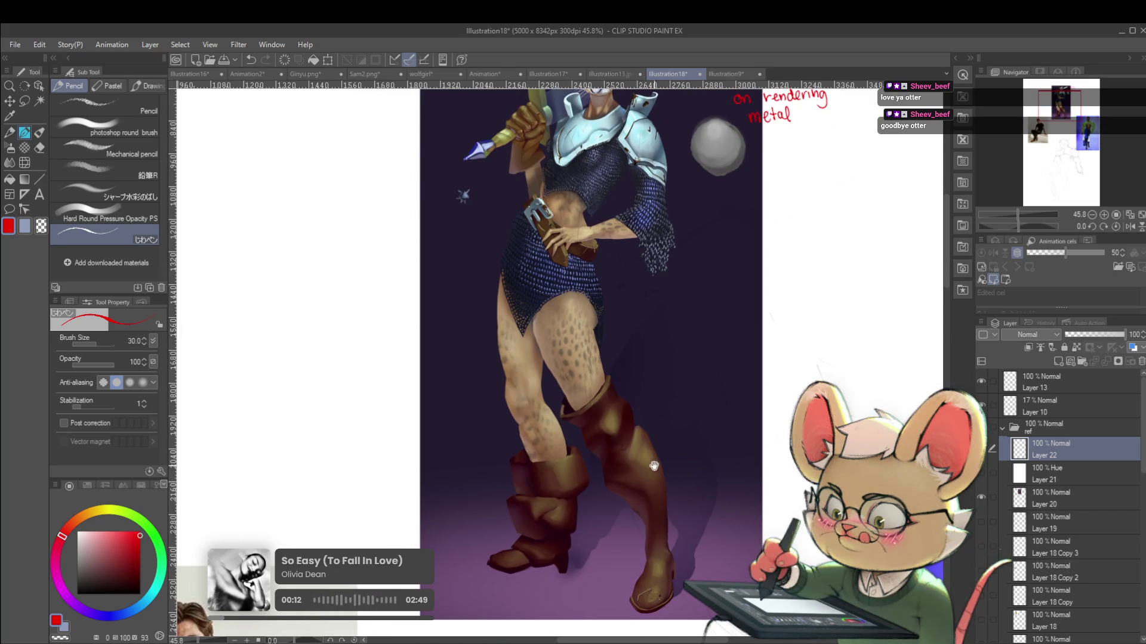
{"action": "left_click_drag", "start_coordinate": [661, 488], "coordinate": [657, 456]}
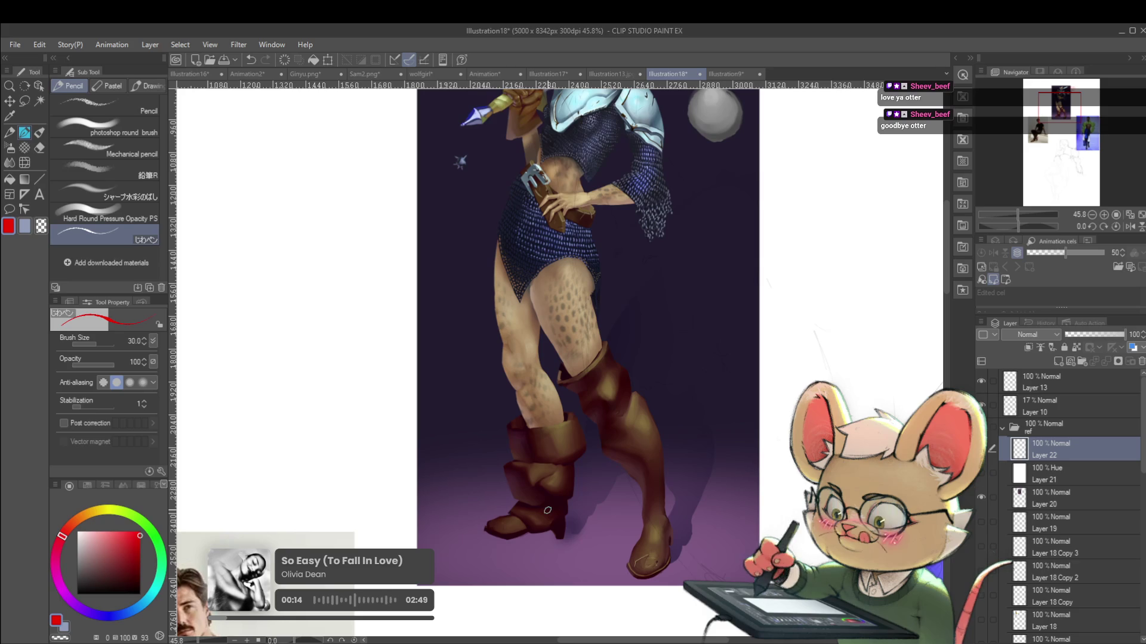
{"action": "left_click_drag", "start_coordinate": [508, 427], "coordinate": [556, 429]}
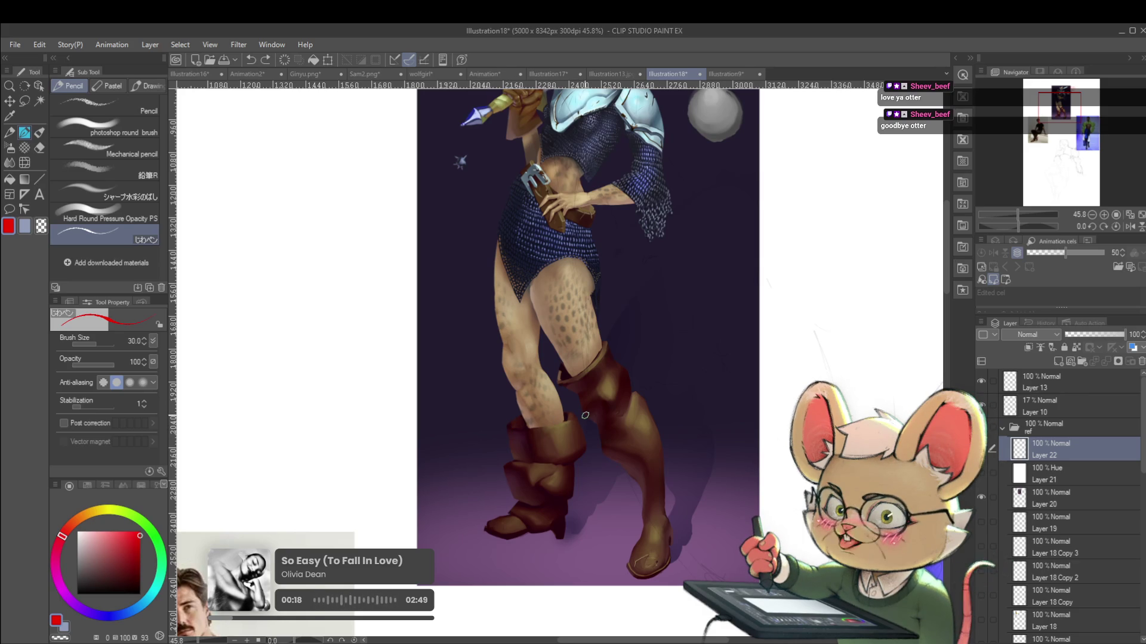
Mirror the view to check the figure, then flip it back with H
{"action": "scroll", "coordinate": [596, 418], "scroll_direction": "down", "scroll_amount": 1}
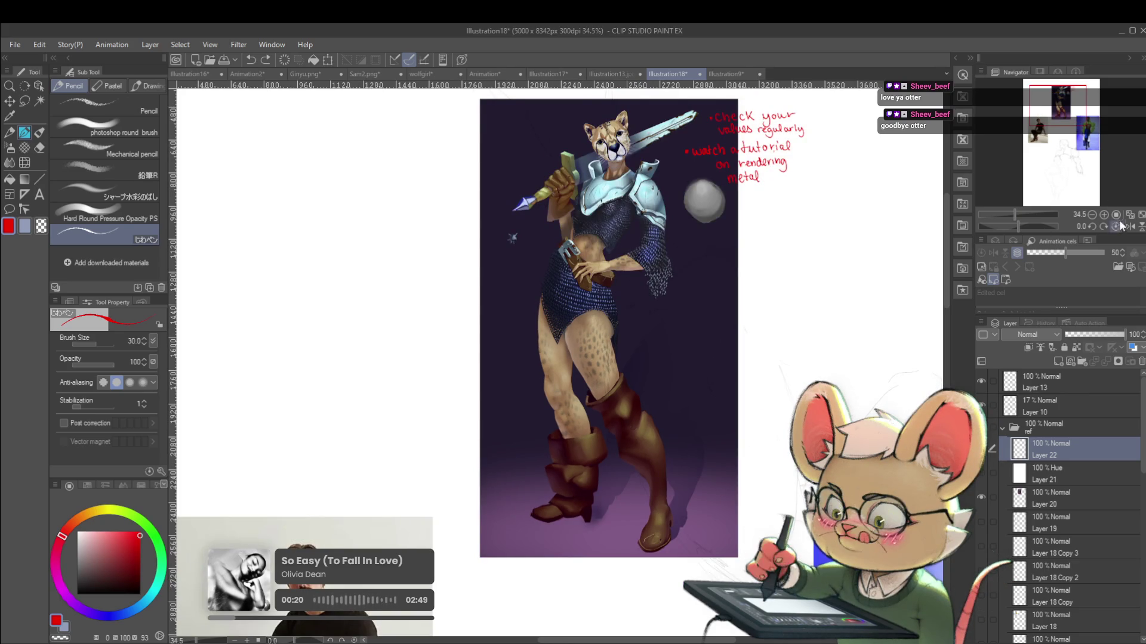
{"action": "left_click", "coordinate": [1129, 226]}
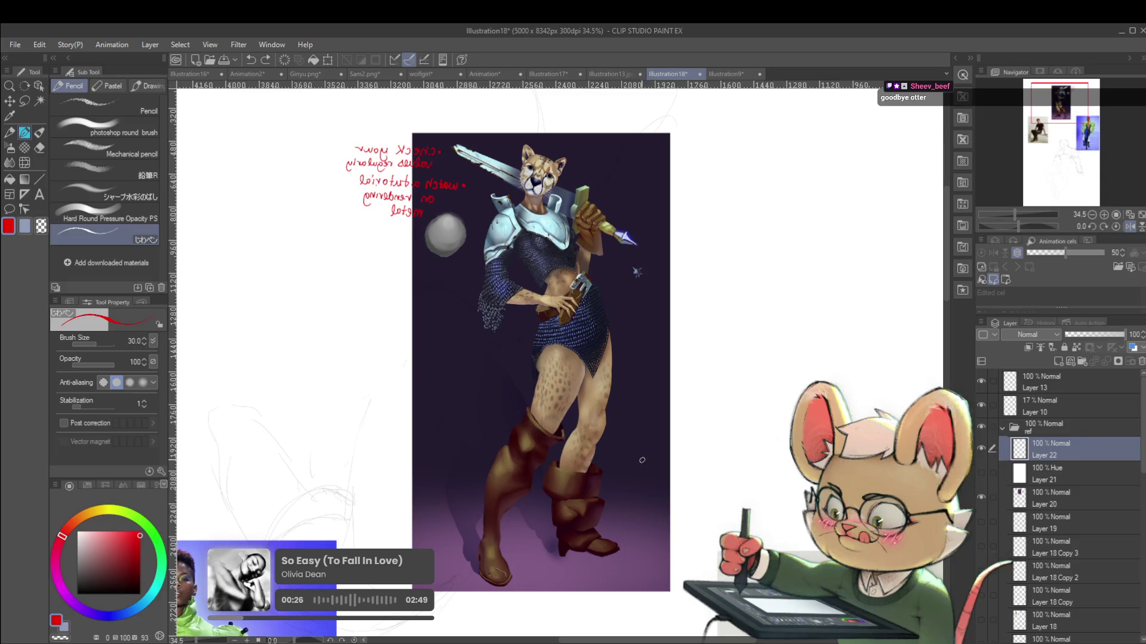
{"action": "scroll", "coordinate": [582, 275], "scroll_direction": "up", "scroll_amount": 3}
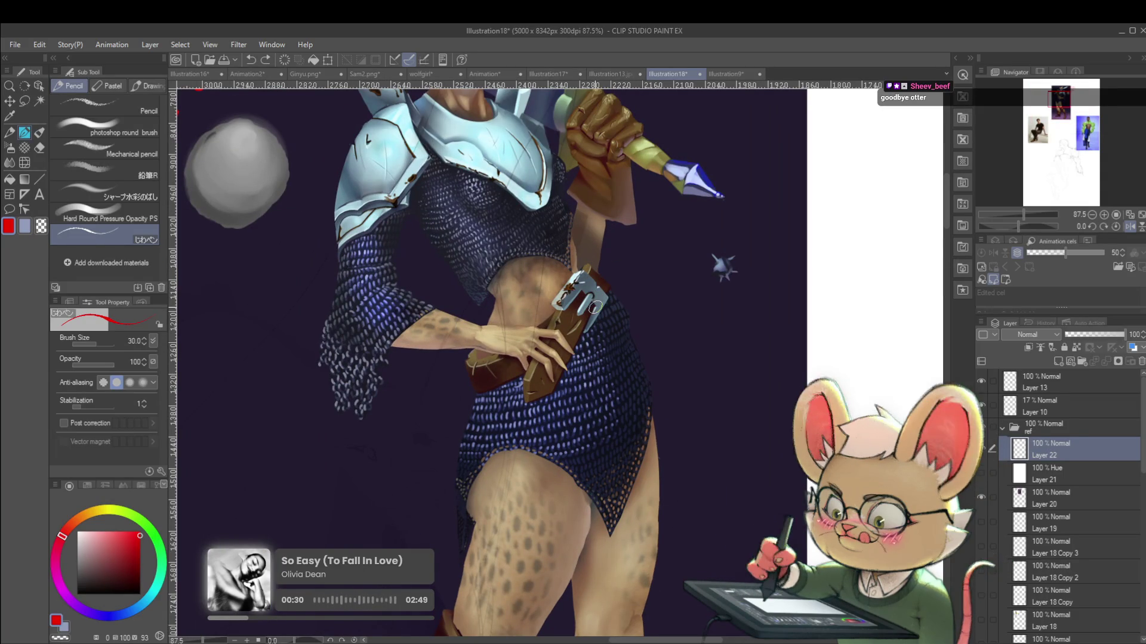
{"action": "scroll", "coordinate": [589, 295], "scroll_direction": "down", "scroll_amount": 3}
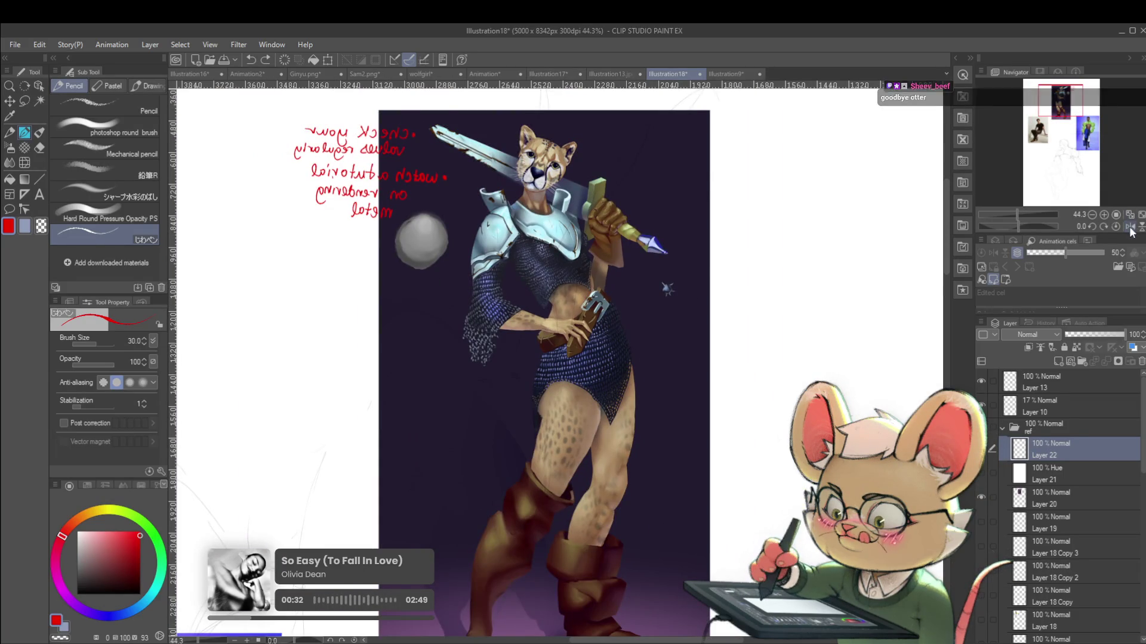
{"action": "key", "text": "h"}
Pan back up to frame the upper body, the notes and the grey ball
{"action": "mouse_move", "coordinate": [589, 295]}
{"action": "left_mouse_down"}
{"action": "mouse_move", "coordinate": [459, 329]}
{"action": "mouse_move", "coordinate": [422, 485]}
{"action": "left_mouse_up"}
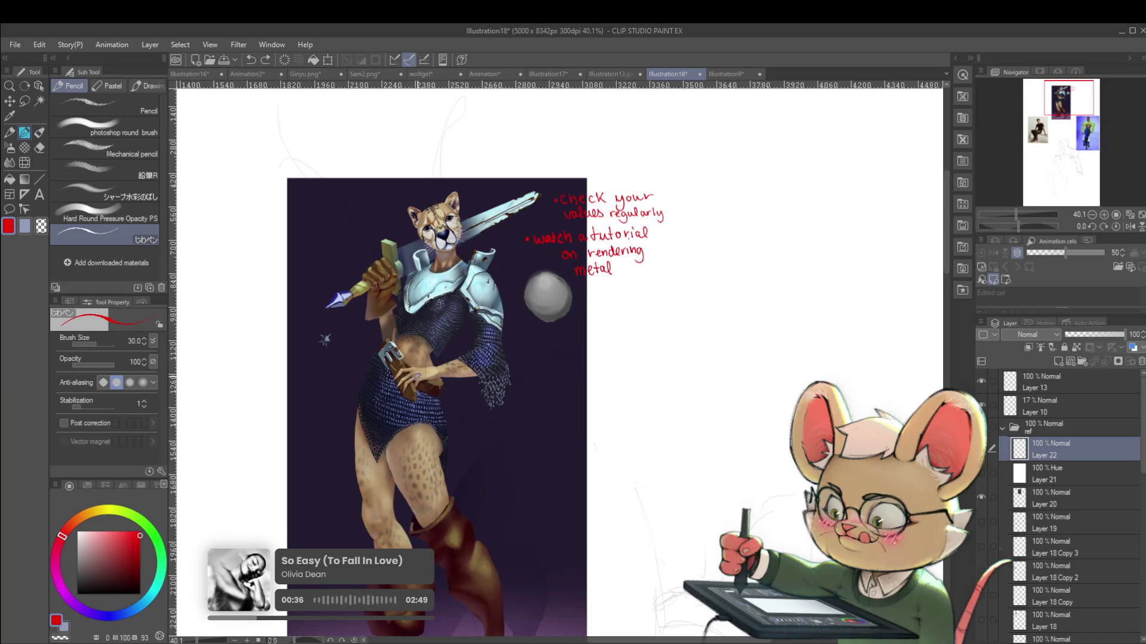
{"action": "scroll", "coordinate": [424, 376], "scroll_direction": "up", "scroll_amount": 3}
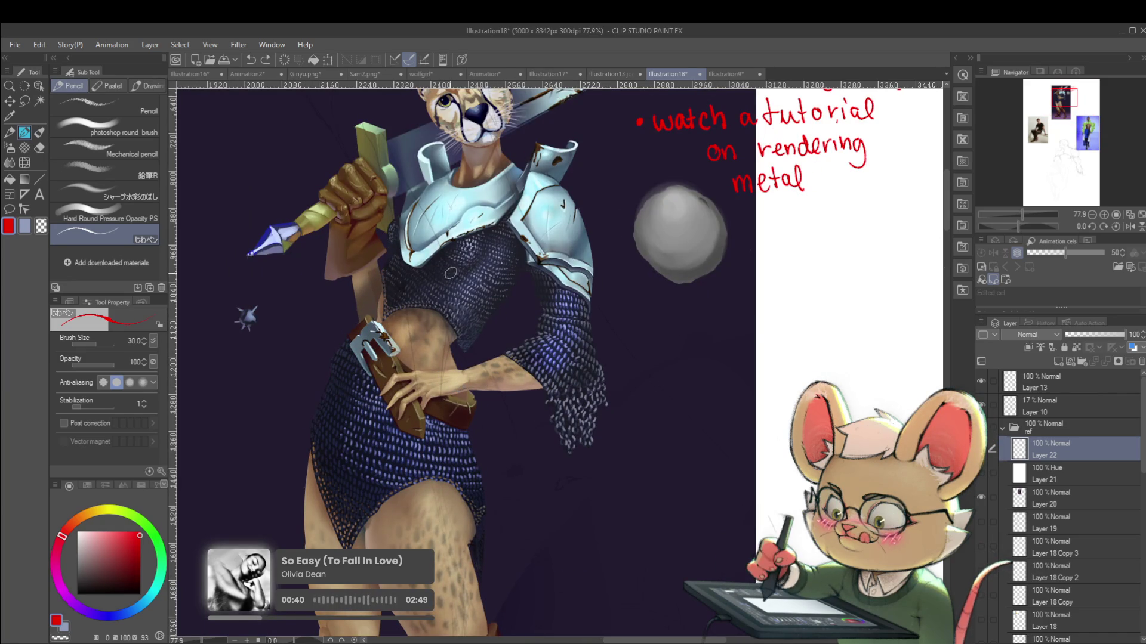
{"action": "scroll", "coordinate": [532, 275], "scroll_direction": "down", "scroll_amount": 2}
{"action": "left_click_drag", "start_coordinate": [522, 286], "coordinate": [533, 271]}
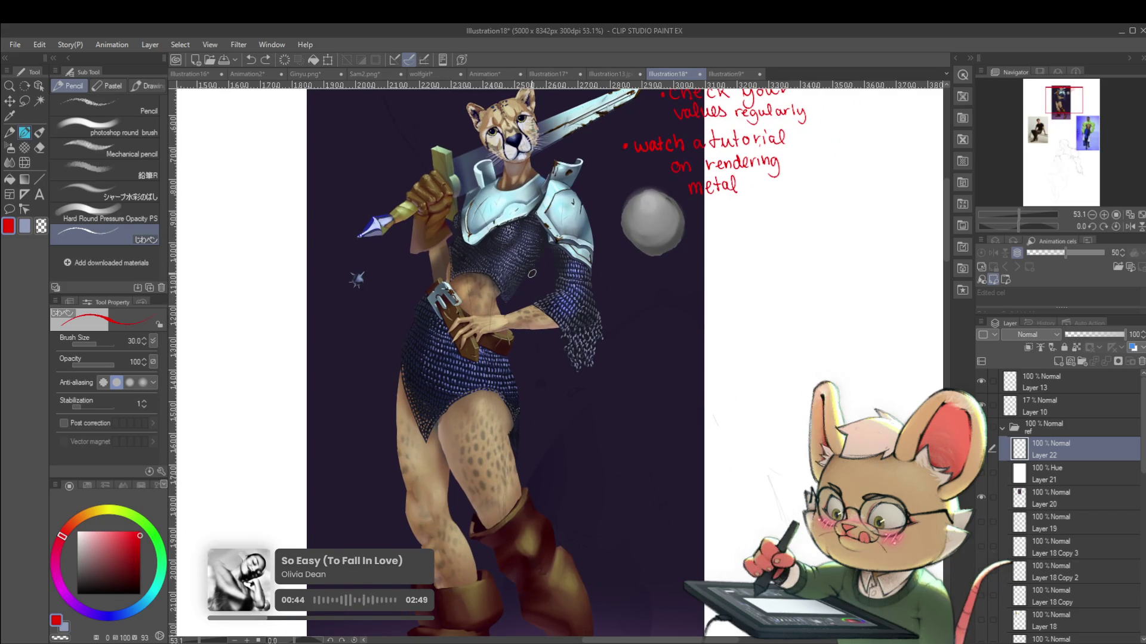
{"action": "left_click_drag", "start_coordinate": [497, 338], "coordinate": [521, 231]}
{"action": "scroll", "coordinate": [465, 350], "scroll_direction": "up", "scroll_amount": 2}
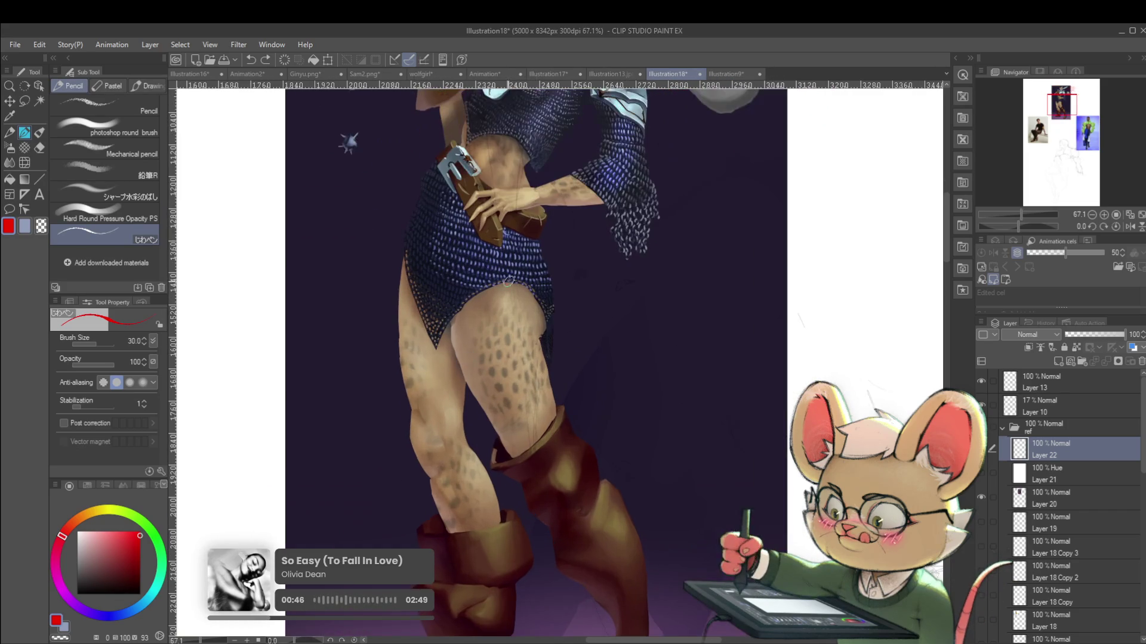
{"action": "left_click_drag", "start_coordinate": [465, 350], "coordinate": [441, 388]}
{"action": "scroll", "coordinate": [576, 597], "scroll_direction": "down", "scroll_amount": 1}
{"action": "left_click_drag", "start_coordinate": [576, 597], "coordinate": [596, 637]}
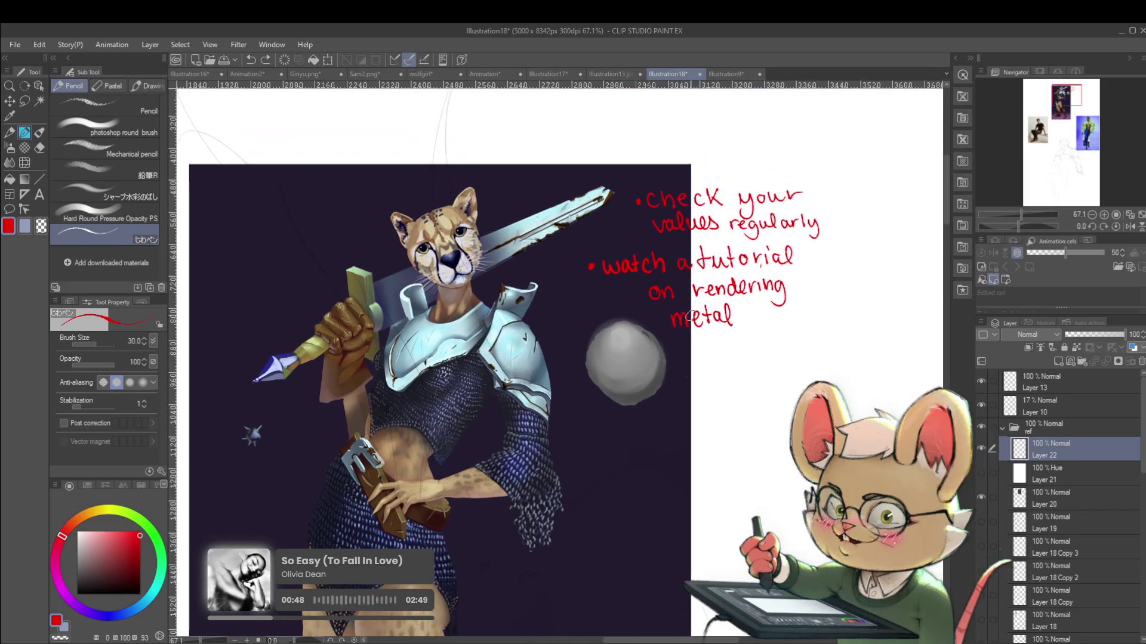
Write 'Cleaner edges' beside the grey sphere and try red strokes along the thigh's inner edge
{"action": "mouse_move", "coordinate": [657, 365]}
{"action": "left_mouse_down"}
{"action": "mouse_move", "coordinate": [655, 381]}
{"action": "mouse_move", "coordinate": [751, 376]}
{"action": "mouse_move", "coordinate": [765, 358]}
{"action": "mouse_move", "coordinate": [776, 387]}
{"action": "mouse_move", "coordinate": [803, 374]}
{"action": "mouse_move", "coordinate": [888, 182]}
{"action": "left_mouse_up"}
{"action": "left_click_drag", "start_coordinate": [459, 421], "coordinate": [507, 540]}
{"action": "left_click_drag", "start_coordinate": [481, 487], "coordinate": [516, 553]}
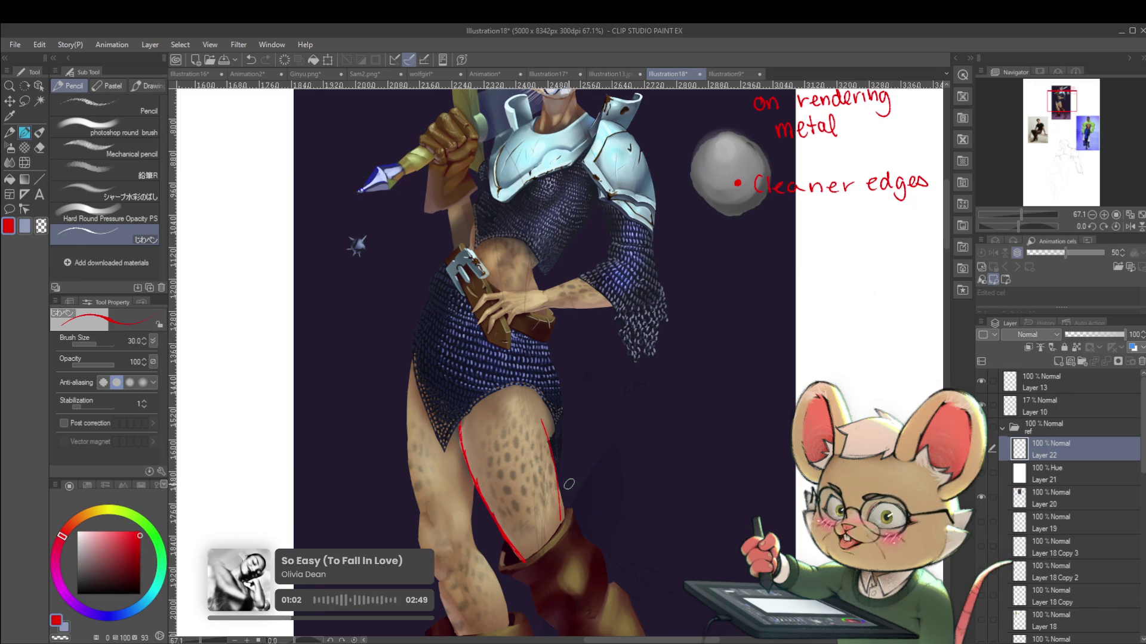
{"action": "key", "text": "ctrl+z"}
{"action": "scroll", "coordinate": [568, 481], "scroll_direction": "up", "scroll_amount": 5}
{"action": "left_click_drag", "start_coordinate": [532, 397], "coordinate": [556, 468]}
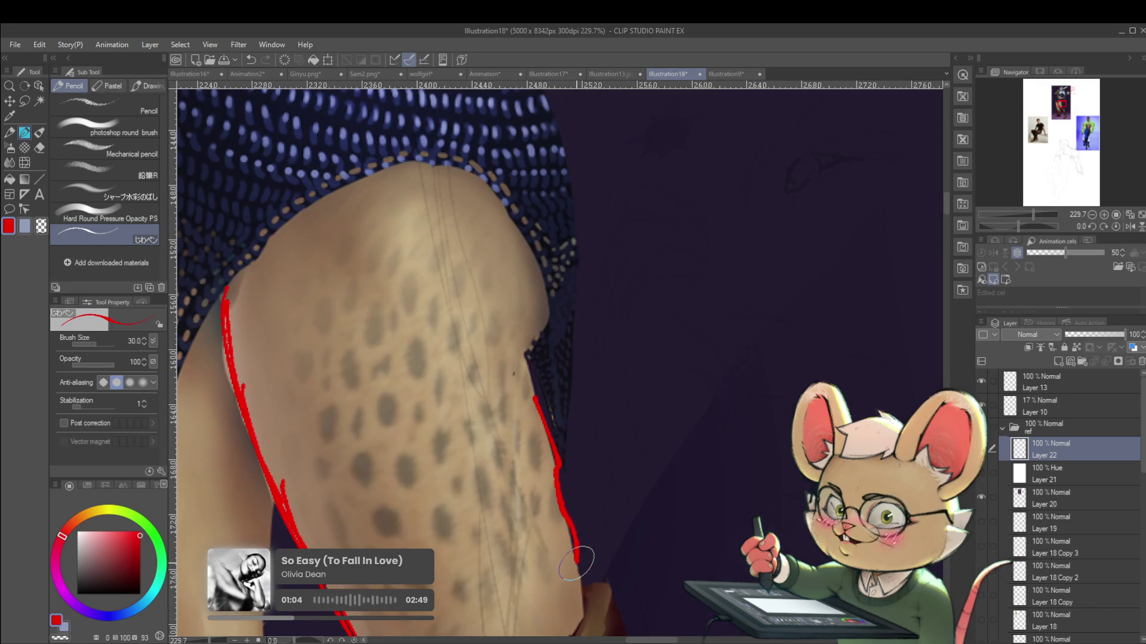
{"action": "scroll", "coordinate": [592, 507], "scroll_direction": "down", "scroll_amount": 4}
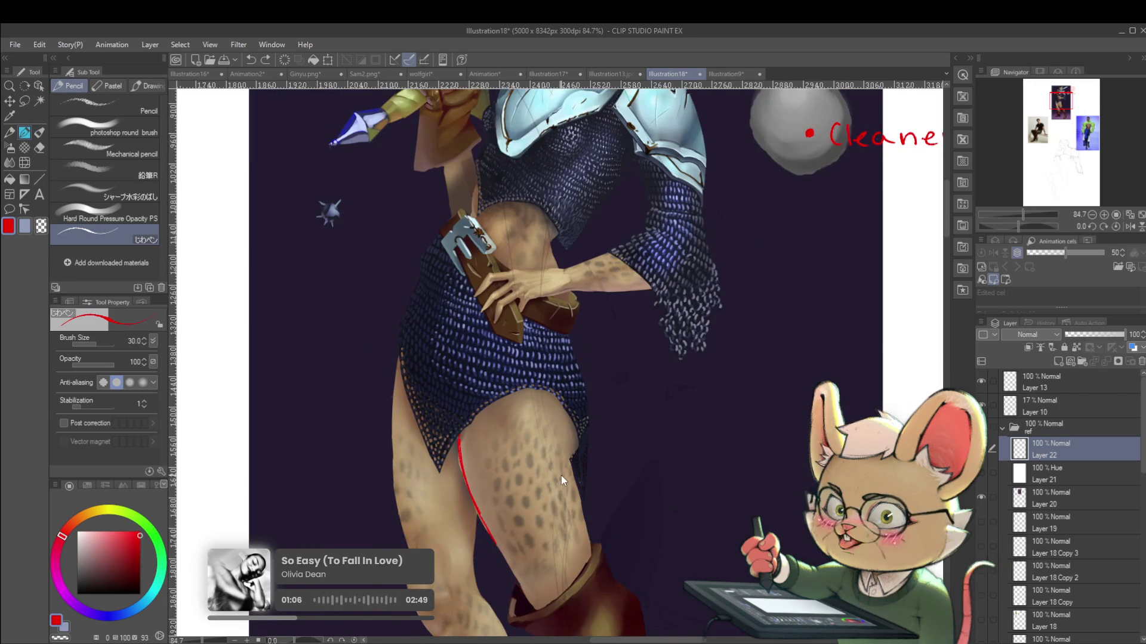
Replace the thigh marks with one short diagonal red line, then zoom out to 53%
{"action": "key", "text": "ctrl+z"}
{"action": "scroll", "coordinate": [474, 489], "scroll_direction": "up", "scroll_amount": 4}
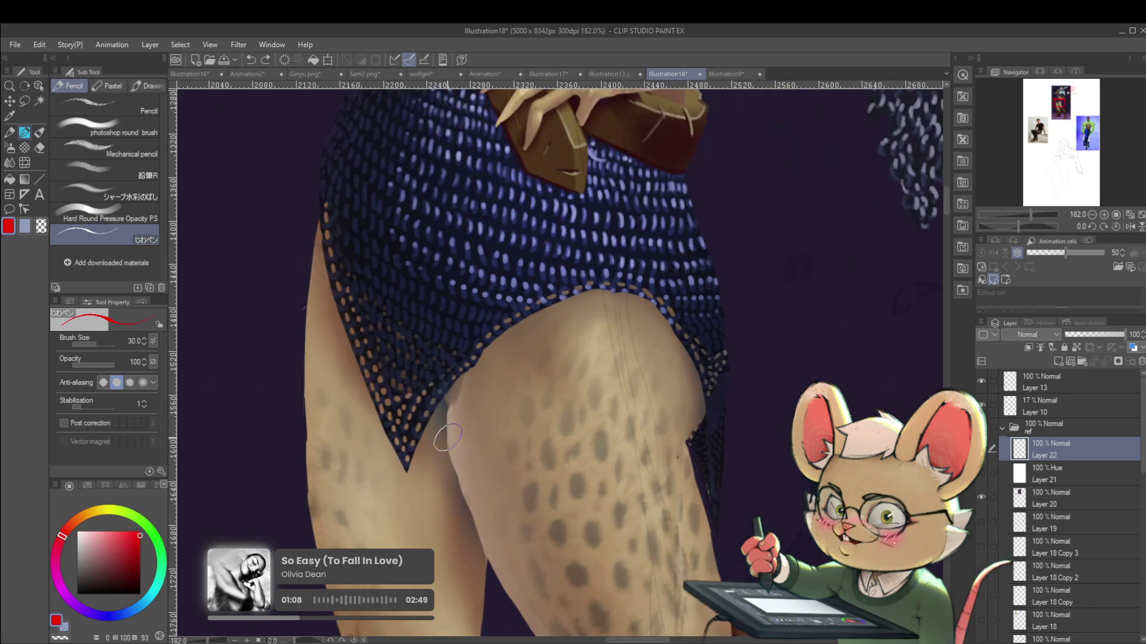
{"action": "key", "text": "ctrl+z"}
{"action": "left_click_drag", "start_coordinate": [444, 473], "coordinate": [454, 496]}
{"action": "key", "text": "ctrl+z"}
{"action": "left_click_drag", "start_coordinate": [449, 448], "coordinate": [461, 481]}
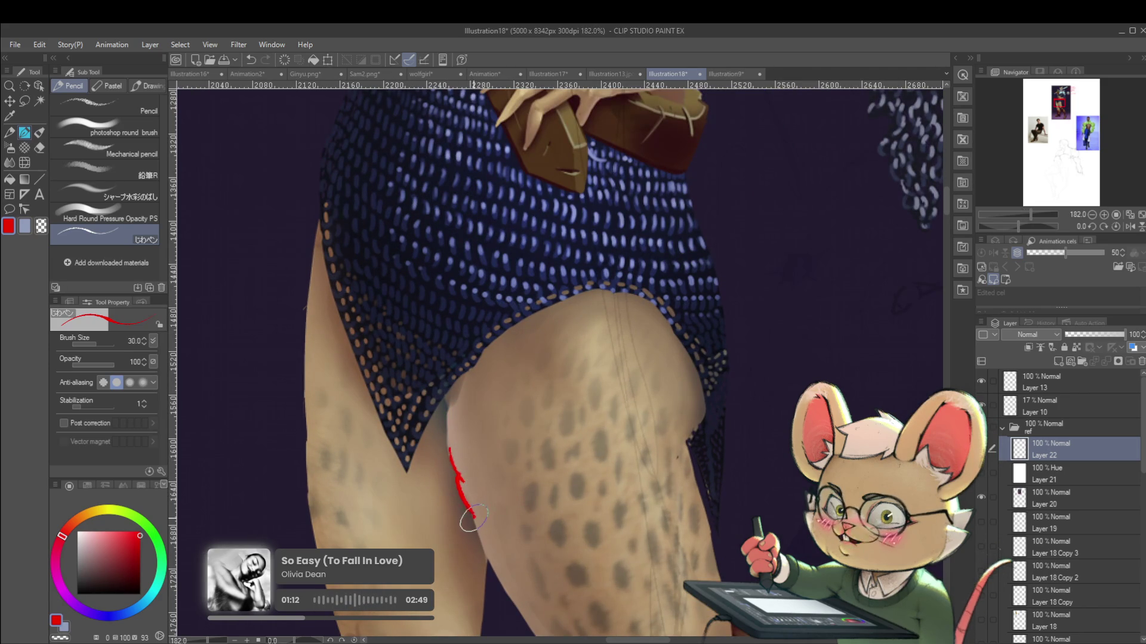
{"action": "scroll", "coordinate": [488, 558], "scroll_direction": "down", "scroll_amount": 3}
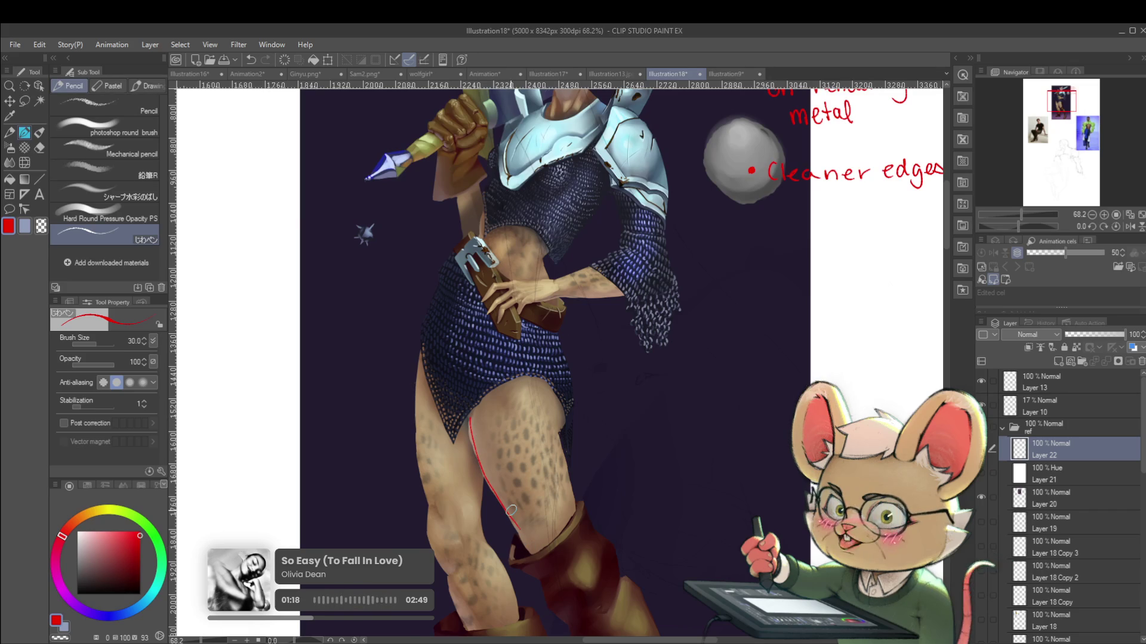
{"action": "scroll", "coordinate": [511, 510], "scroll_direction": "down", "scroll_amount": 2}
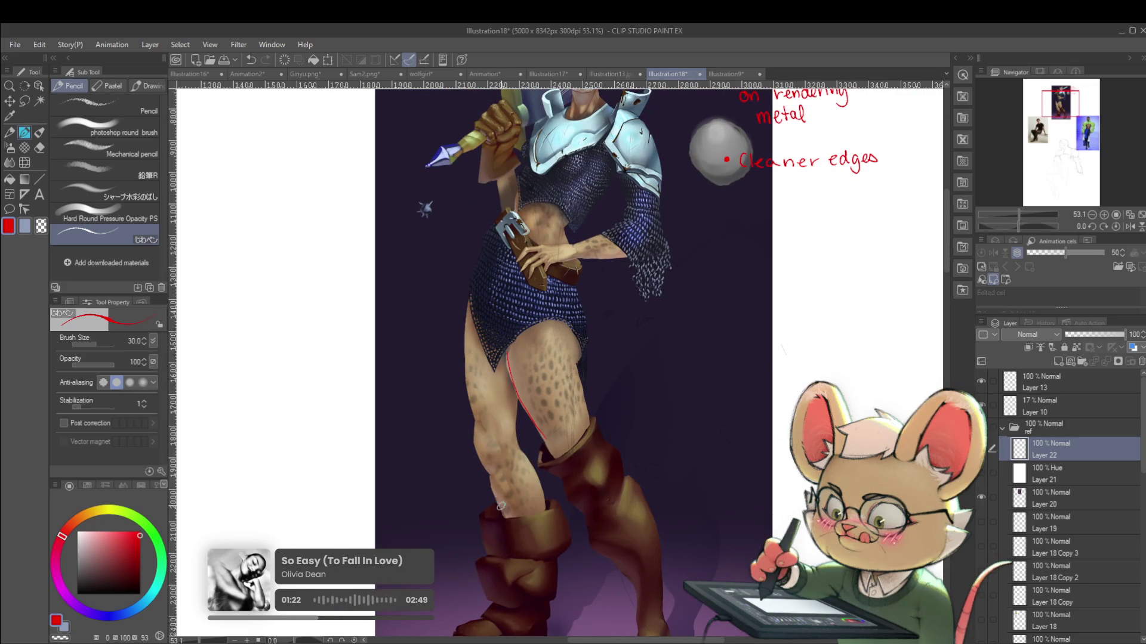
{"action": "scroll", "coordinate": [565, 527], "scroll_direction": "down", "scroll_amount": 3}
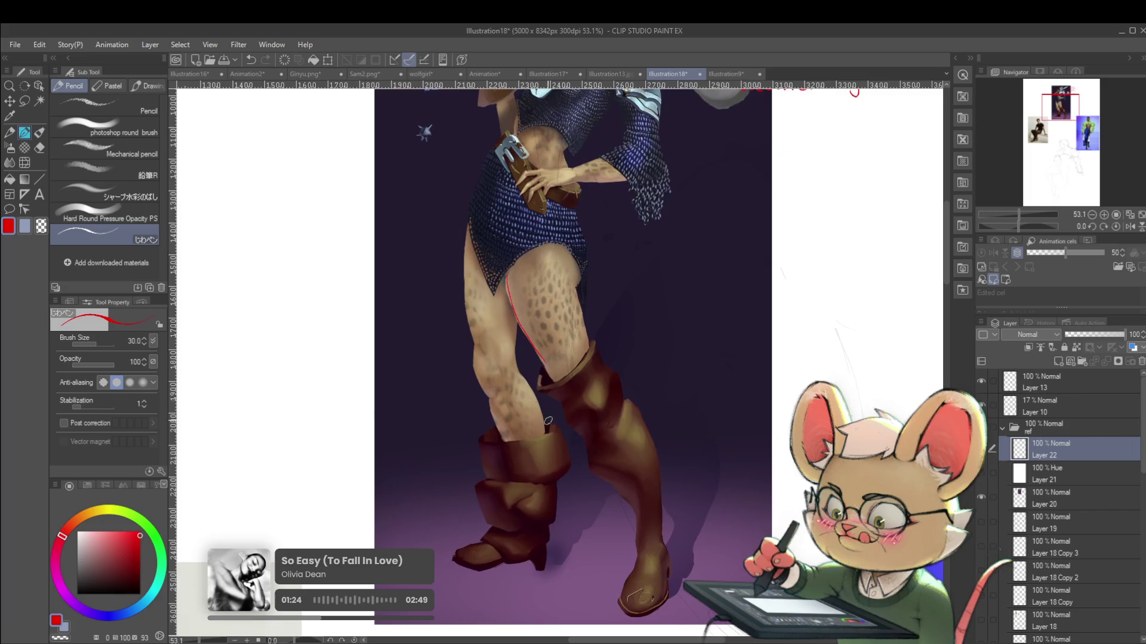
{"action": "scroll", "coordinate": [532, 398], "scroll_direction": "down", "scroll_amount": 5}
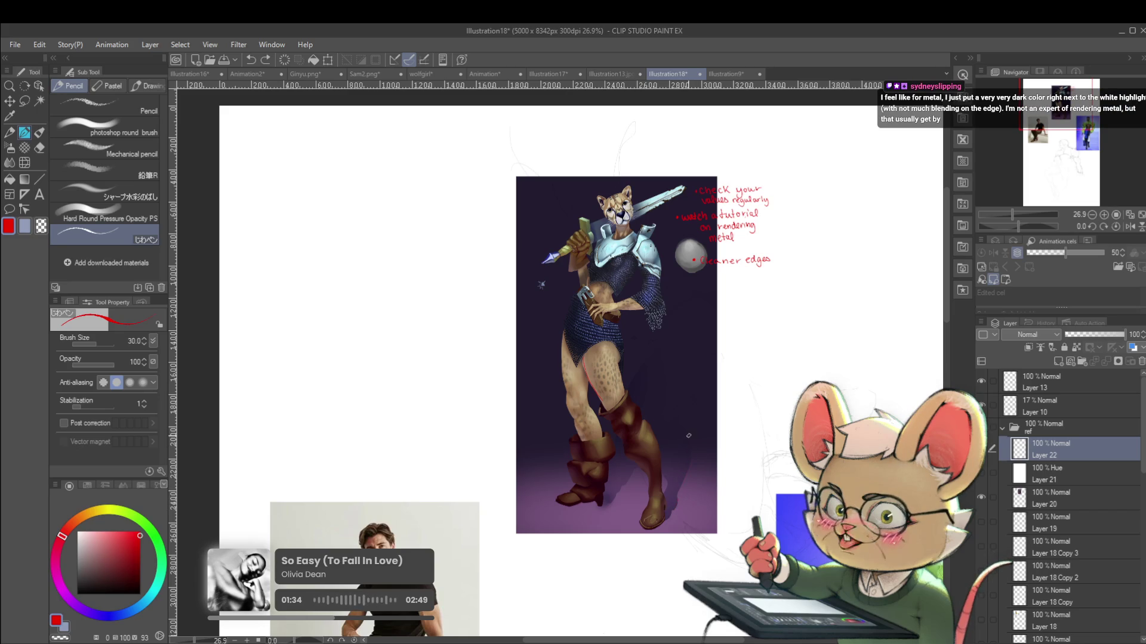
On a mirrored view, try a long boot-to-notes line and a horizontal leg guide, undoing both
{"action": "left_click_drag", "start_coordinate": [676, 506], "coordinate": [756, 263]}
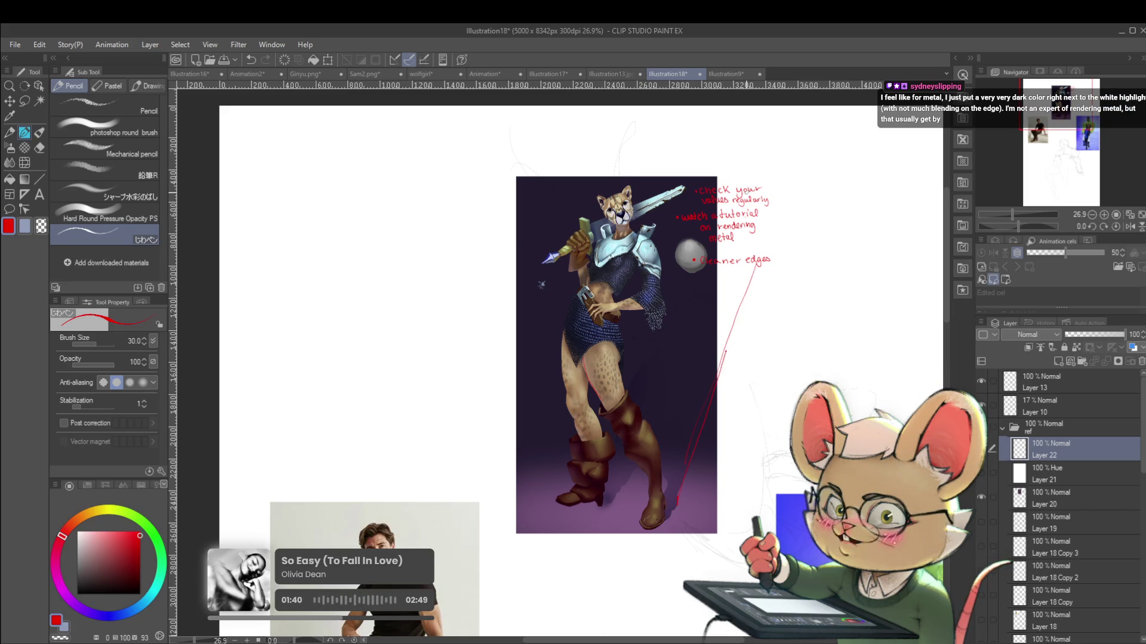
{"action": "left_click", "coordinate": [1123, 225]}
{"action": "key", "text": "ctrl+z"}
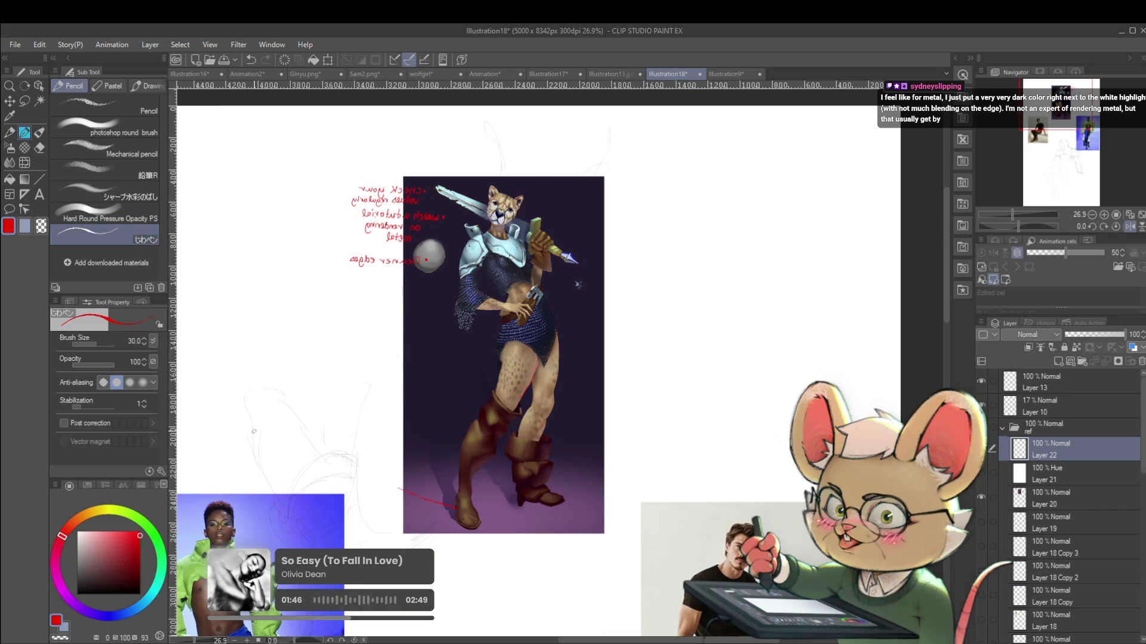
{"action": "mouse_move", "coordinate": [257, 423]}
{"action": "left_mouse_down"}
{"action": "mouse_move", "coordinate": [414, 429]}
{"action": "mouse_move", "coordinate": [644, 403]}
{"action": "left_mouse_up"}
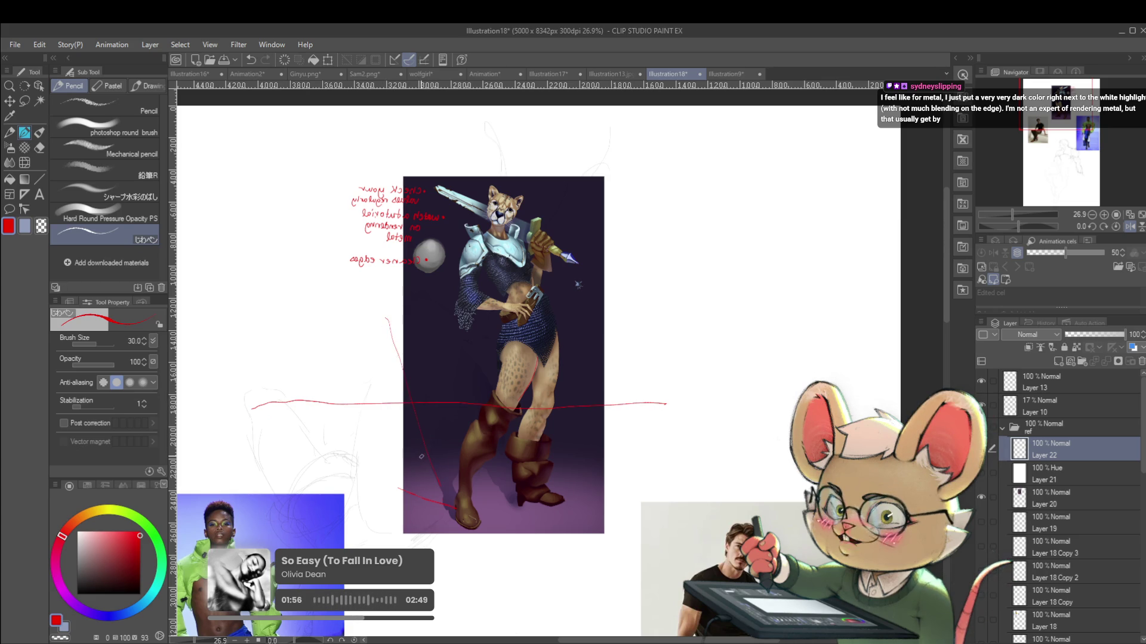
{"action": "key", "text": "ctrl+z"}
{"action": "key", "text": "ctrl+z"}
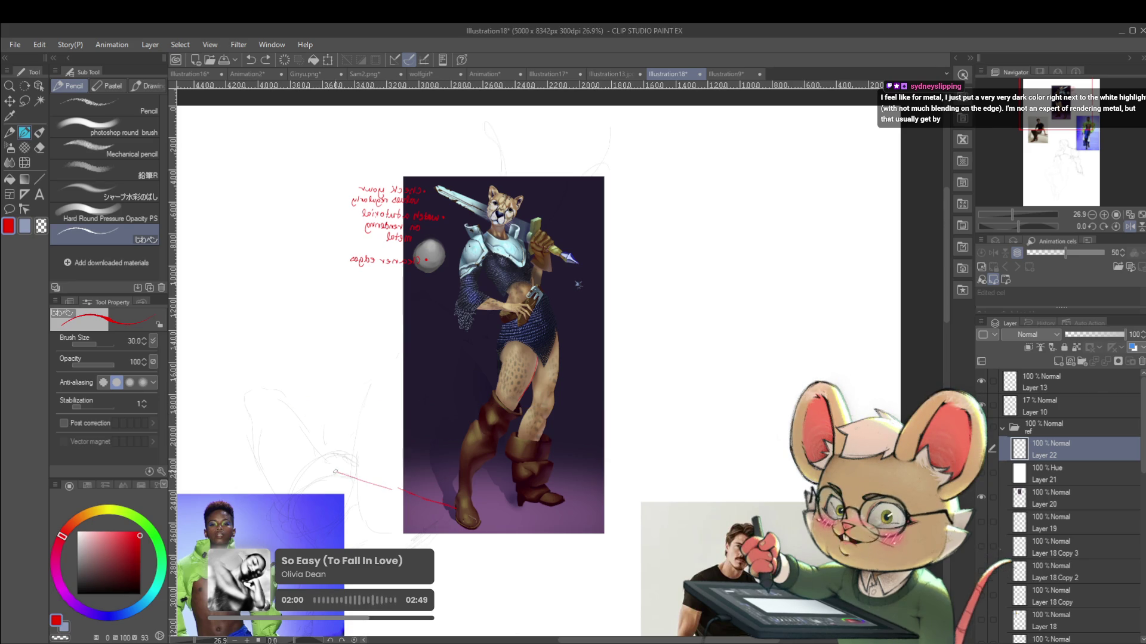
Draw red perspective lines toward the front boot and feet, then unflip the view
{"action": "mouse_move", "coordinate": [324, 456]}
{"action": "left_mouse_down"}
{"action": "mouse_move", "coordinate": [222, 423]}
{"action": "mouse_move", "coordinate": [635, 414]}
{"action": "left_mouse_up"}
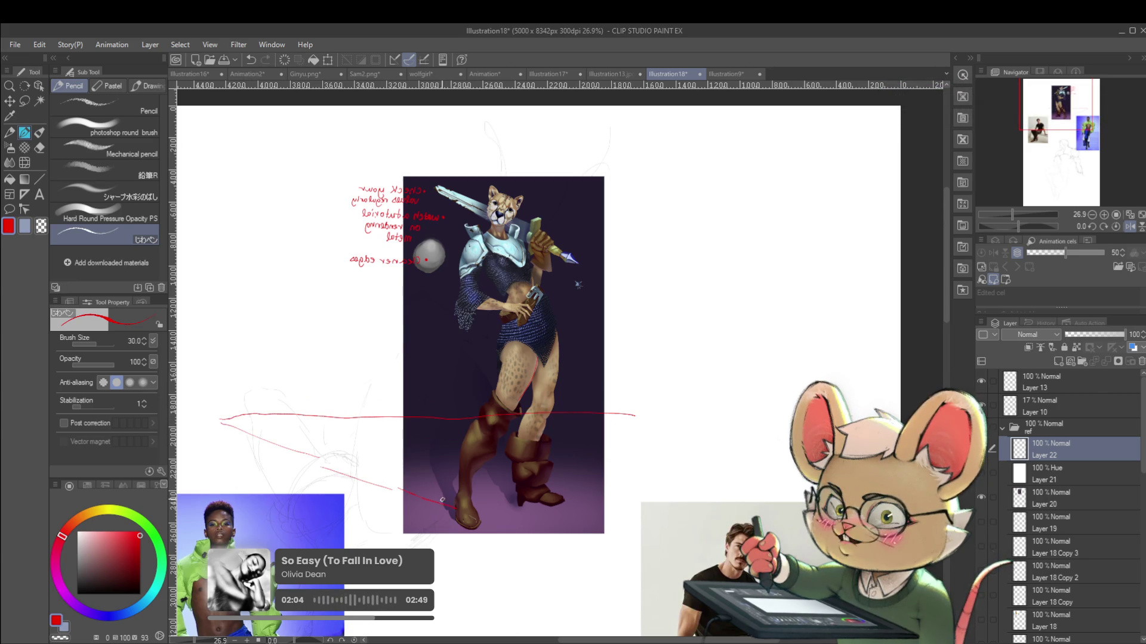
{"action": "left_click_drag", "start_coordinate": [449, 509], "coordinate": [385, 467]}
{"action": "mouse_move", "coordinate": [370, 429]}
{"action": "left_mouse_down"}
{"action": "mouse_move", "coordinate": [357, 434]}
{"action": "mouse_move", "coordinate": [391, 469]}
{"action": "mouse_move", "coordinate": [451, 497]}
{"action": "left_mouse_up"}
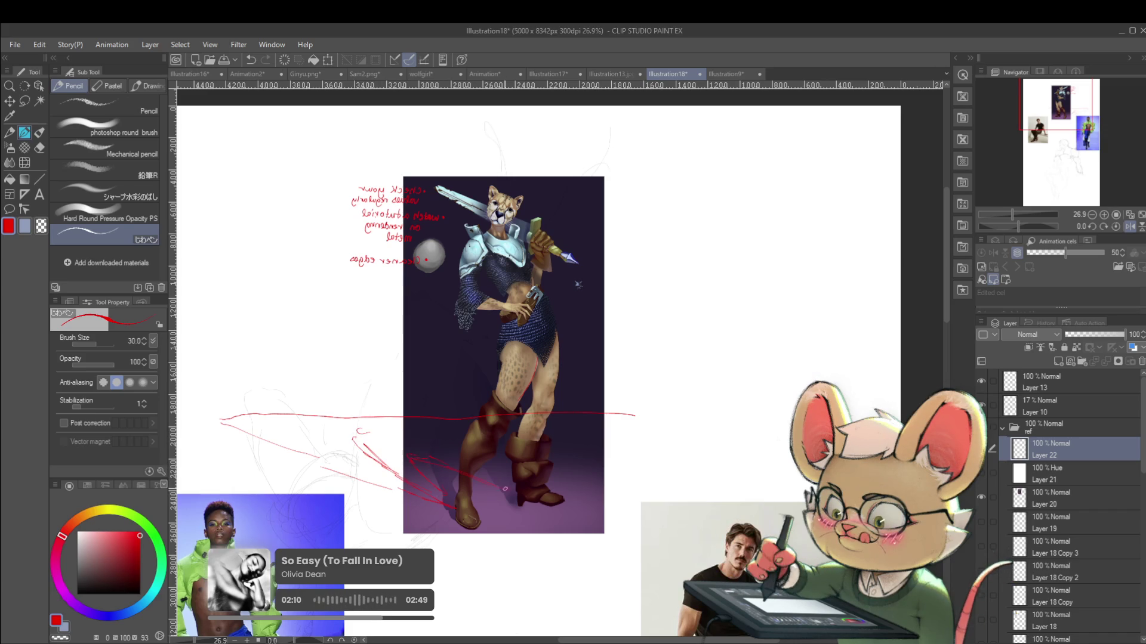
{"action": "scroll", "coordinate": [439, 439], "scroll_direction": "down", "scroll_amount": 3}
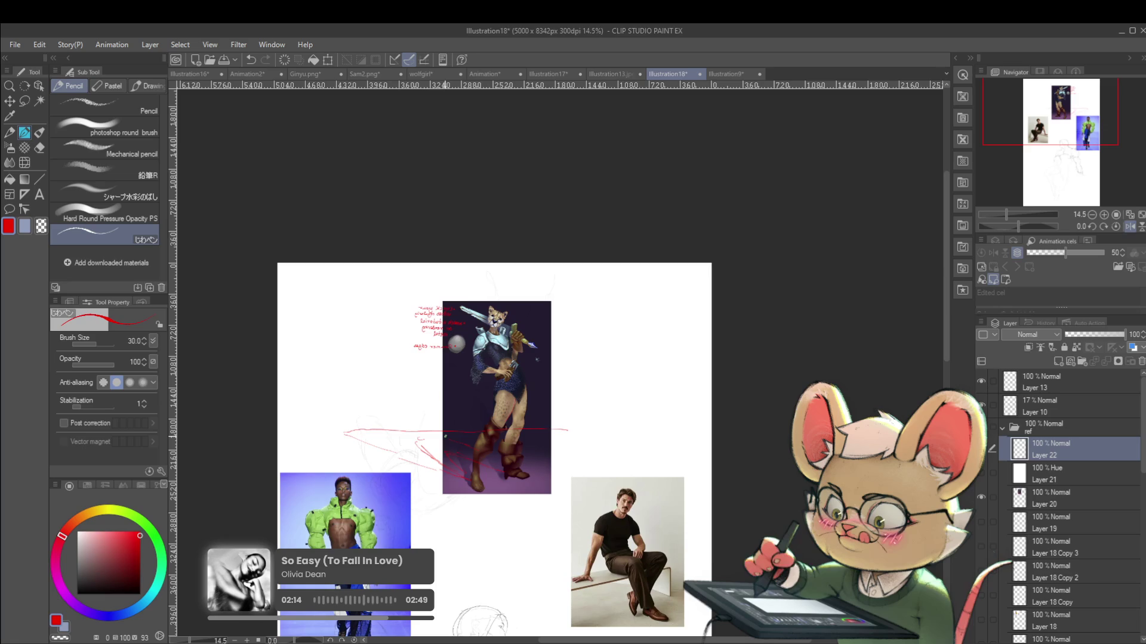
{"action": "left_click", "coordinate": [1128, 227]}
{"action": "scroll", "coordinate": [695, 341], "scroll_direction": "up", "scroll_amount": 4}
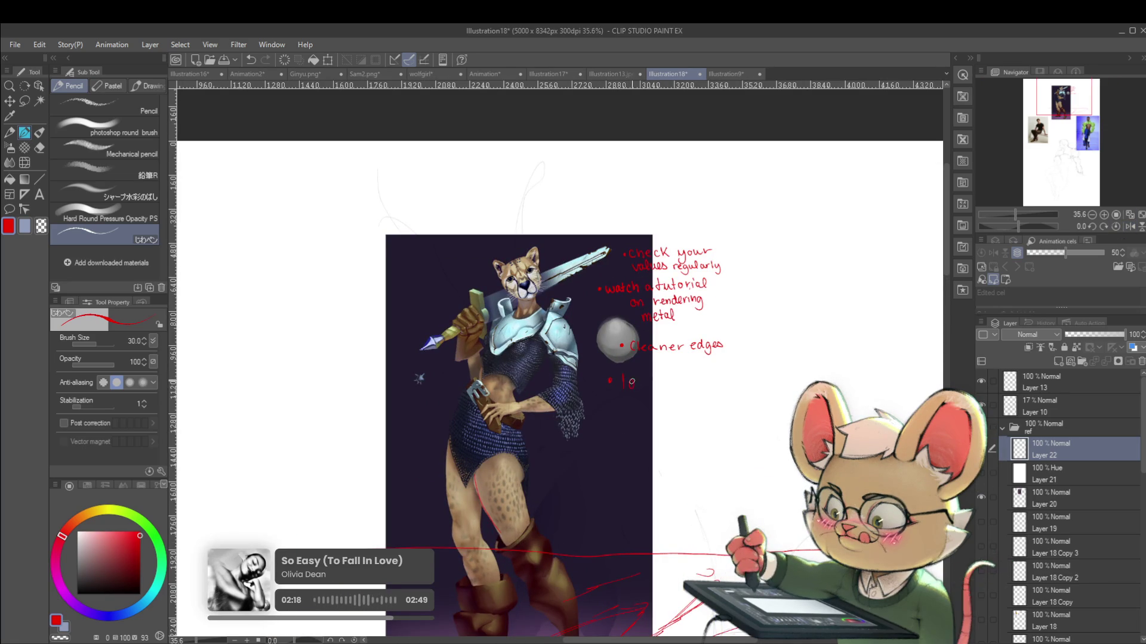
Handwrite the red note 'lower floor plane' under the existing critique bullets
{"action": "left_click_drag", "start_coordinate": [641, 380], "coordinate": [740, 385]}
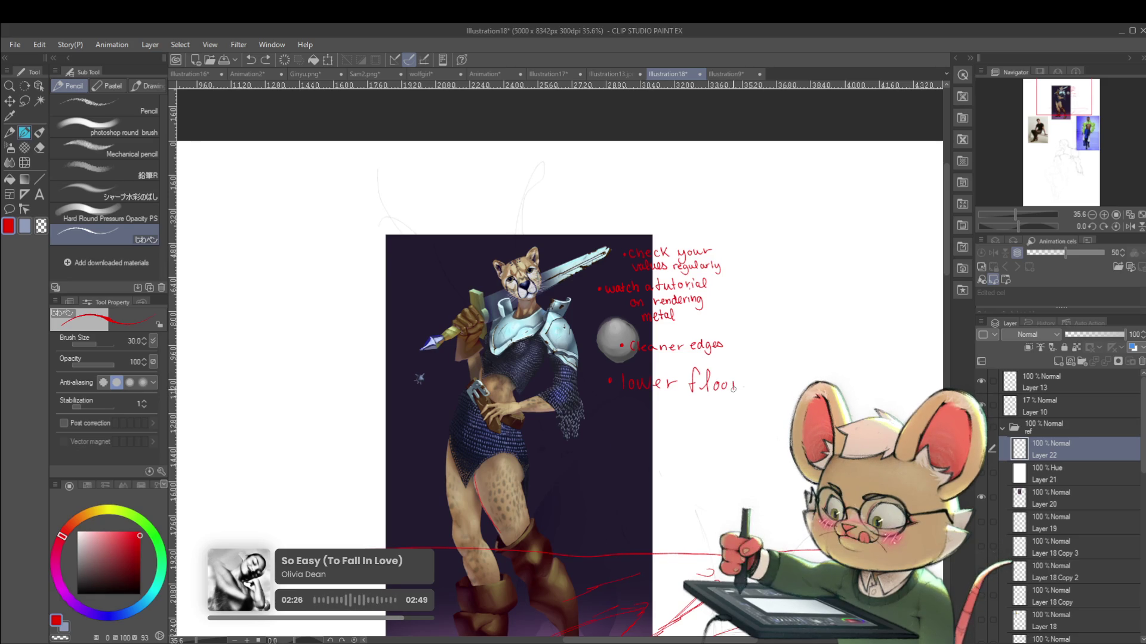
{"action": "left_click_drag", "start_coordinate": [629, 420], "coordinate": [688, 411]}
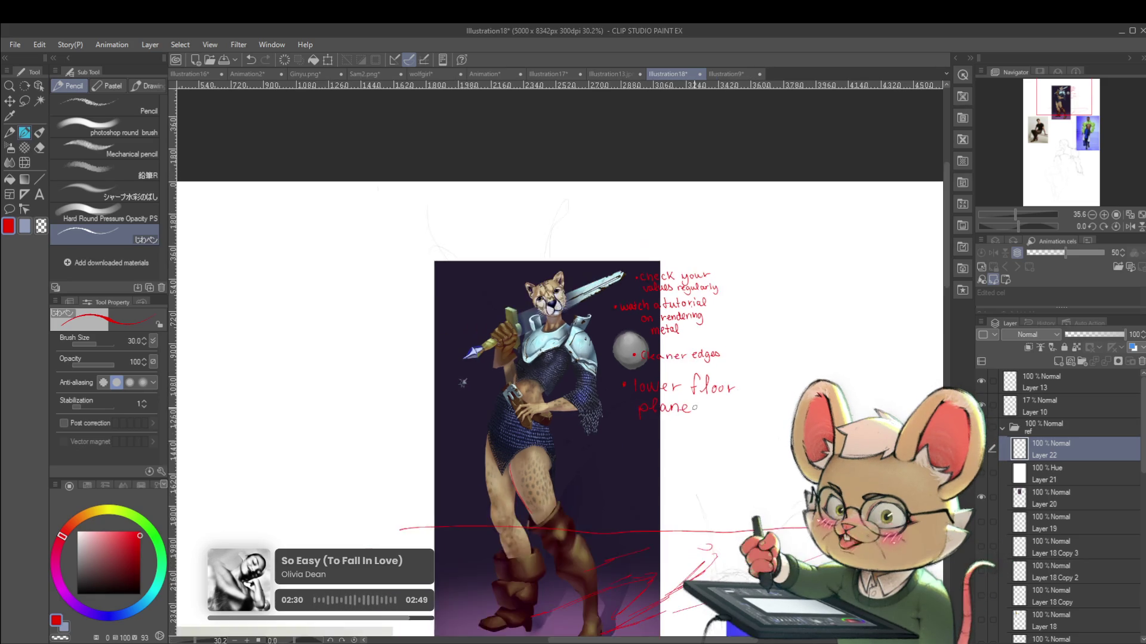
{"action": "scroll", "coordinate": [681, 408], "scroll_direction": "down", "scroll_amount": 2}
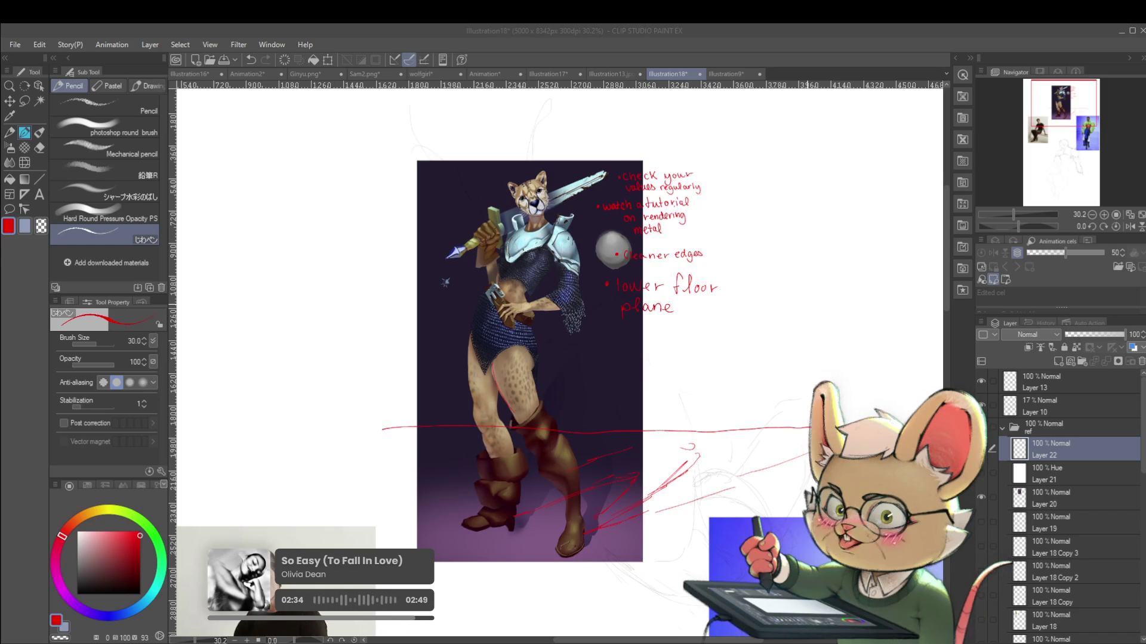
{"action": "key", "text": "alt+Tab"}
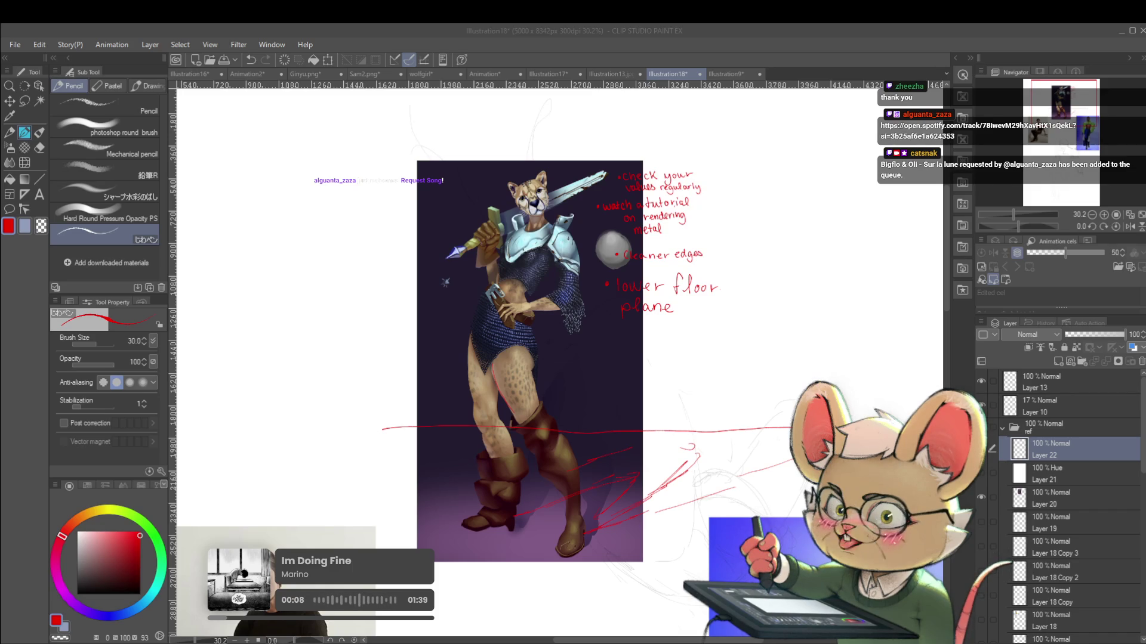
Hide the cheetah painting and red notes layers in the Layer panel
{"action": "left_click", "coordinate": [981, 496]}
{"action": "left_click", "coordinate": [981, 449]}
{"action": "left_click", "coordinate": [982, 448]}
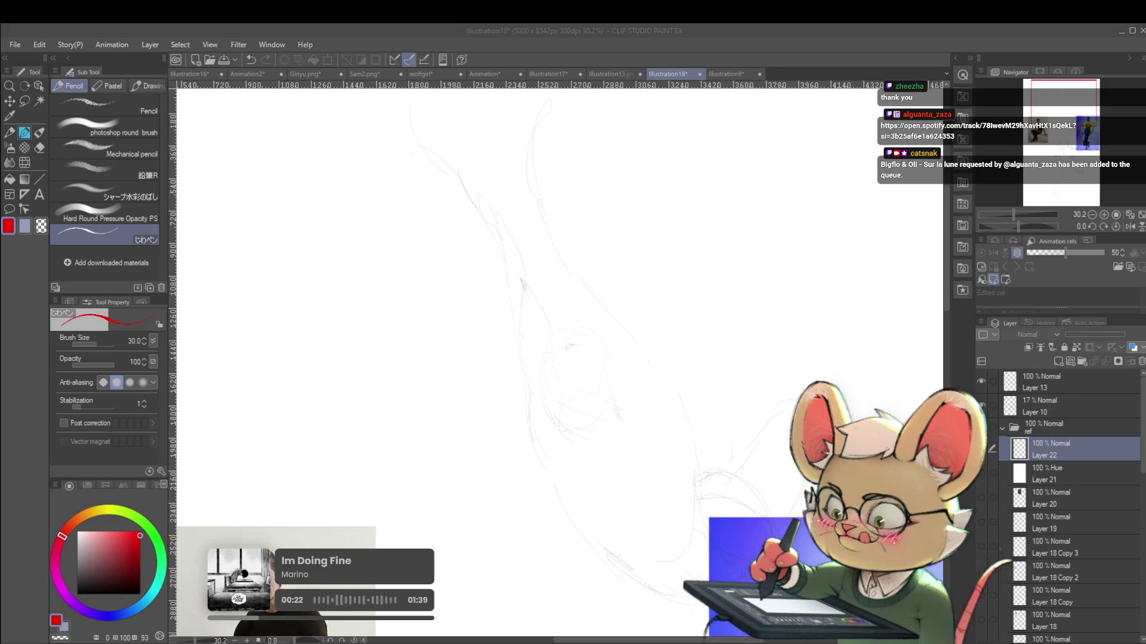
Paste the ponytail women sketch, scale it to 84% and move it to the upper left
{"action": "scroll", "coordinate": [895, 393], "scroll_direction": "down", "scroll_amount": 2}
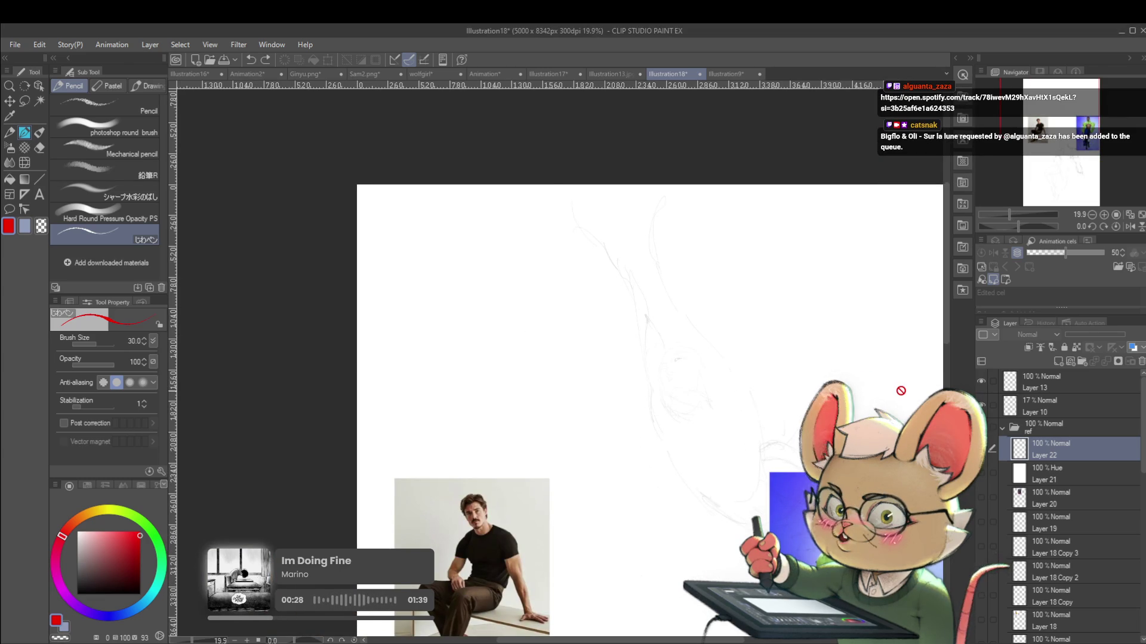
{"action": "key", "text": "ctrl+v"}
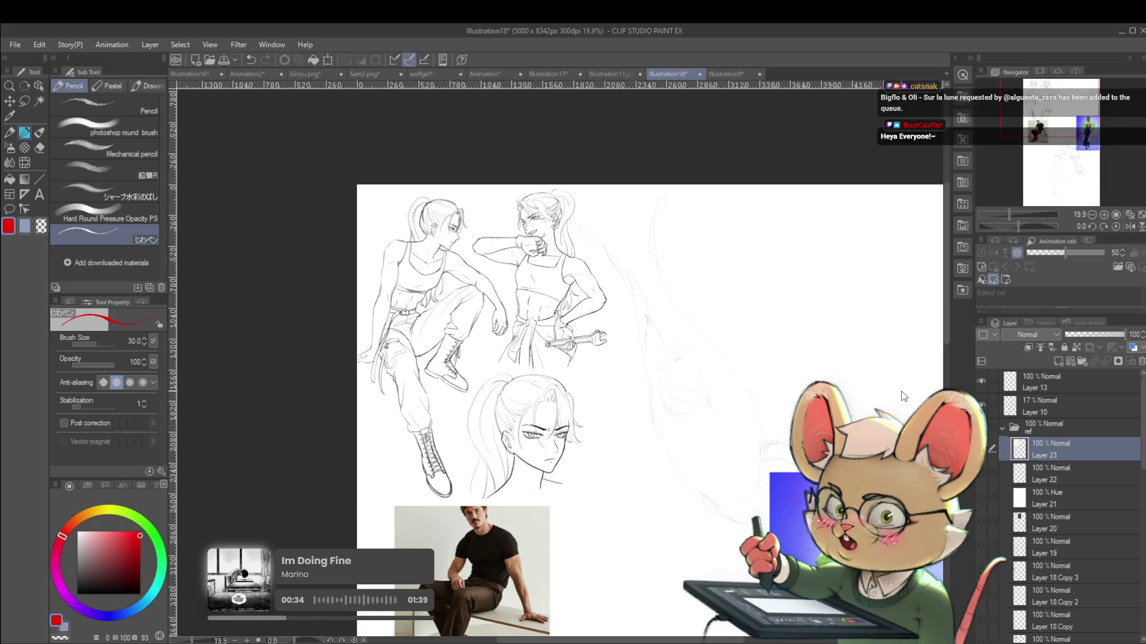
{"action": "key", "text": "ctrl+t"}
{"action": "left_click_drag", "start_coordinate": [619, 182], "coordinate": [574, 236]}
{"action": "mouse_move", "coordinate": [538, 310]}
{"action": "left_mouse_down"}
{"action": "mouse_move", "coordinate": [634, 265]}
{"action": "mouse_move", "coordinate": [621, 257]}
{"action": "mouse_move", "coordinate": [623, 271]}
{"action": "left_mouse_up"}
{"action": "key", "text": "Return"}
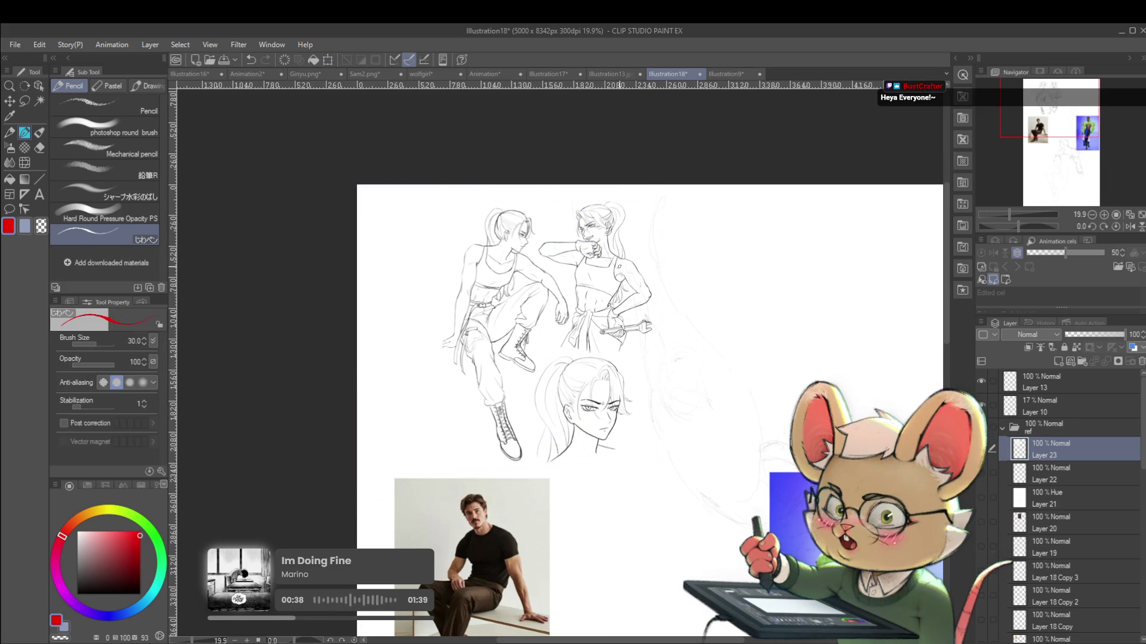
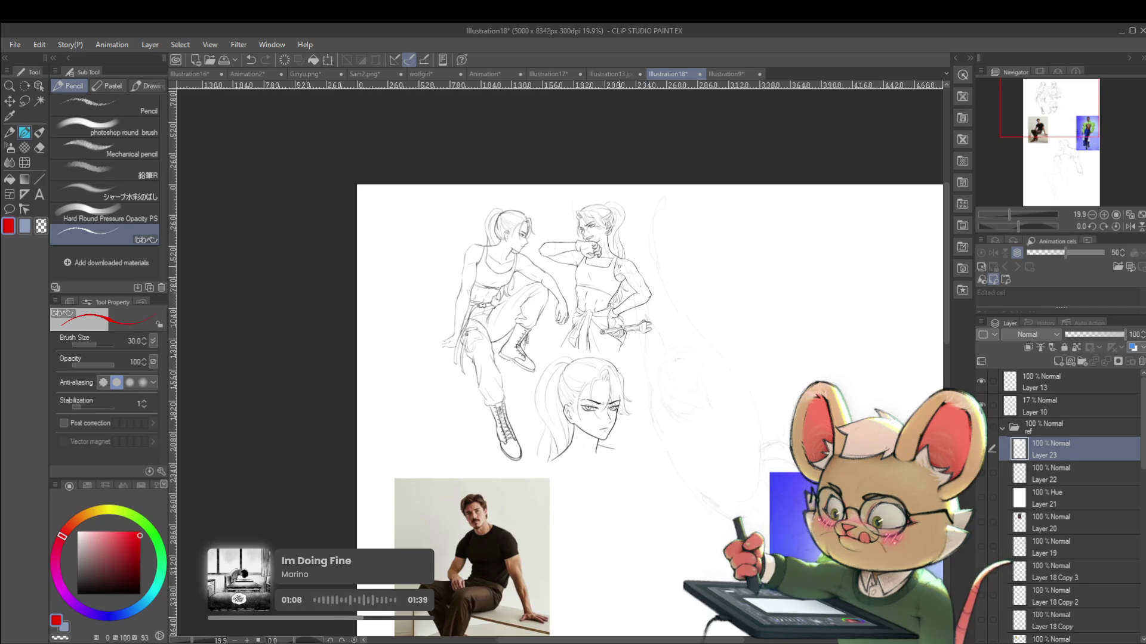
Mirror the canvas view horizontally, add a new layer above the sketch, and start fading the sketch layer
{"action": "left_click", "coordinate": [1129, 227]}
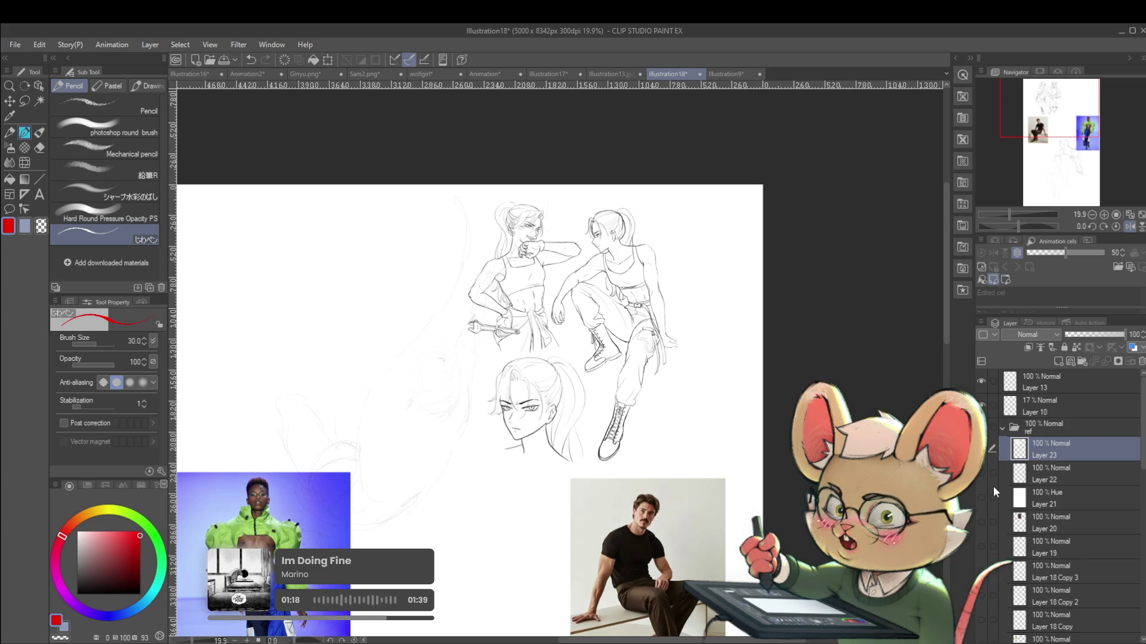
{"action": "key", "text": "ctrl+shift+n"}
{"action": "left_click", "coordinate": [1075, 461]}
{"action": "left_click", "coordinate": [1092, 334]}
Set Layer 23's opacity to 47% and raise the pencil brush size from 30 to 40
{"action": "left_click", "coordinate": [1088, 331]}
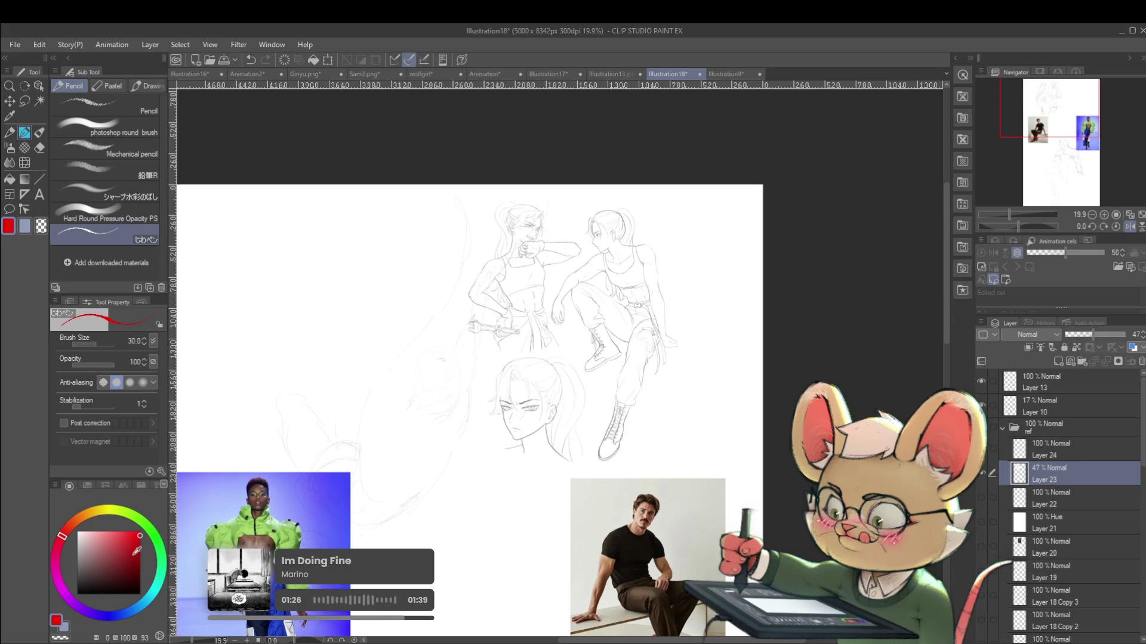
{"action": "scroll", "coordinate": [594, 222], "scroll_direction": "up", "scroll_amount": 2}
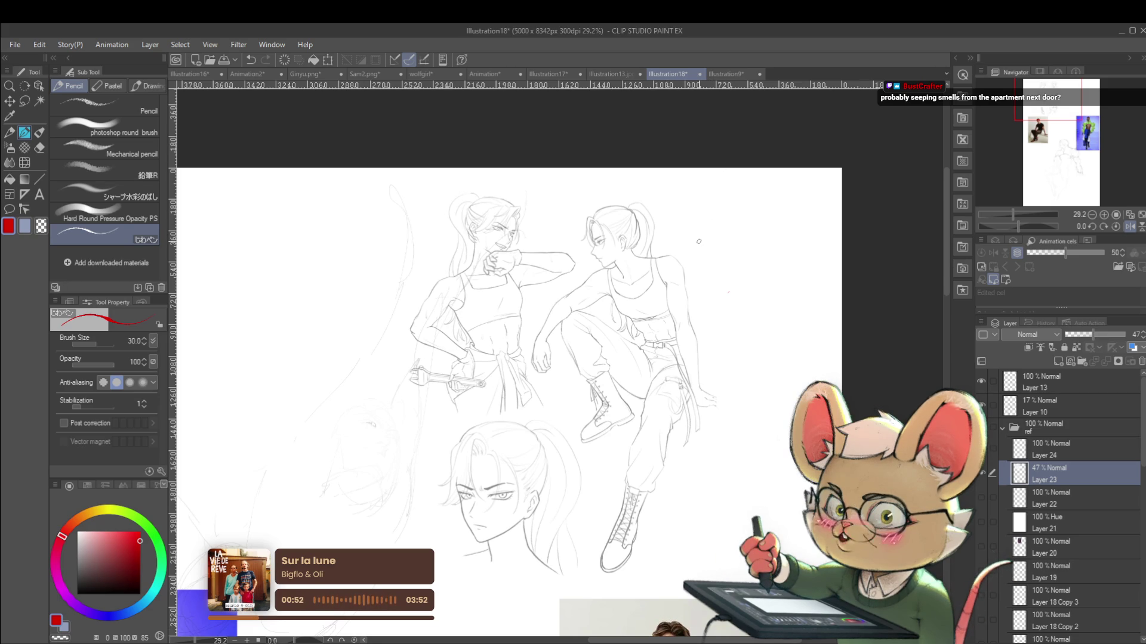
{"action": "key", "text": "bracketright"}
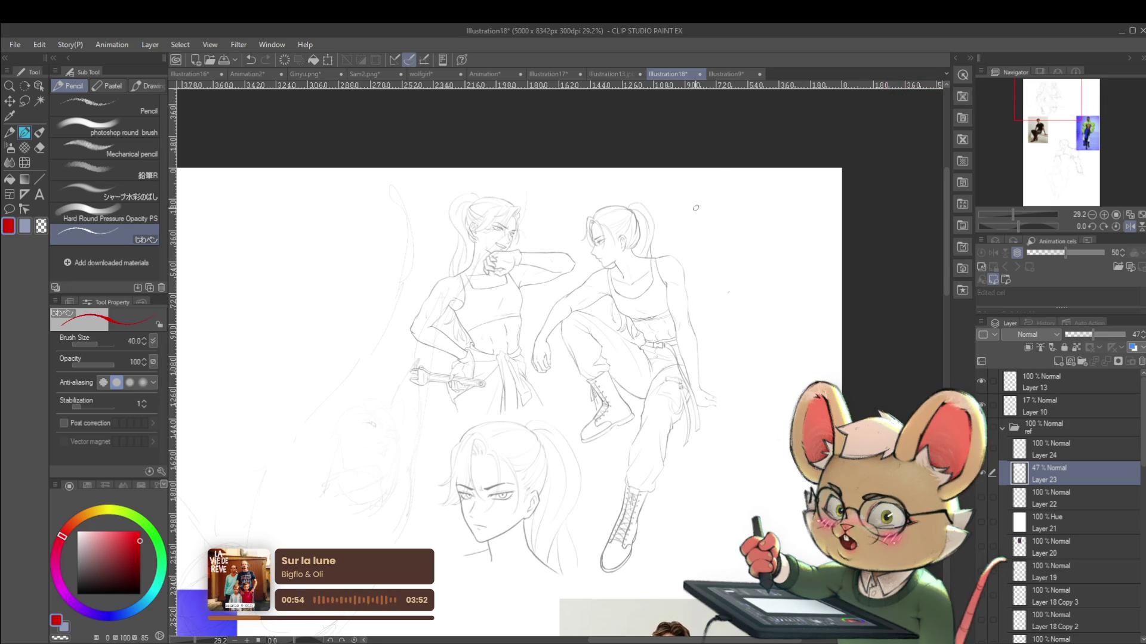
On Layer 24, redraw the left figure's bent arm in red and write the note 'use ref'
{"action": "scroll", "coordinate": [688, 231], "scroll_direction": "up", "scroll_amount": 2}
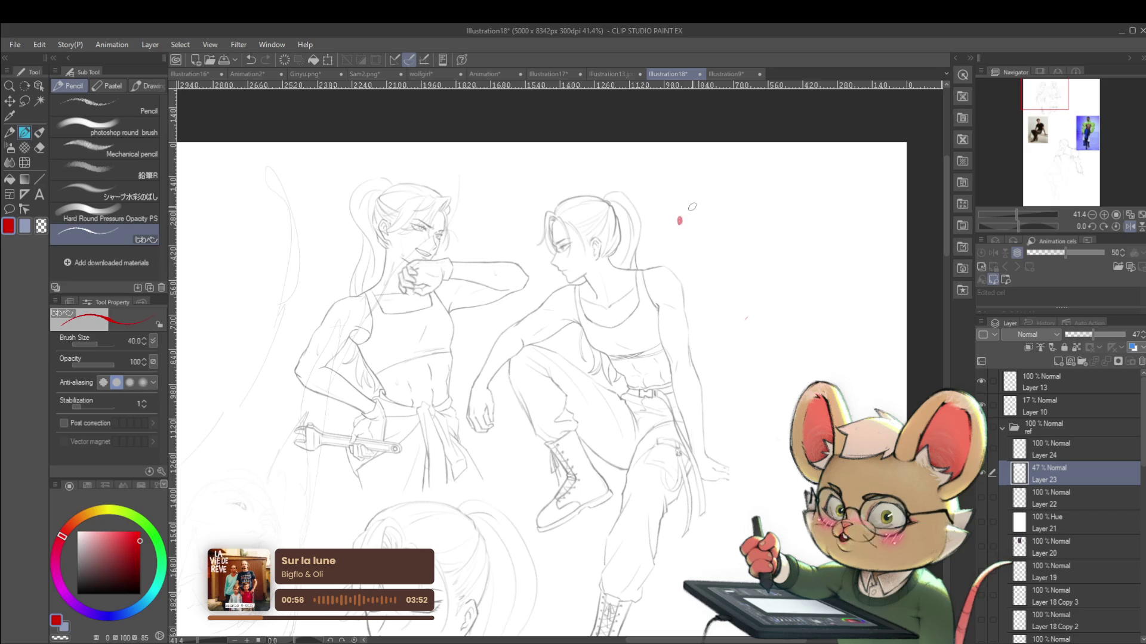
{"action": "left_click", "coordinate": [1068, 453]}
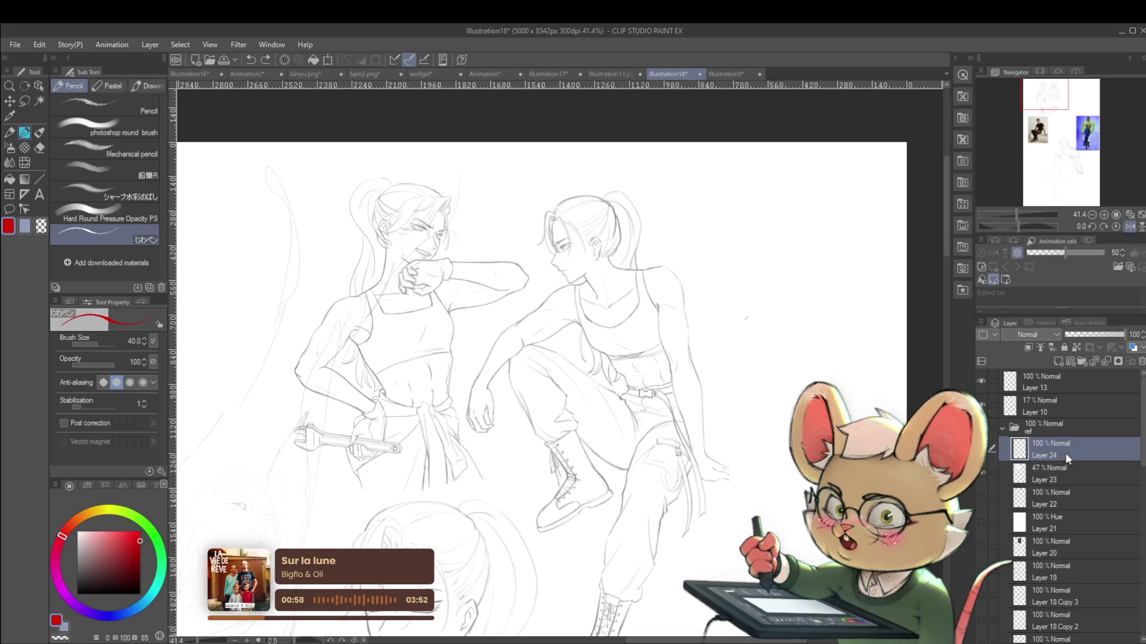
{"action": "scroll", "coordinate": [672, 220], "scroll_direction": "up", "scroll_amount": 1}
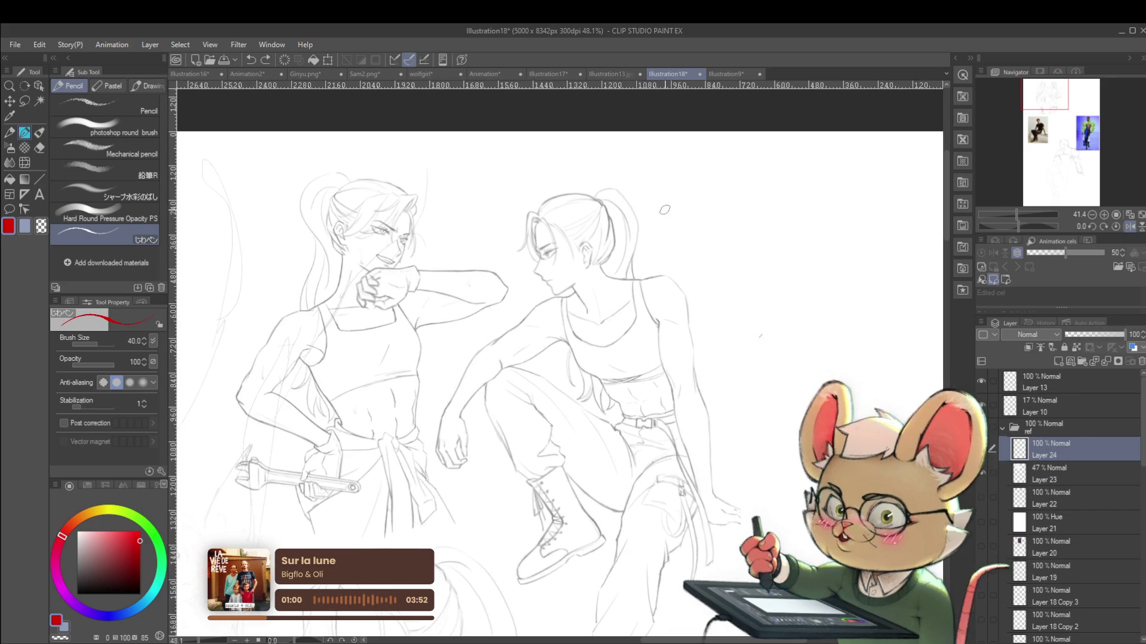
{"action": "left_click", "coordinate": [667, 208]}
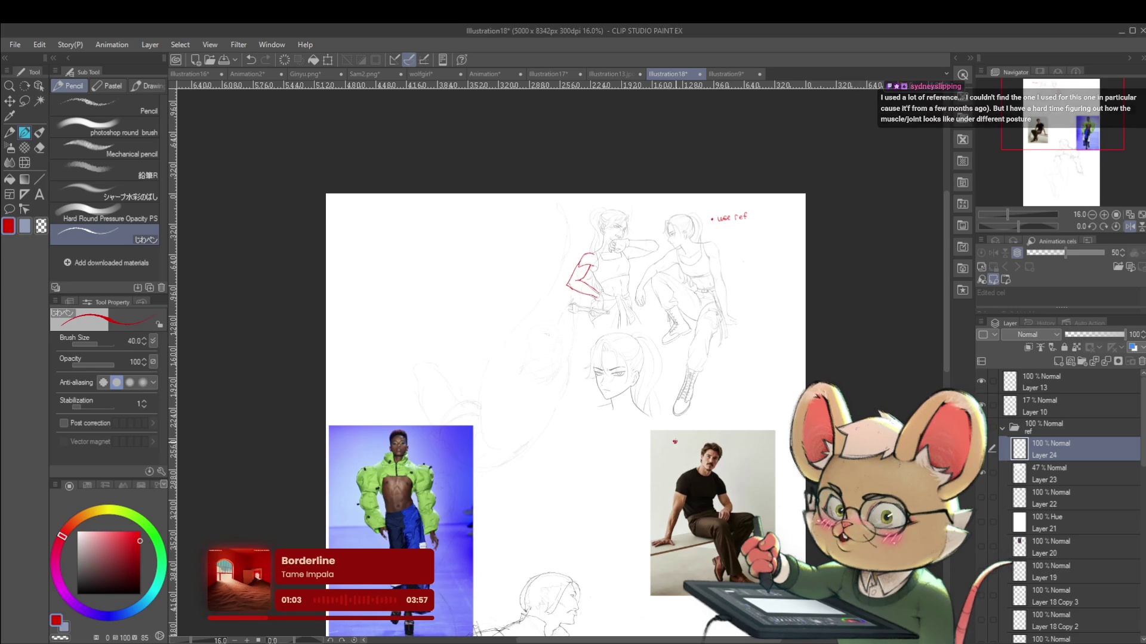
{"action": "scroll", "coordinate": [617, 405], "scroll_direction": "up", "scroll_amount": 1}
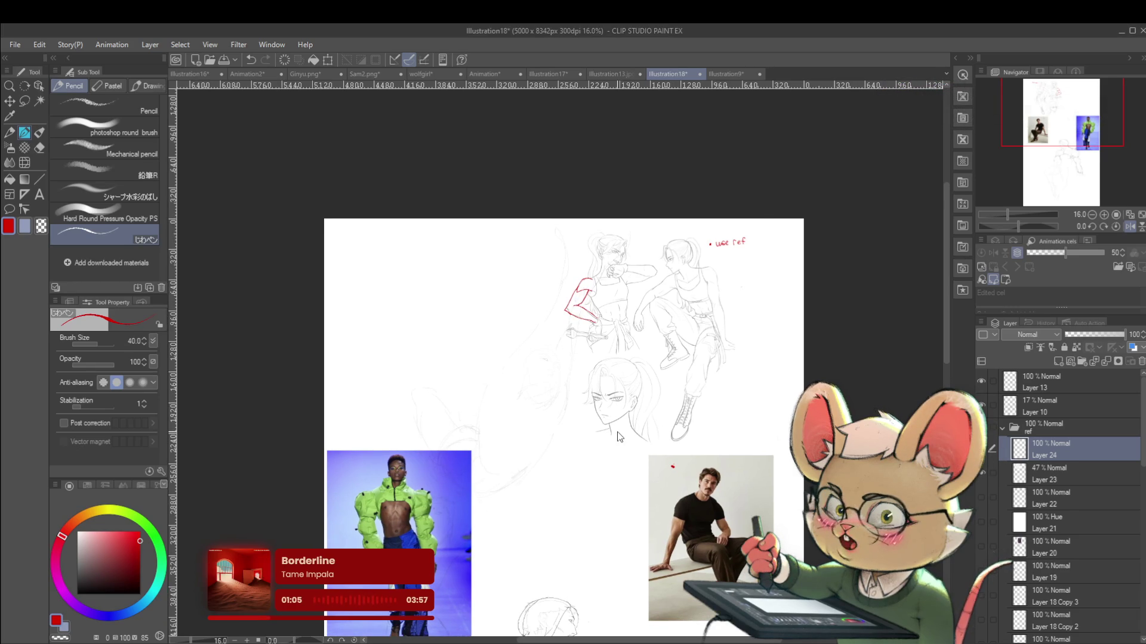
Paste the seated-woman photo, scale it to 324%, and place it left of the sketches
{"action": "key", "text": "ctrl+v"}
{"action": "key", "text": "ctrl+t"}
{"action": "left_click_drag", "start_coordinate": [779, 246], "coordinate": [500, 294]}
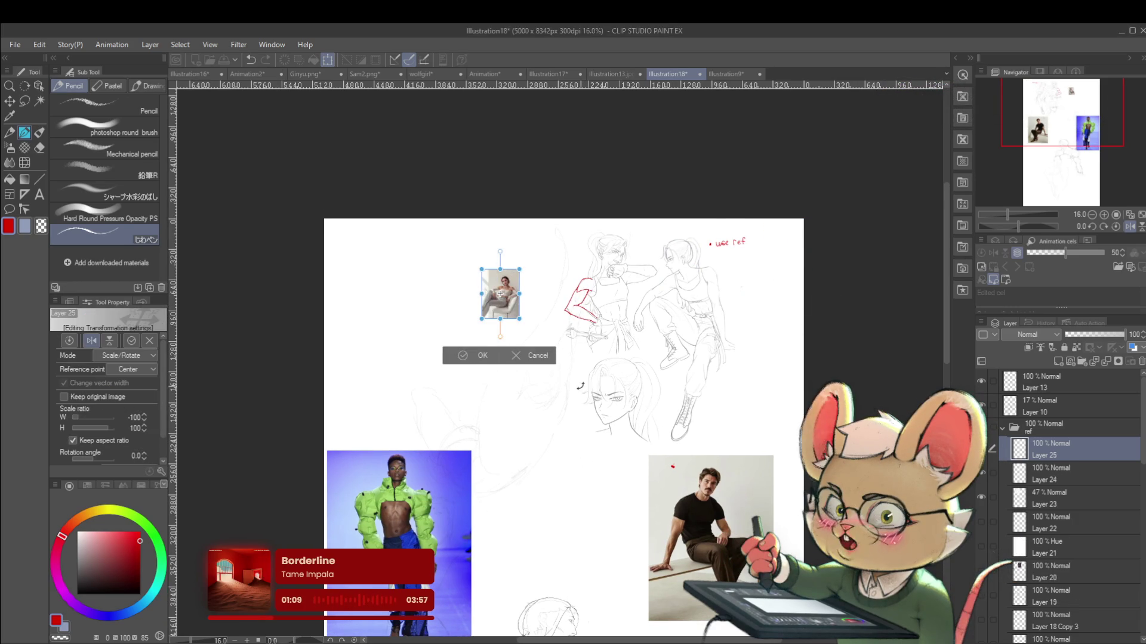
{"action": "left_click_drag", "start_coordinate": [519, 318], "coordinate": [602, 430]}
{"action": "left_click_drag", "start_coordinate": [582, 342], "coordinate": [518, 292]}
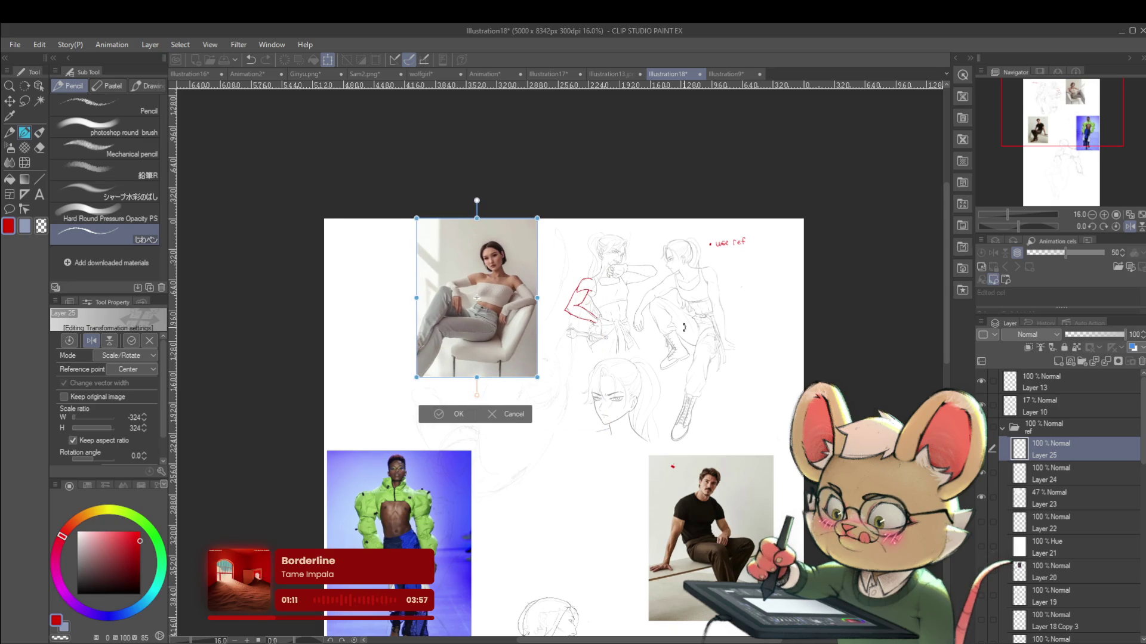
{"action": "key", "text": "Return"}
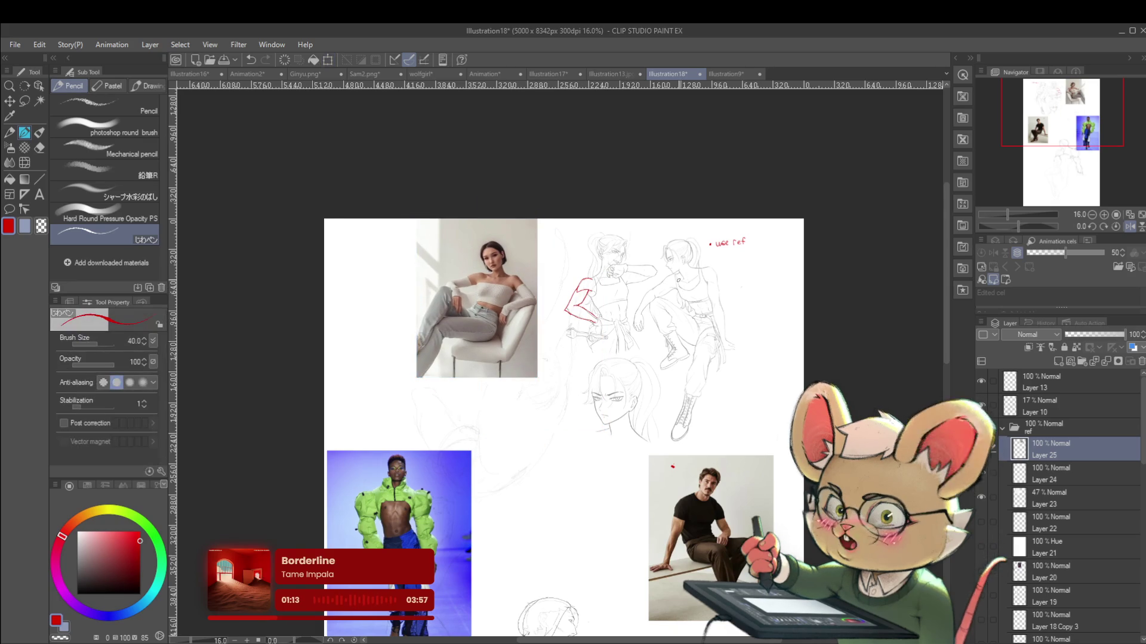
{"action": "scroll", "coordinate": [650, 295], "scroll_direction": "up", "scroll_amount": 3}
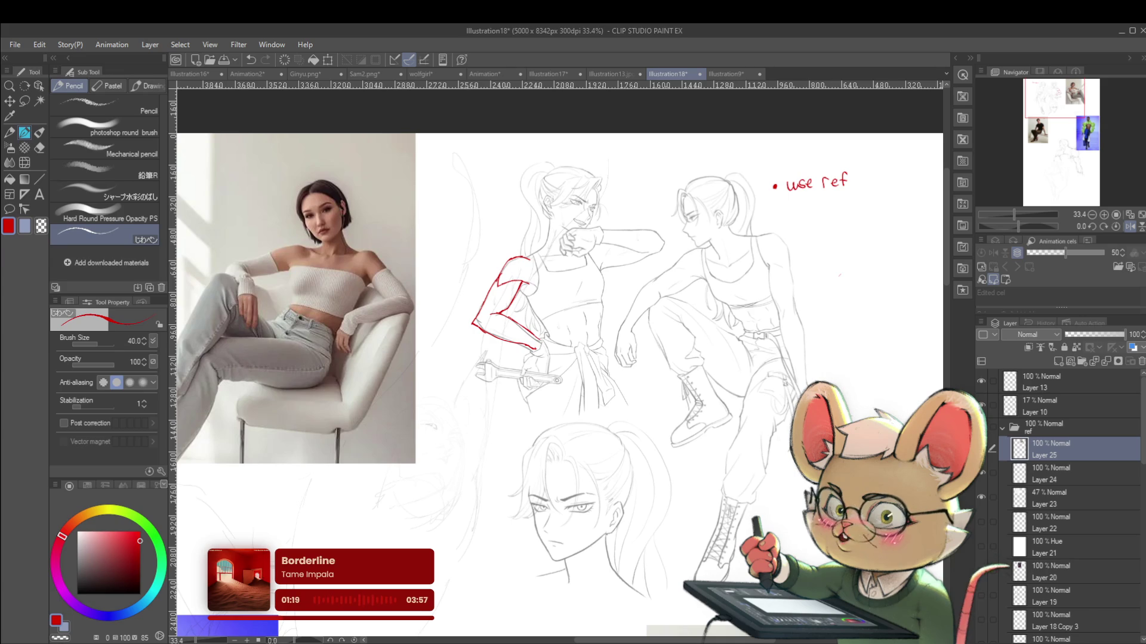
Draw red form strokes over the right figure's bent arm and forearm, undoing one stray stroke
{"action": "mouse_move", "coordinate": [637, 301]}
{"action": "left_mouse_down"}
{"action": "mouse_move", "coordinate": [655, 287]}
{"action": "mouse_move", "coordinate": [648, 338]}
{"action": "mouse_move", "coordinate": [667, 328]}
{"action": "mouse_move", "coordinate": [666, 340]}
{"action": "left_mouse_up"}
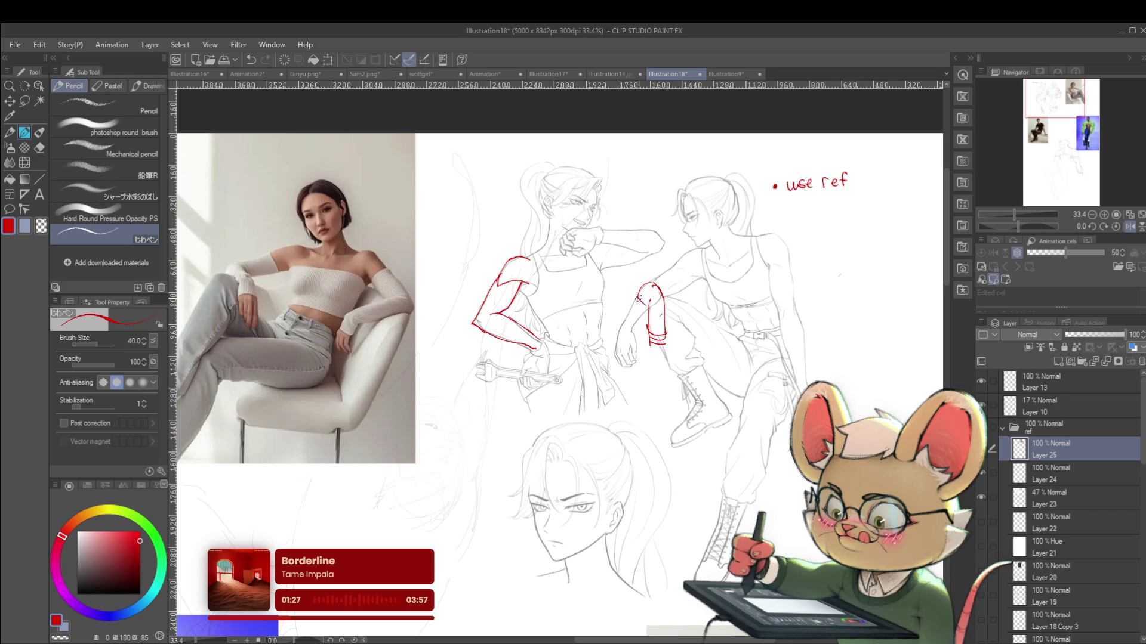
{"action": "scroll", "coordinate": [672, 201], "scroll_direction": "down", "scroll_amount": 2}
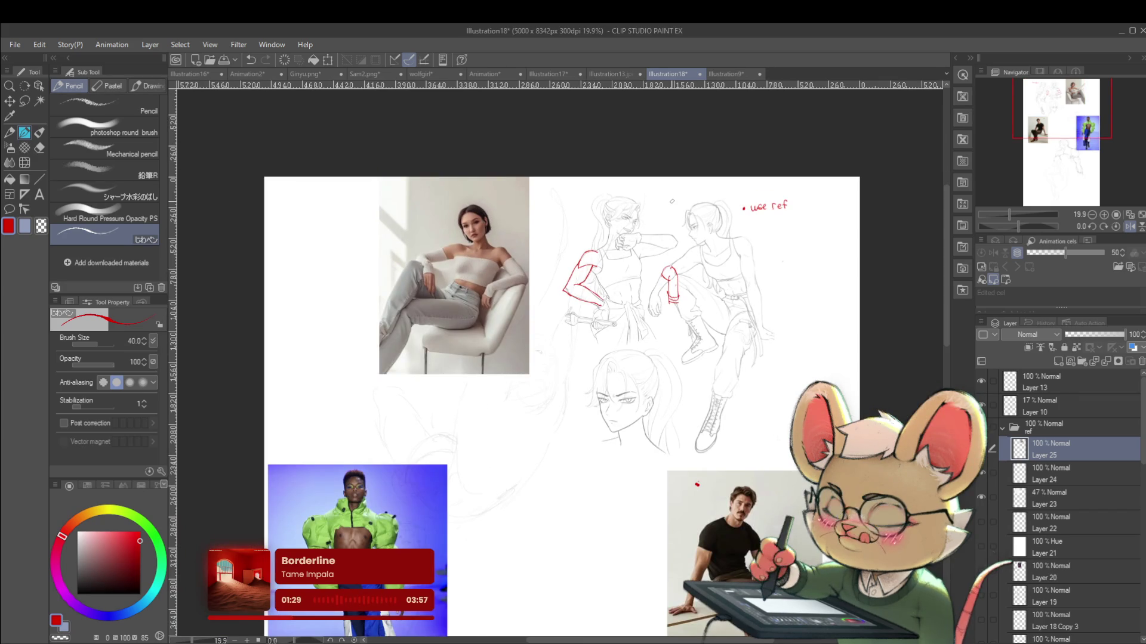
{"action": "scroll", "coordinate": [672, 295], "scroll_direction": "up", "scroll_amount": 2}
{"action": "mouse_move", "coordinate": [662, 277]}
{"action": "left_mouse_down"}
{"action": "mouse_move", "coordinate": [673, 308]}
{"action": "mouse_move", "coordinate": [684, 287]}
{"action": "left_mouse_up"}
{"action": "scroll", "coordinate": [702, 261], "scroll_direction": "down", "scroll_amount": 2}
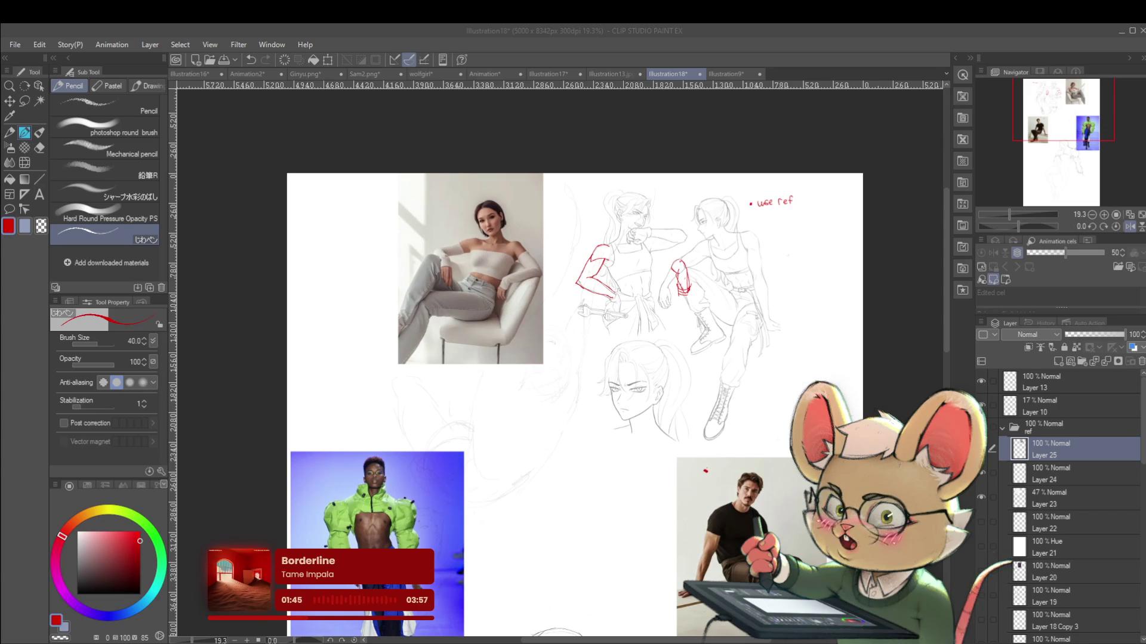
{"action": "left_click_drag", "start_coordinate": [708, 325], "coordinate": [676, 330]}
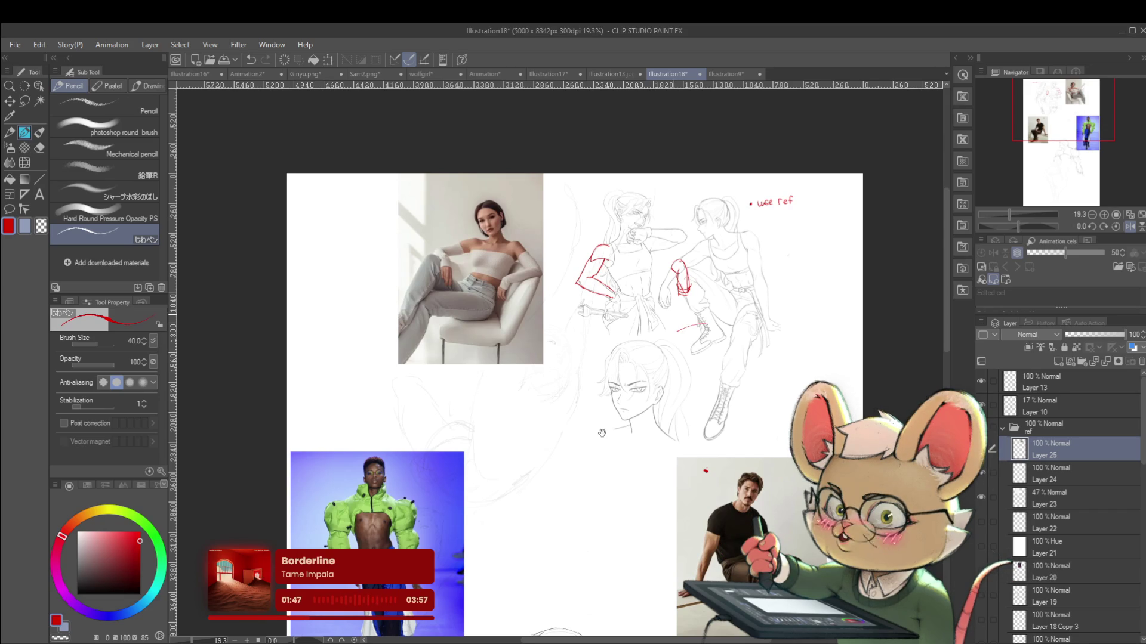
{"action": "scroll", "coordinate": [674, 315], "scroll_direction": "up", "scroll_amount": 3}
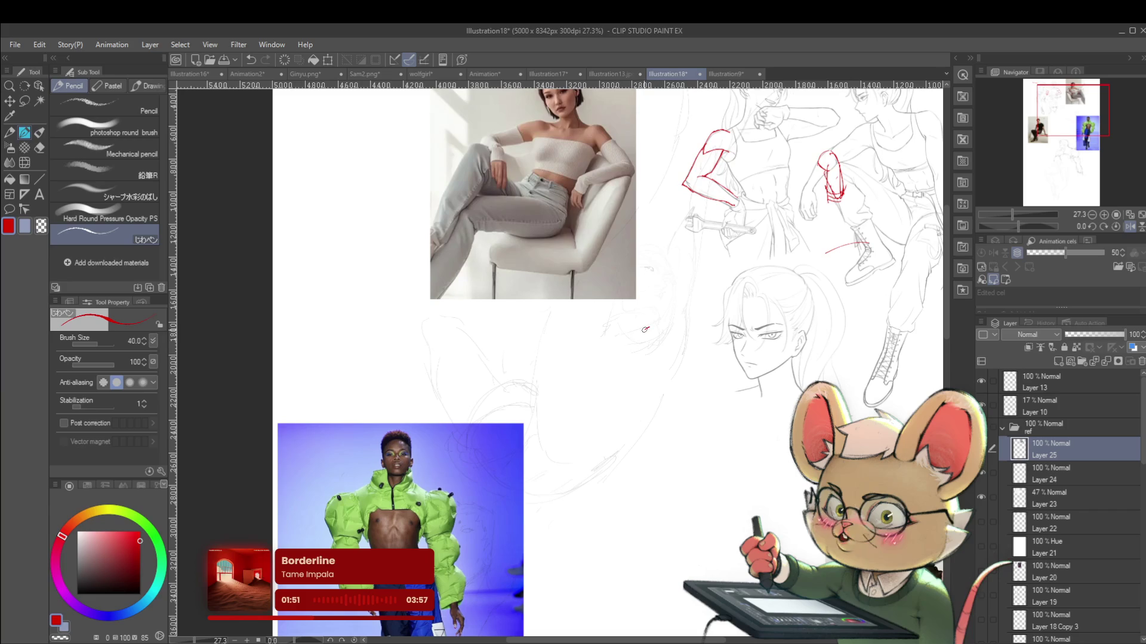
{"action": "key", "text": "ctrl+z"}
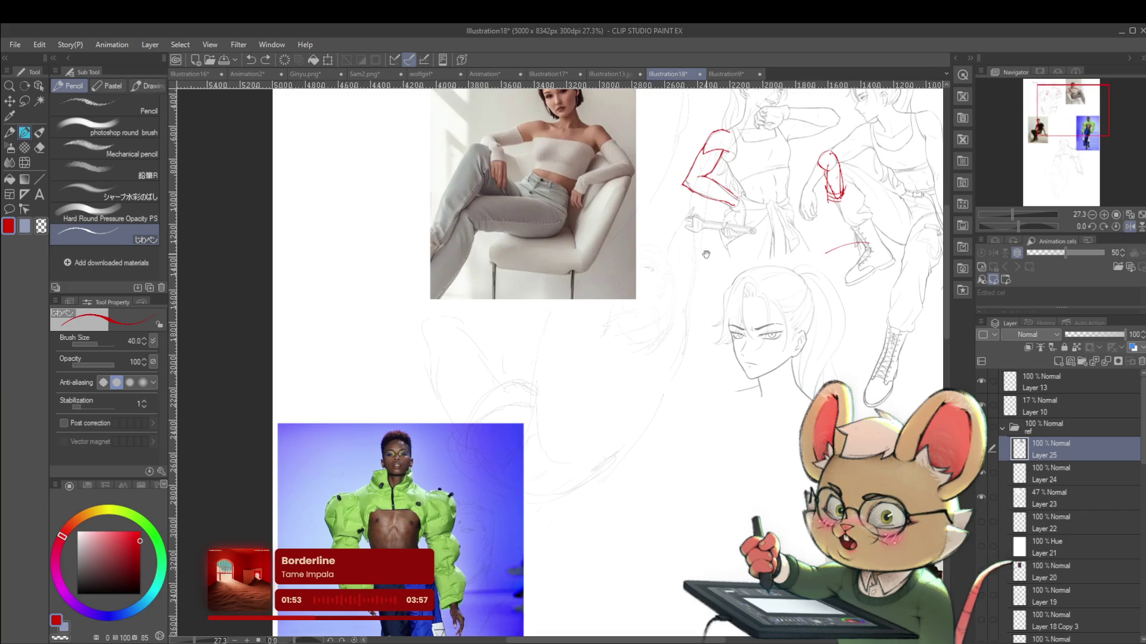
{"action": "scroll", "coordinate": [677, 330], "scroll_direction": "up", "scroll_amount": 1}
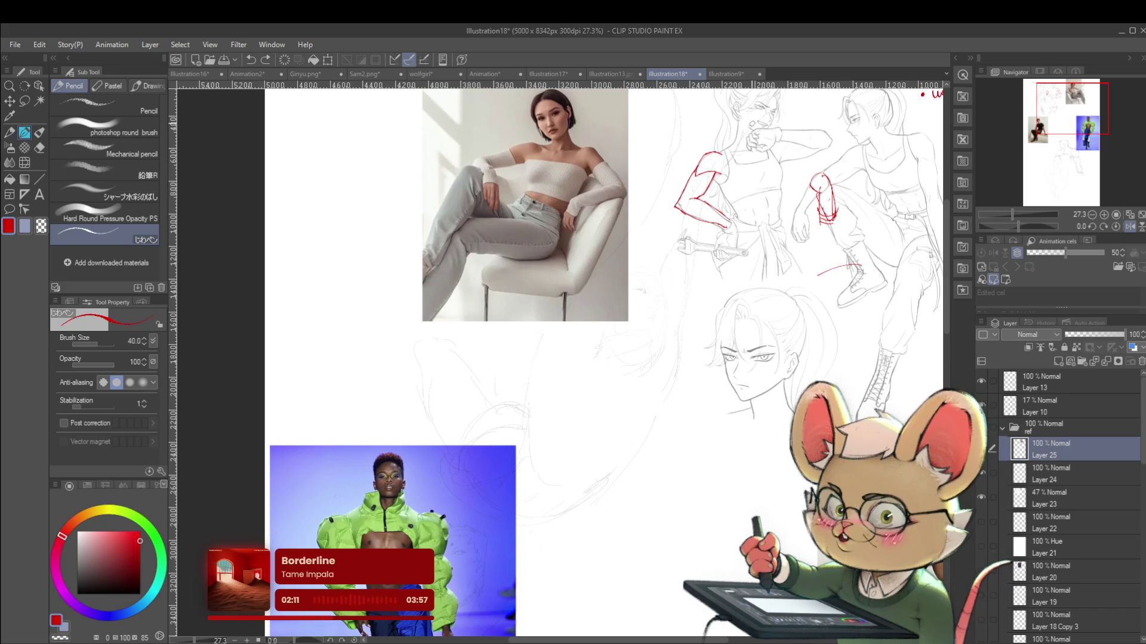
{"action": "left_click_drag", "start_coordinate": [696, 152], "coordinate": [679, 163]}
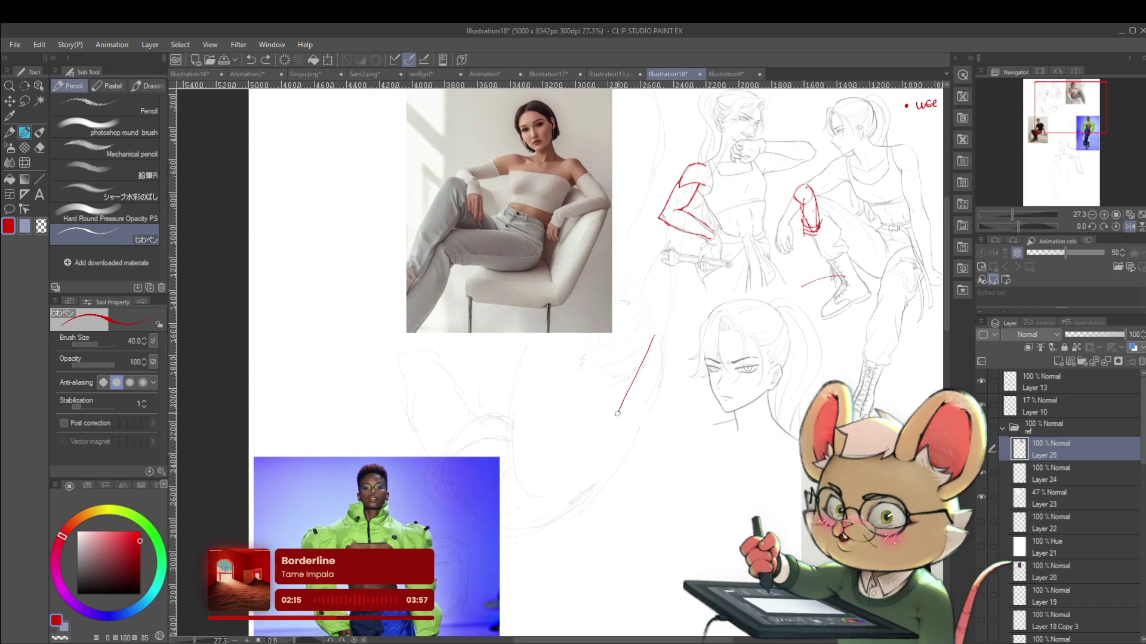
Draw red gesture lines: a long body line, a head-to-shoulder line, and a rounded upper-arm top
{"action": "left_click_drag", "start_coordinate": [655, 336], "coordinate": [611, 428]}
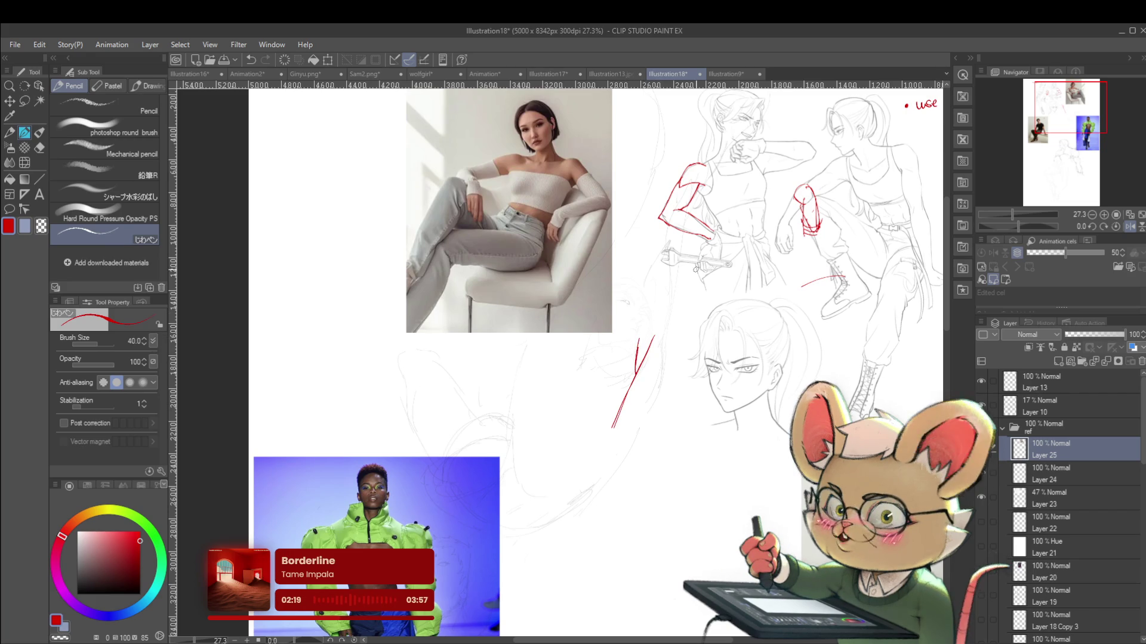
{"action": "scroll", "coordinate": [691, 173], "scroll_direction": "up", "scroll_amount": 4}
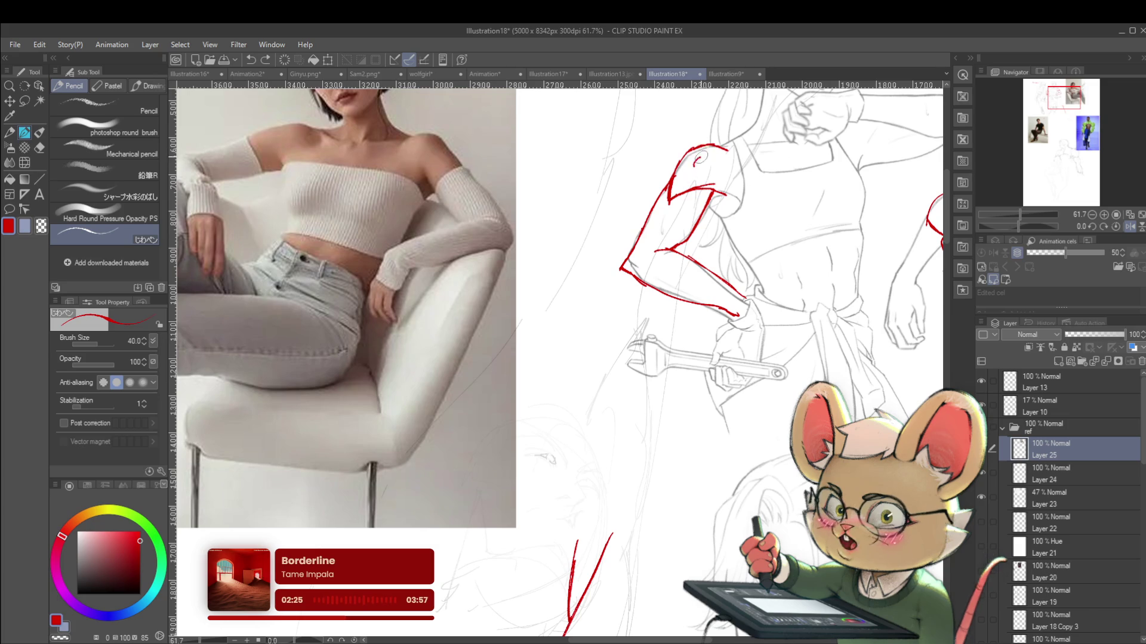
{"action": "left_click_drag", "start_coordinate": [699, 167], "coordinate": [671, 203]}
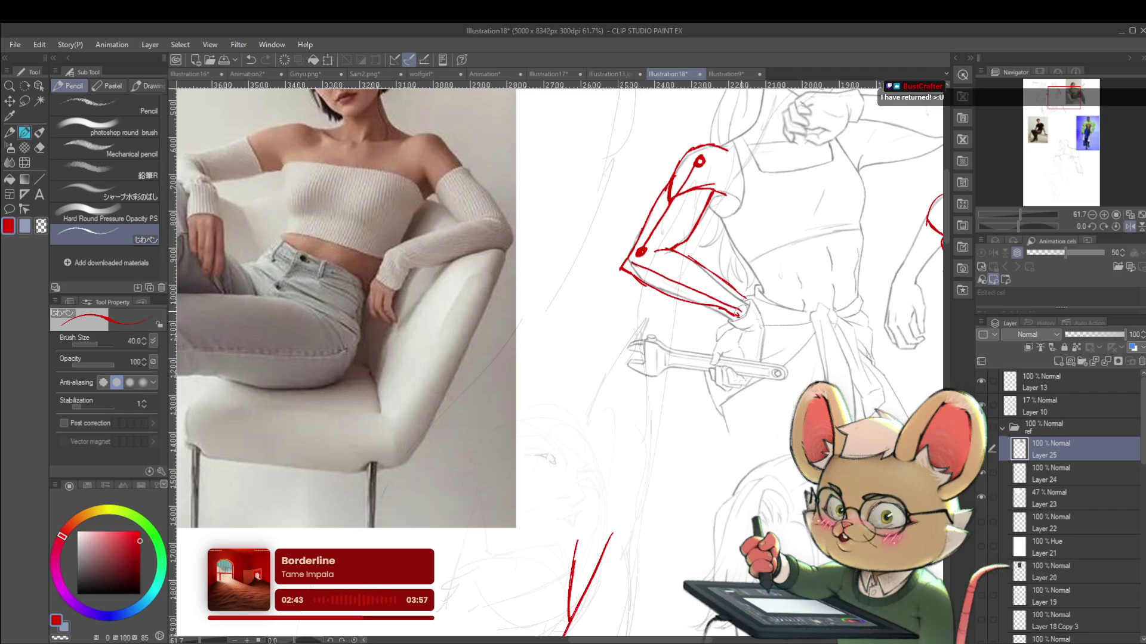
{"action": "scroll", "coordinate": [739, 311], "scroll_direction": "down", "scroll_amount": 3}
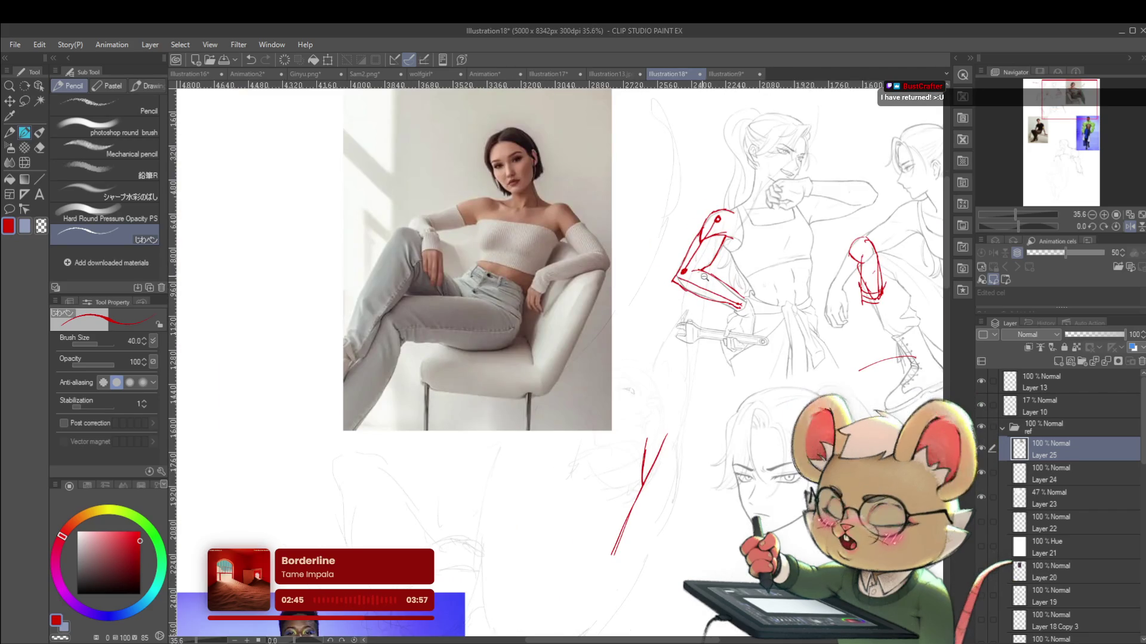
{"action": "scroll", "coordinate": [694, 279], "scroll_direction": "up", "scroll_amount": 3}
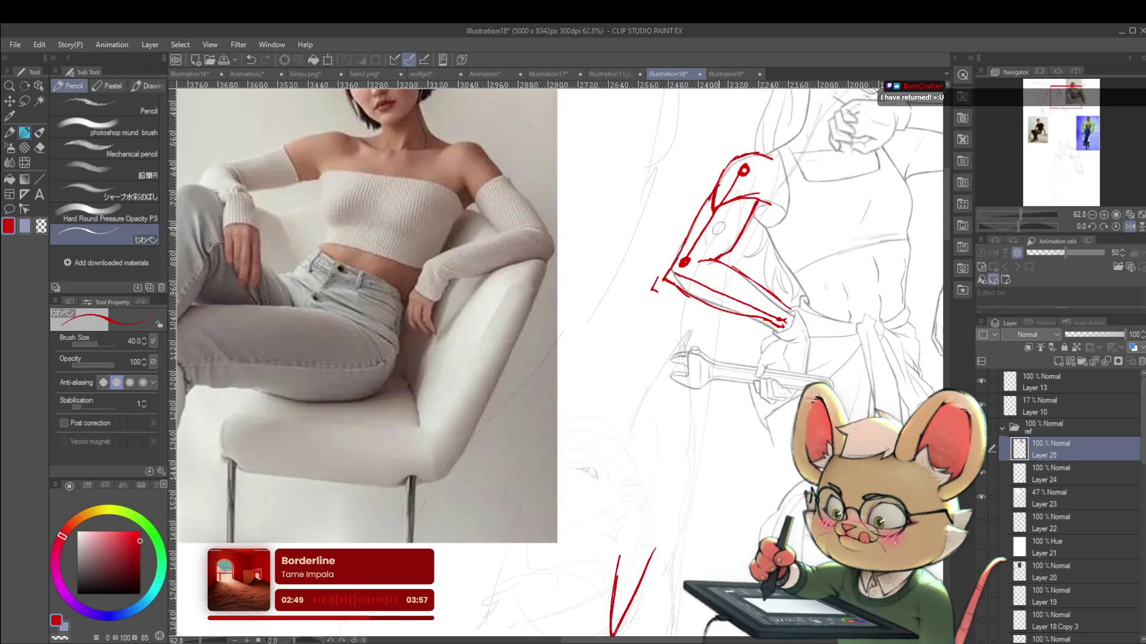
{"action": "scroll", "coordinate": [807, 324], "scroll_direction": "down", "scroll_amount": 2}
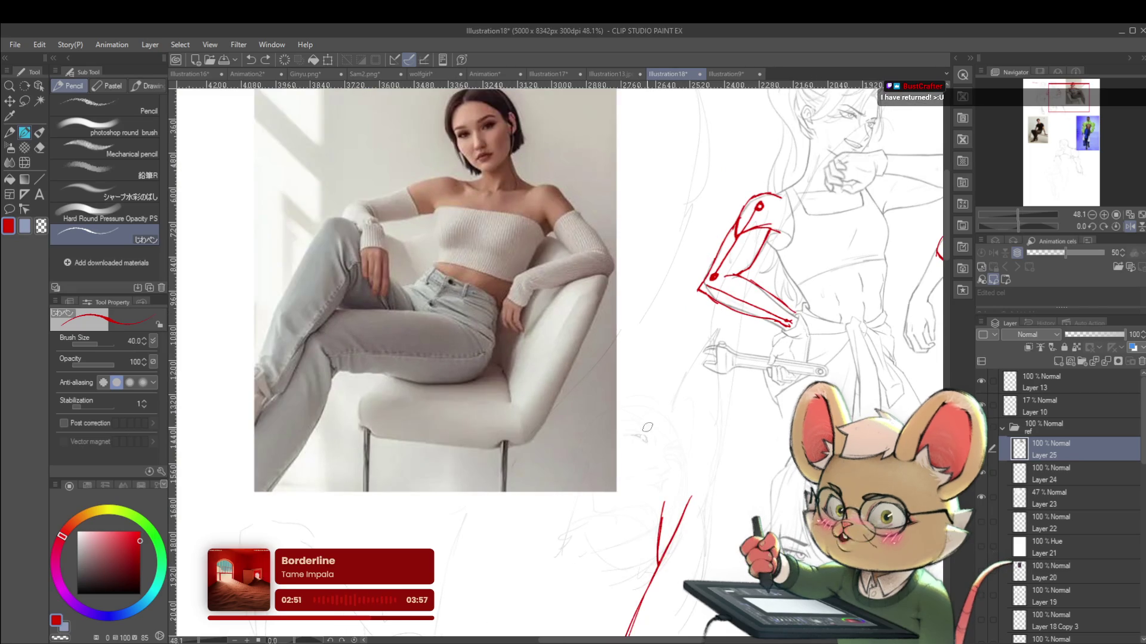
{"action": "left_click_drag", "start_coordinate": [723, 498], "coordinate": [724, 392]}
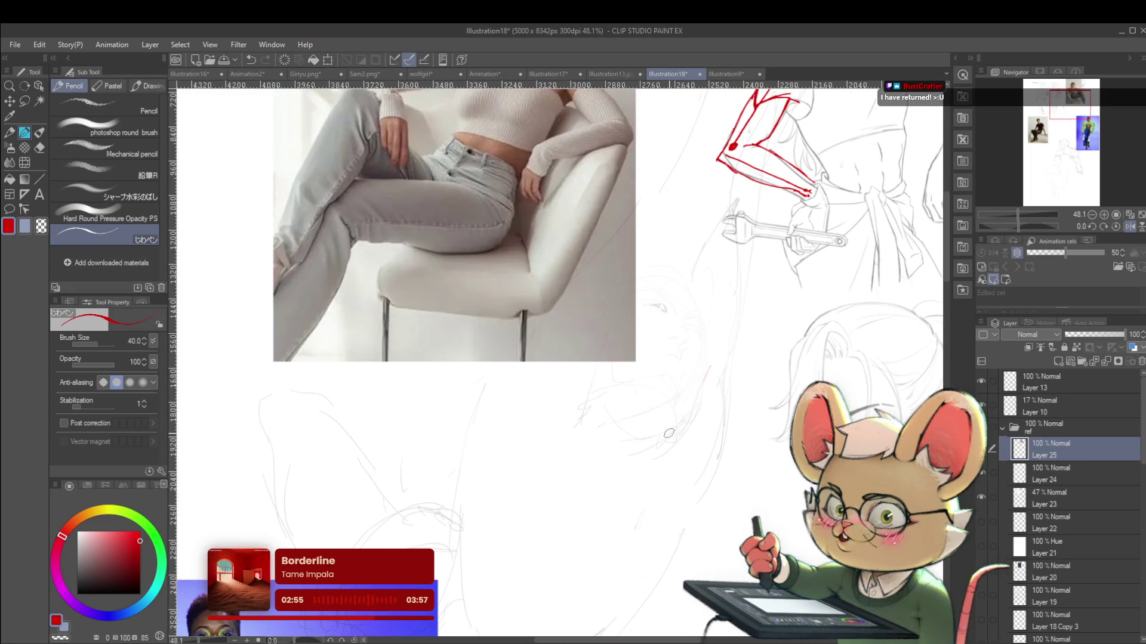
{"action": "scroll", "coordinate": [669, 444], "scroll_direction": "down", "scroll_amount": 2}
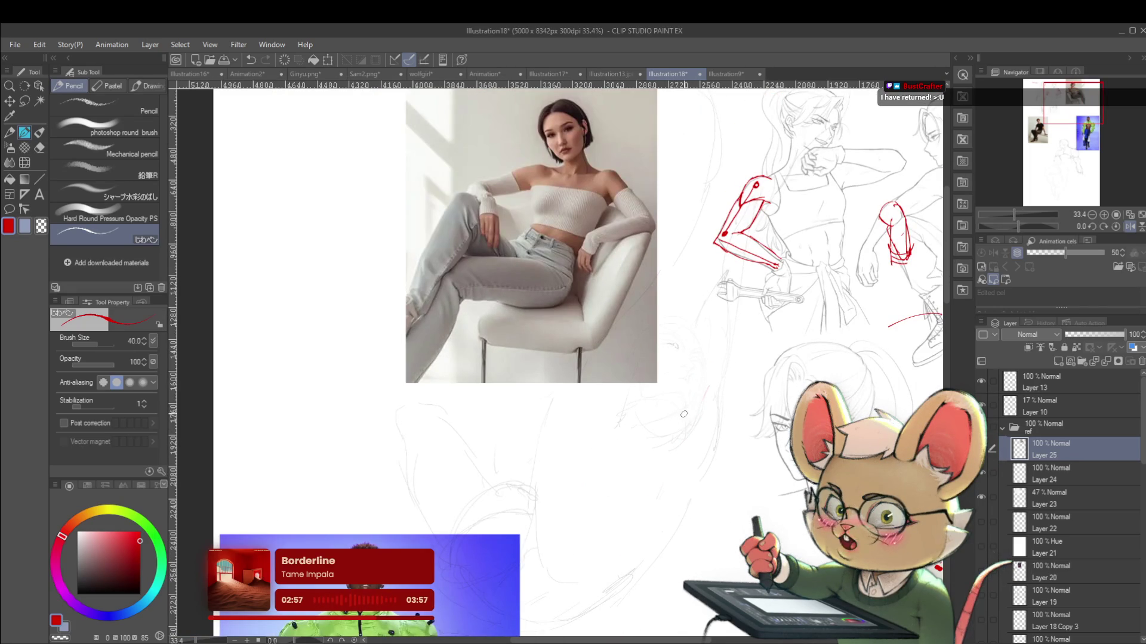
{"action": "mouse_move", "coordinate": [684, 409]}
{"action": "left_mouse_down"}
{"action": "mouse_move", "coordinate": [703, 392]}
{"action": "mouse_move", "coordinate": [719, 409]}
{"action": "mouse_move", "coordinate": [663, 450]}
{"action": "mouse_move", "coordinate": [659, 487]}
{"action": "left_mouse_up"}
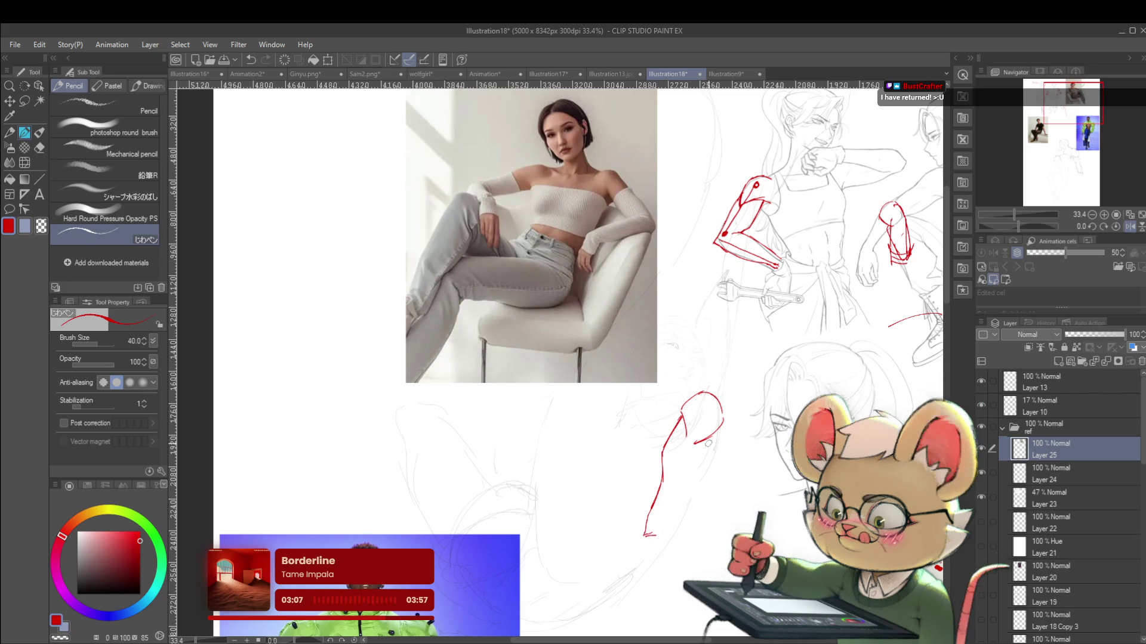
Sketch the red upper arm and forearm outlines, flipping the view twice to check proportions
{"action": "left_click_drag", "start_coordinate": [712, 440], "coordinate": [681, 504]}
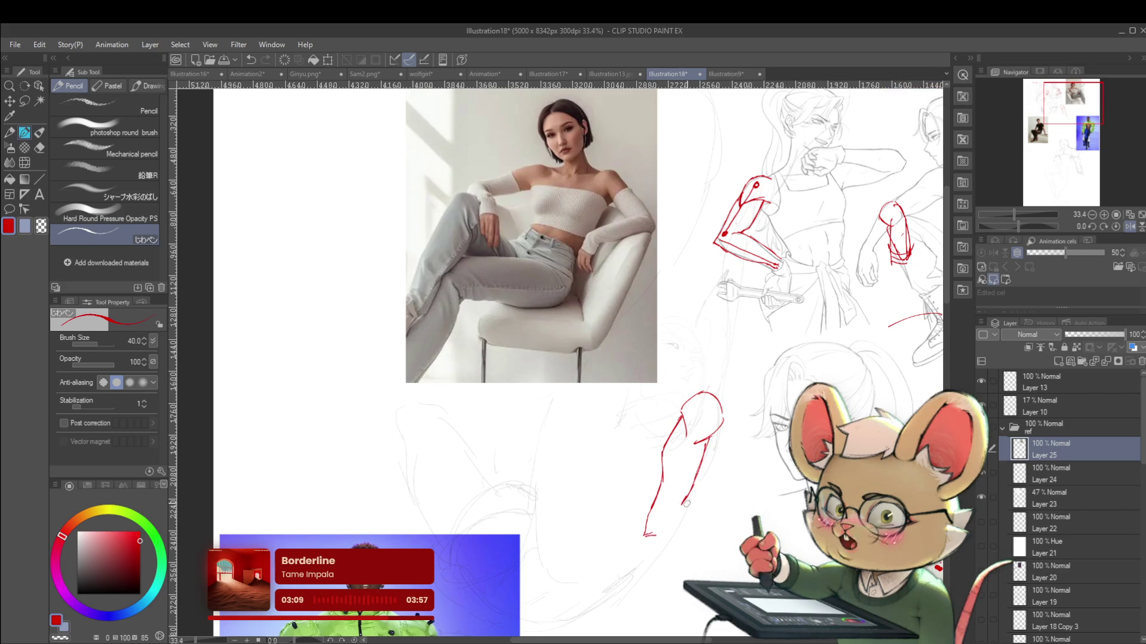
{"action": "left_click", "coordinate": [1129, 226]}
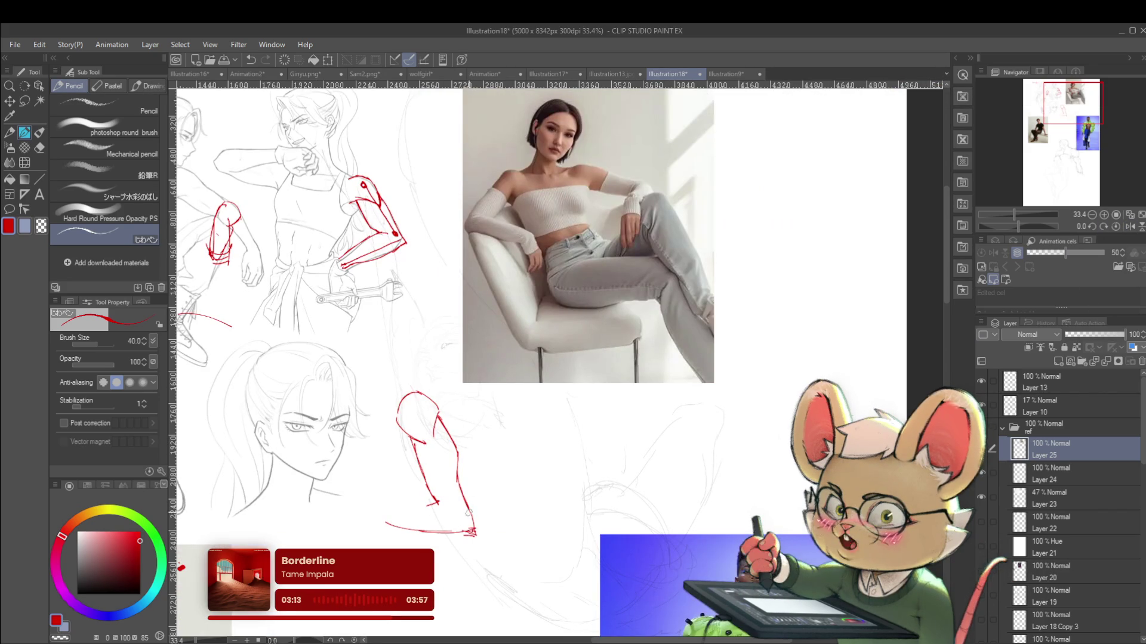
{"action": "left_click_drag", "start_coordinate": [400, 531], "coordinate": [360, 525]}
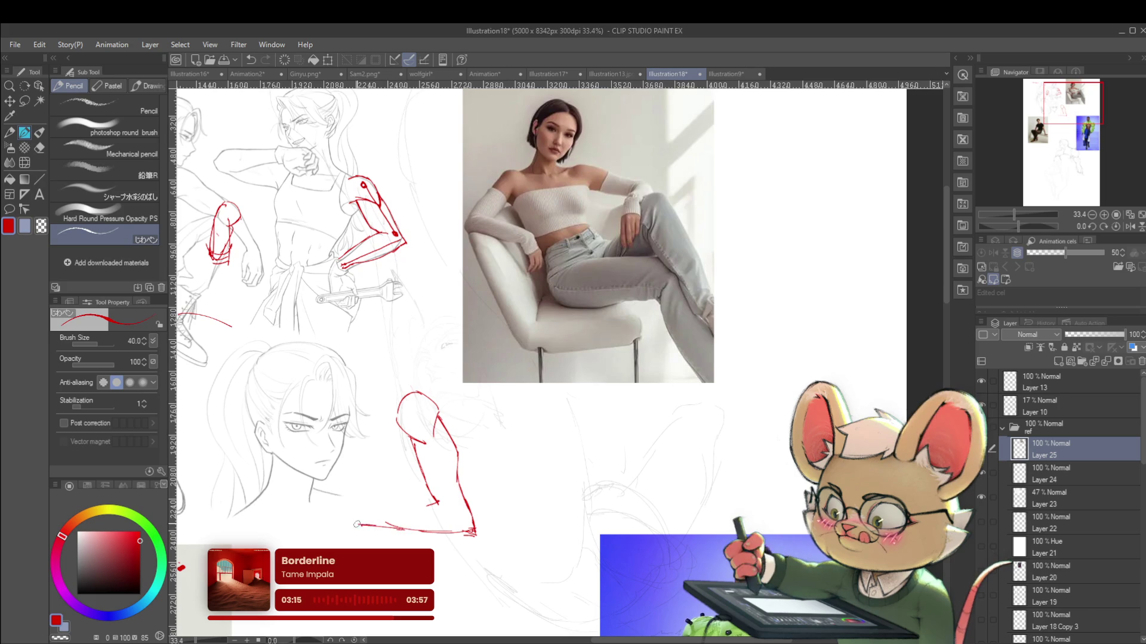
{"action": "left_click", "coordinate": [1130, 226]}
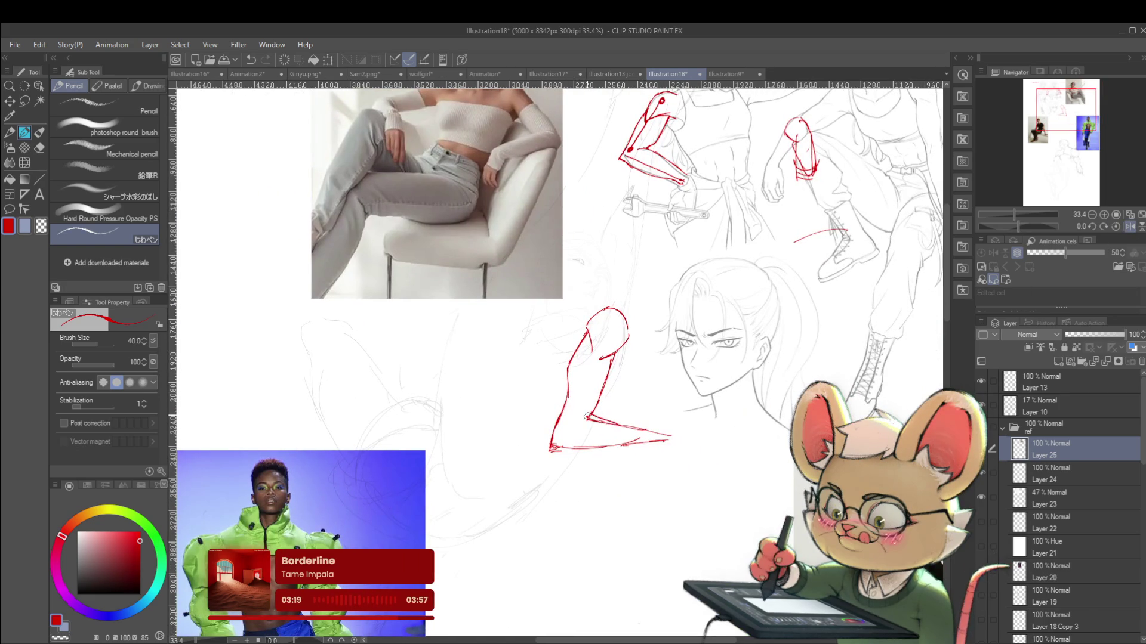
{"action": "left_click_drag", "start_coordinate": [625, 426], "coordinate": [656, 437]}
{"action": "left_click_drag", "start_coordinate": [564, 449], "coordinate": [635, 442]}
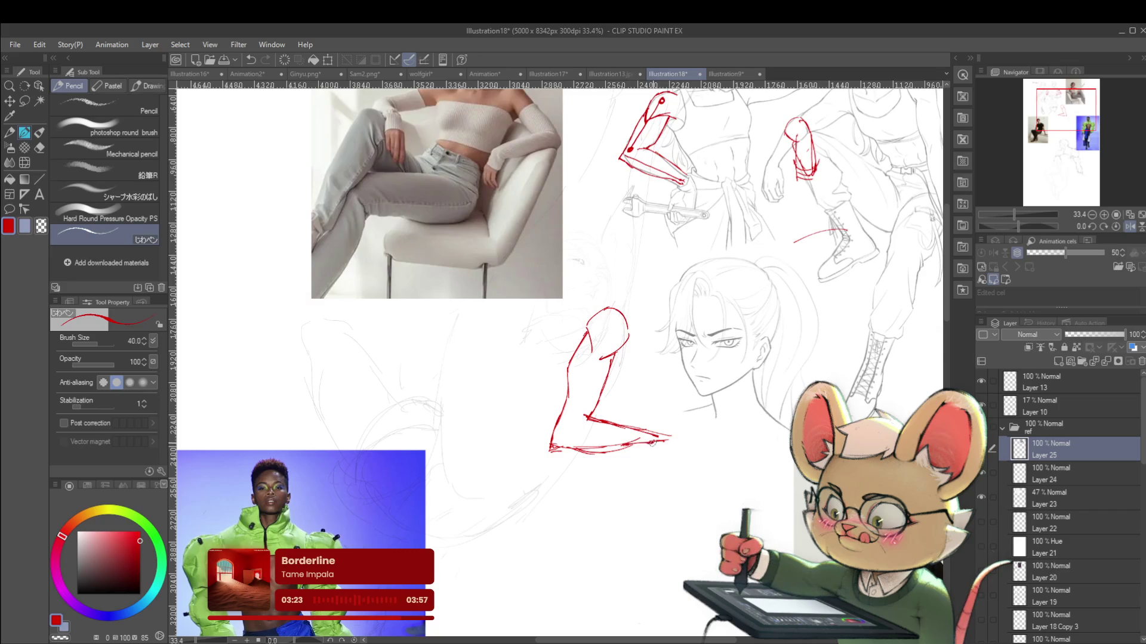
{"action": "scroll", "coordinate": [593, 341], "scroll_direction": "up", "scroll_amount": 2}
{"action": "left_click_drag", "start_coordinate": [592, 342], "coordinate": [599, 388]}
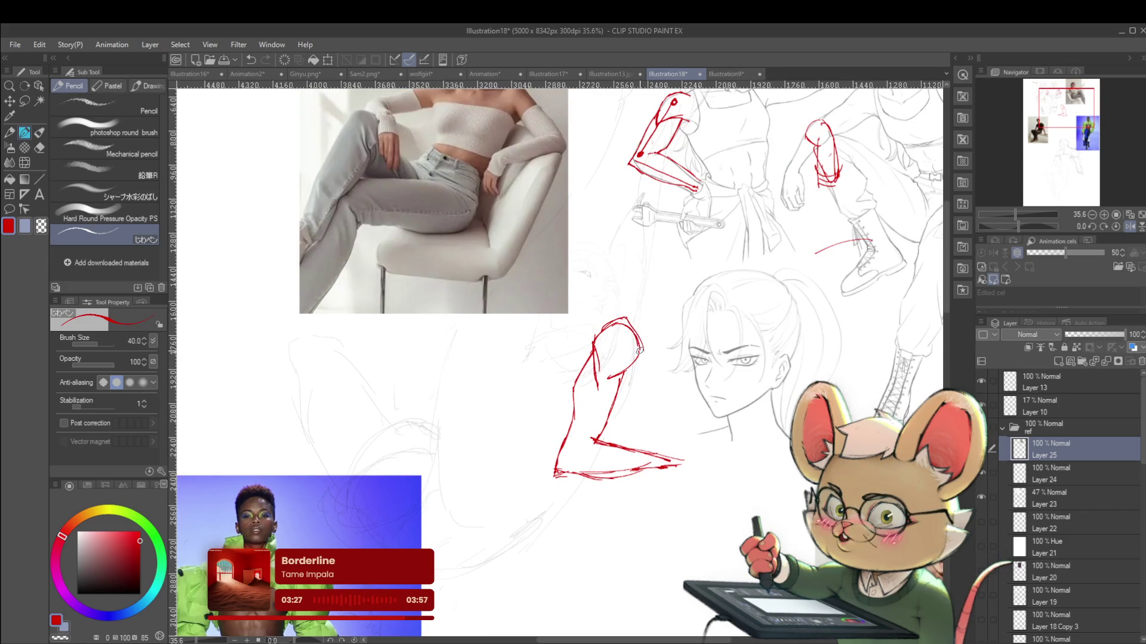
Add red elbow construction lines, strengthen the arm contours, and darken the forearm's lower edge
{"action": "scroll", "coordinate": [610, 377], "scroll_direction": "down", "scroll_amount": 3}
{"action": "scroll", "coordinate": [611, 367], "scroll_direction": "up", "scroll_amount": 5}
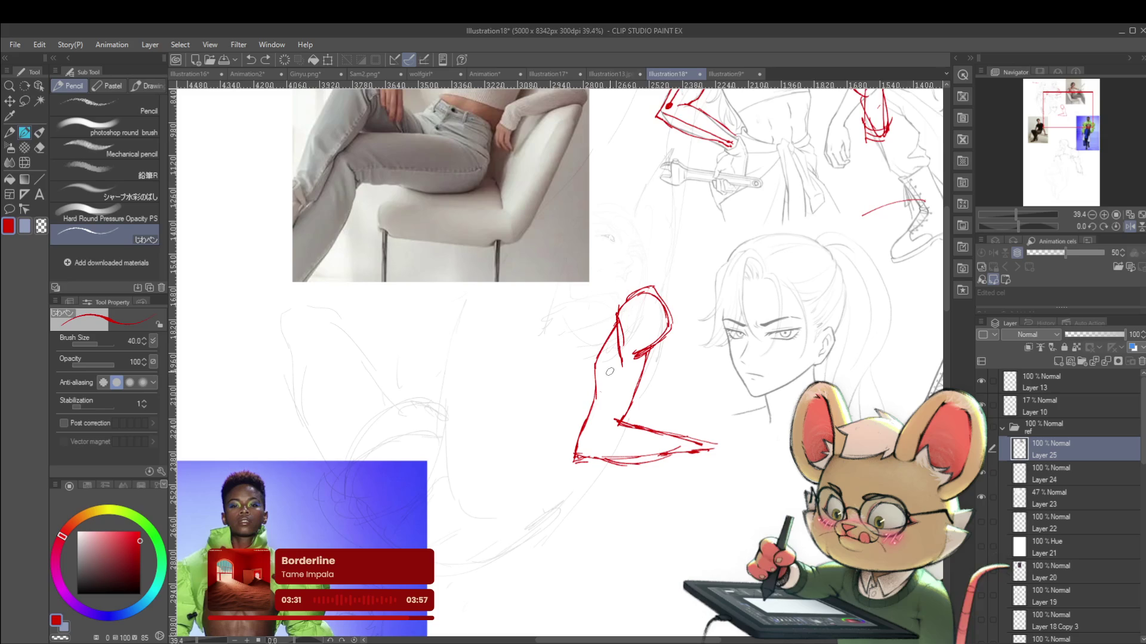
{"action": "left_click_drag", "start_coordinate": [605, 417], "coordinate": [624, 377]}
{"action": "mouse_move", "coordinate": [618, 420]}
{"action": "left_mouse_down"}
{"action": "mouse_move", "coordinate": [628, 362]}
{"action": "mouse_move", "coordinate": [595, 392]}
{"action": "mouse_move", "coordinate": [579, 441]}
{"action": "left_mouse_up"}
{"action": "left_click_drag", "start_coordinate": [598, 386], "coordinate": [583, 421]}
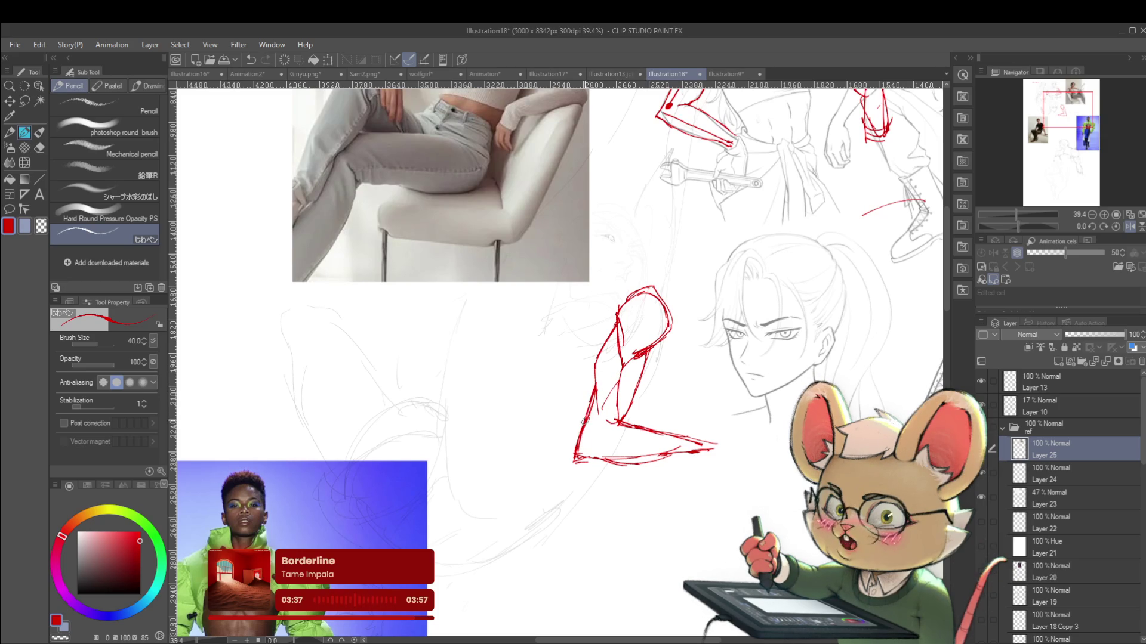
{"action": "key", "text": "ctrl+minus"}
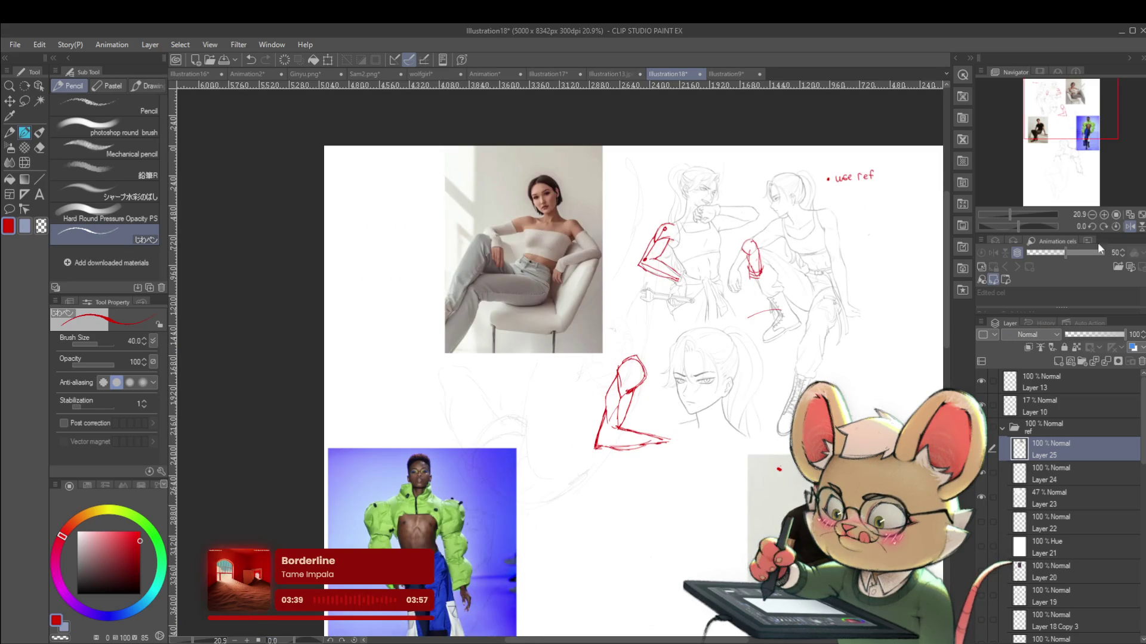
{"action": "scroll", "coordinate": [486, 394], "scroll_direction": "right", "scroll_amount": 3}
{"action": "scroll", "coordinate": [477, 446], "scroll_direction": "up", "scroll_amount": 2}
{"action": "left_click_drag", "start_coordinate": [469, 445], "coordinate": [533, 446]}
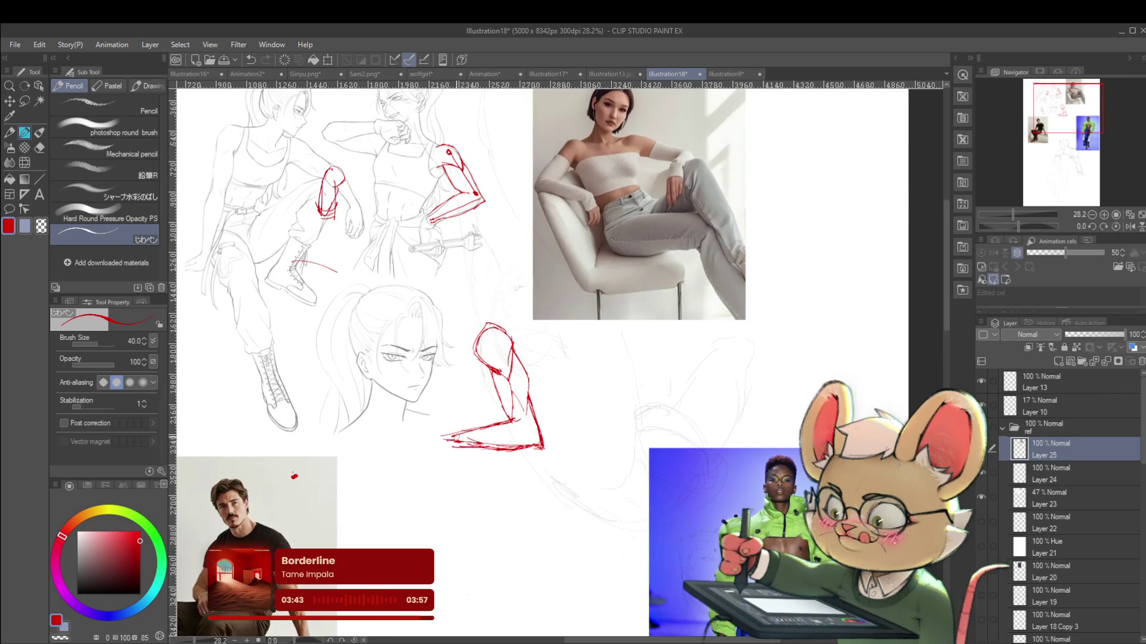
{"action": "mouse_move", "coordinate": [582, 336]}
{"action": "left_mouse_down"}
{"action": "mouse_move", "coordinate": [560, 355]}
{"action": "mouse_move", "coordinate": [586, 378]}
{"action": "mouse_move", "coordinate": [549, 398]}
{"action": "left_mouse_up"}
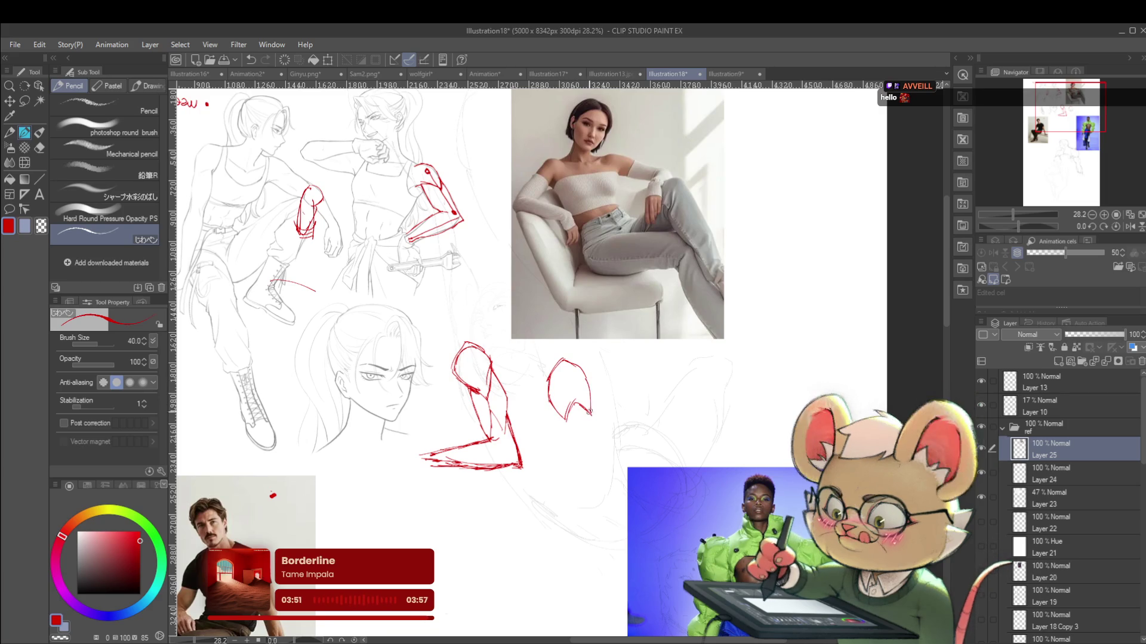
{"action": "left_click_drag", "start_coordinate": [566, 413], "coordinate": [584, 461]}
Draw the second arm's right contour and a few side marks, undoing one stray stroke
{"action": "left_click_drag", "start_coordinate": [589, 416], "coordinate": [600, 483]}
{"action": "left_click_drag", "start_coordinate": [660, 395], "coordinate": [661, 404]}
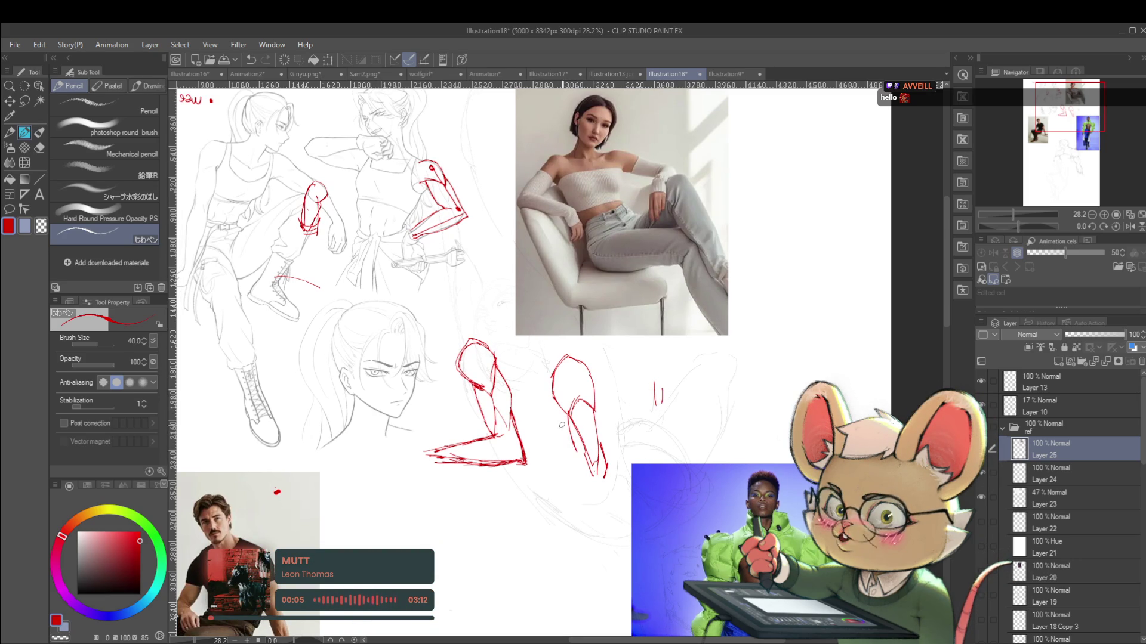
{"action": "scroll", "coordinate": [573, 403], "scroll_direction": "down", "scroll_amount": 3}
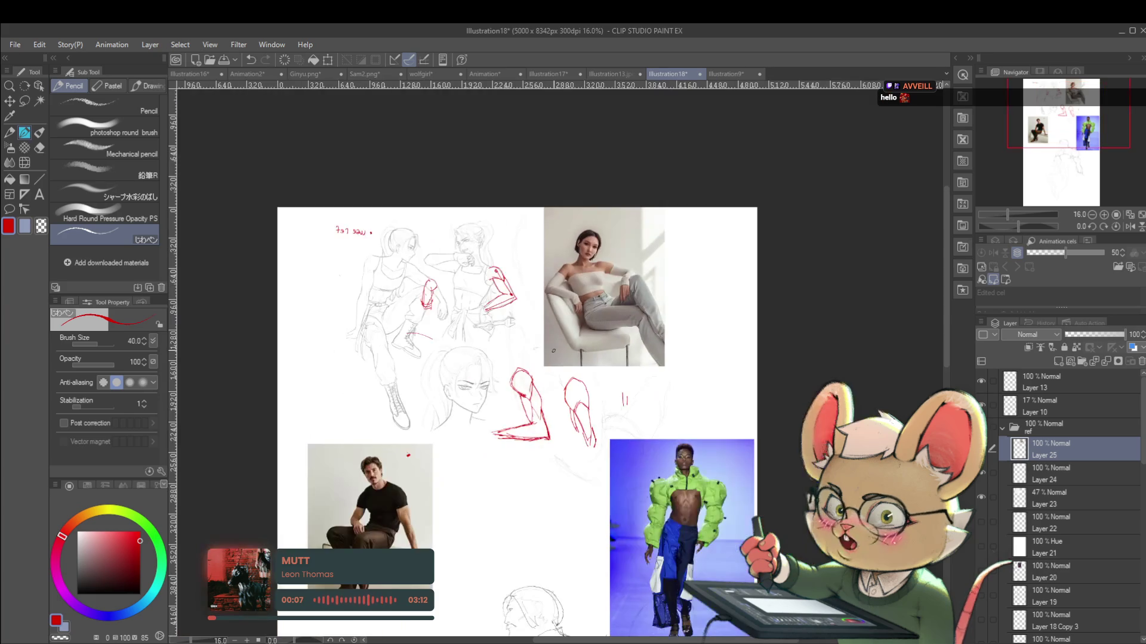
{"action": "scroll", "coordinate": [576, 445], "scroll_direction": "up", "scroll_amount": 2}
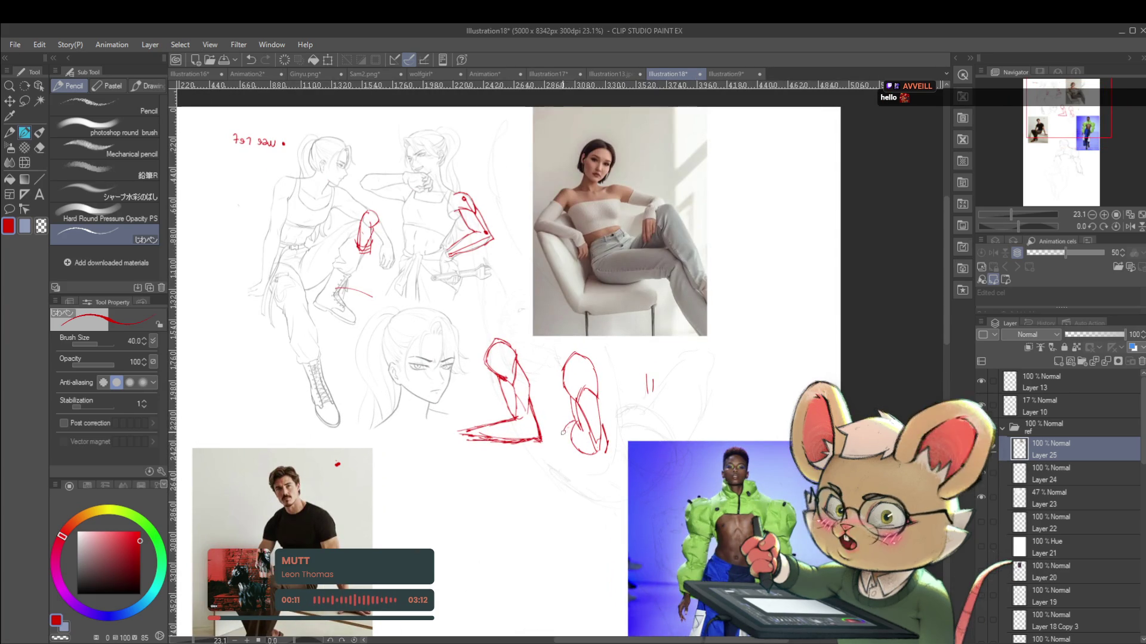
{"action": "scroll", "coordinate": [595, 448], "scroll_direction": "down", "scroll_amount": 2}
{"action": "scroll", "coordinate": [588, 427], "scroll_direction": "up", "scroll_amount": 3}
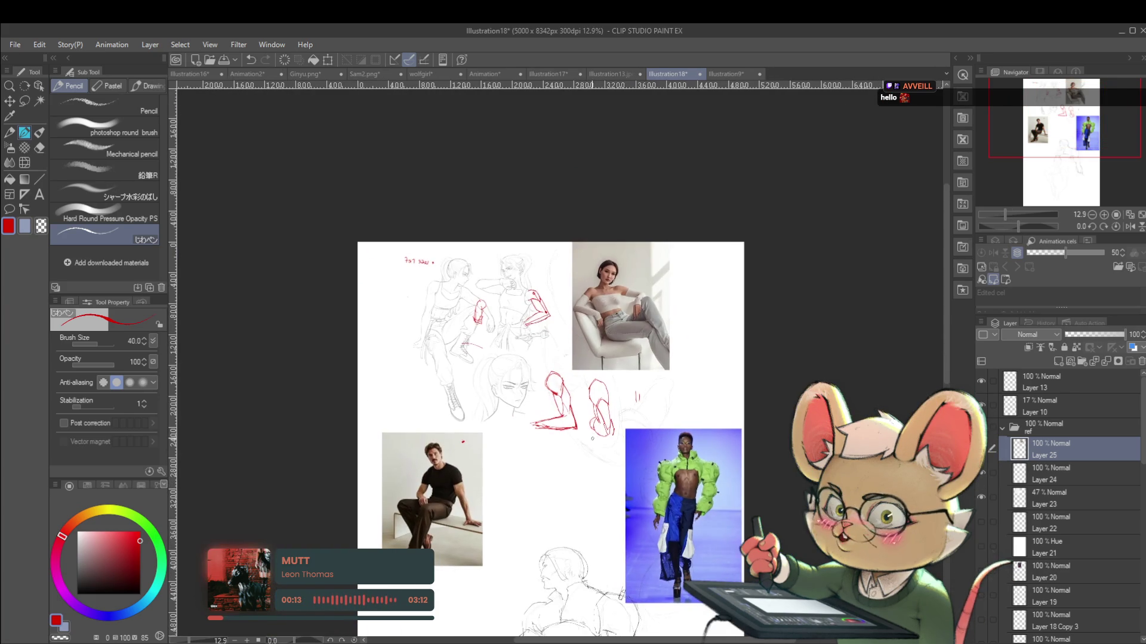
{"action": "key", "text": "ctrl+z"}
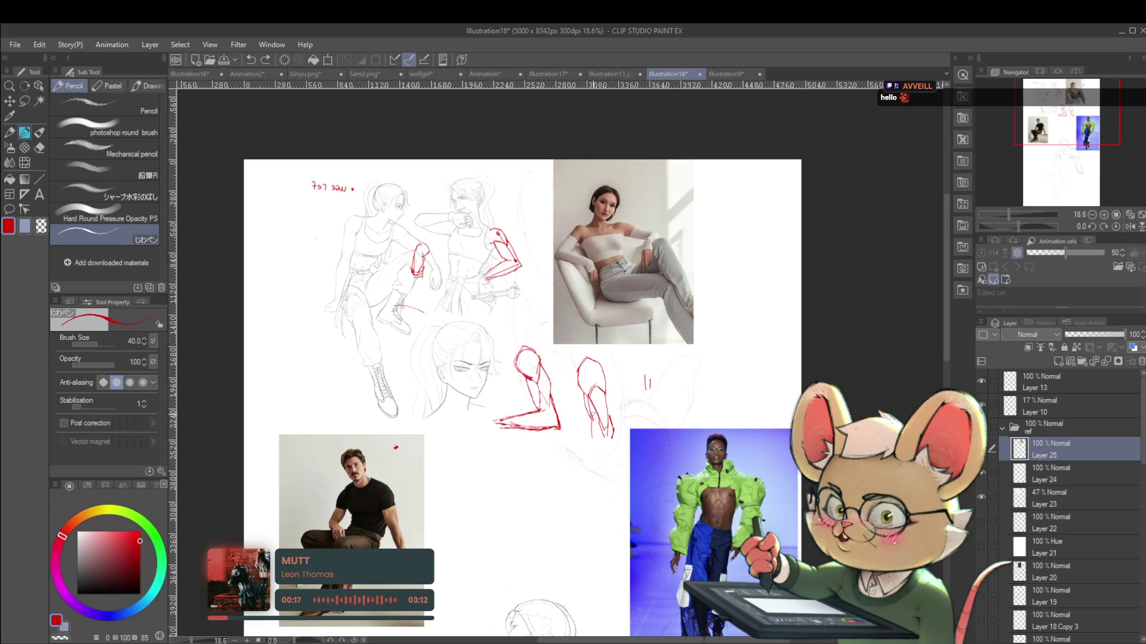
Draw a long inner line down the second arm and extend its right contour downward
{"action": "left_click_drag", "start_coordinate": [589, 418], "coordinate": [594, 429]}
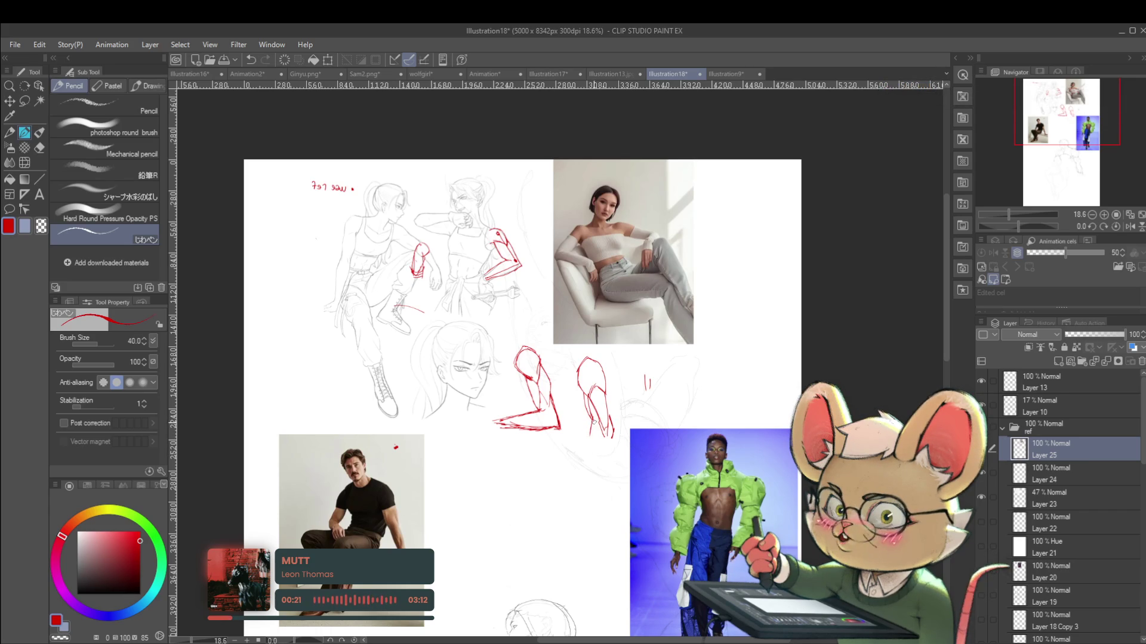
{"action": "scroll", "coordinate": [594, 426], "scroll_direction": "up", "scroll_amount": 2}
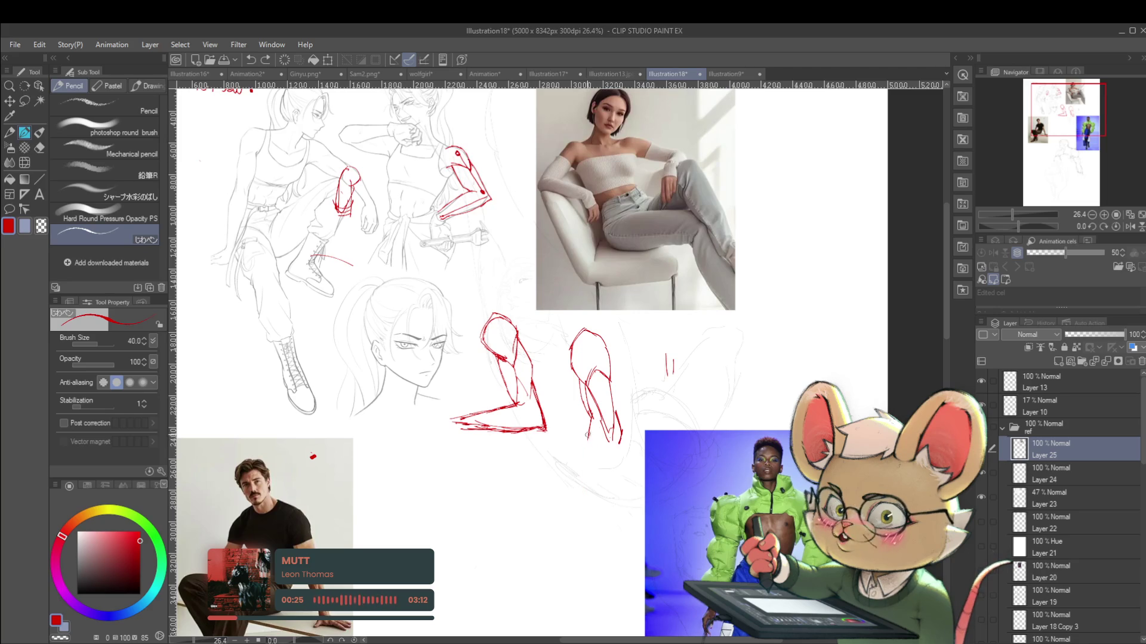
{"action": "left_click_drag", "start_coordinate": [589, 435], "coordinate": [584, 522]}
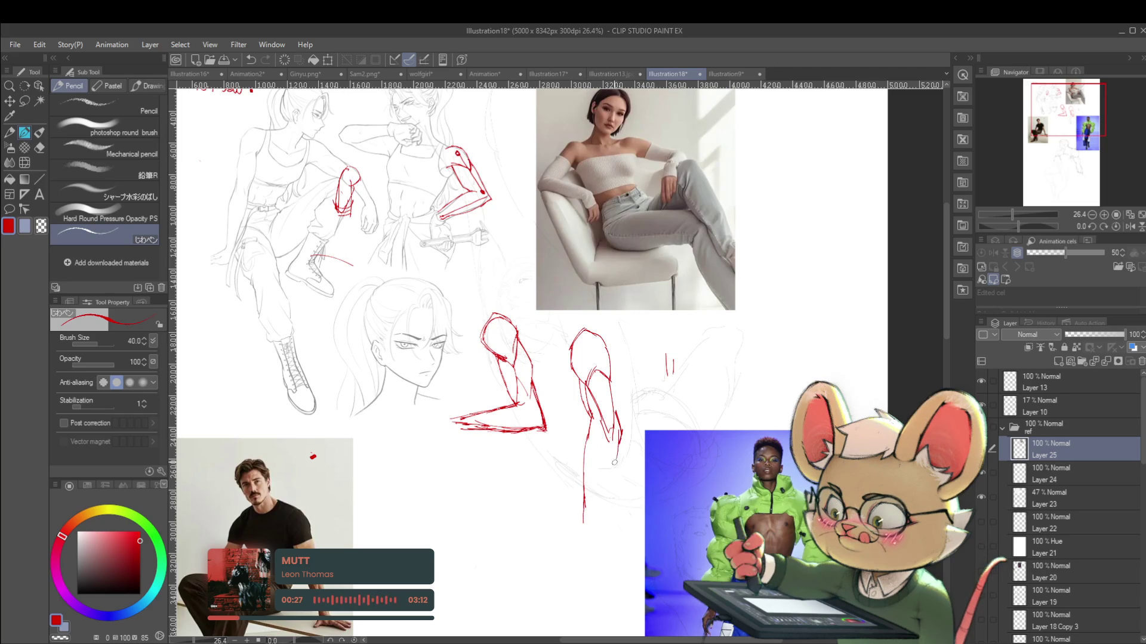
{"action": "mouse_move", "coordinate": [614, 474]}
{"action": "left_mouse_down"}
{"action": "mouse_move", "coordinate": [598, 524]}
{"action": "mouse_move", "coordinate": [579, 517]}
{"action": "mouse_move", "coordinate": [577, 533]}
{"action": "left_mouse_up"}
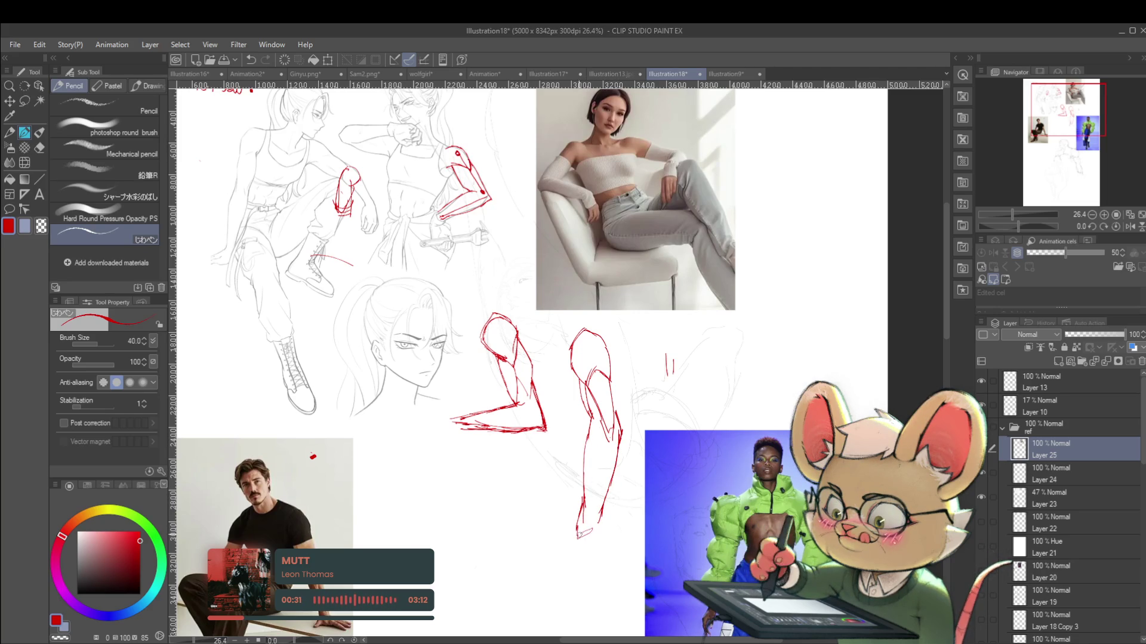
{"action": "scroll", "coordinate": [633, 481], "scroll_direction": "down", "scroll_amount": 2}
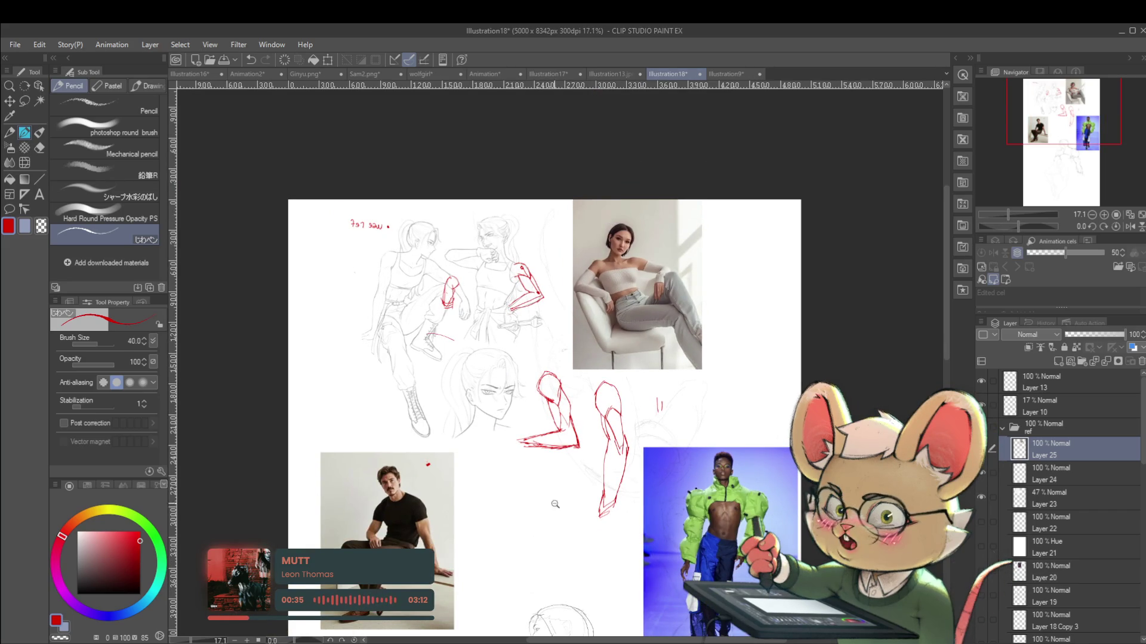
{"action": "scroll", "coordinate": [551, 500], "scroll_direction": "up", "scroll_amount": 1}
{"action": "left_click_drag", "start_coordinate": [525, 489], "coordinate": [541, 470]}
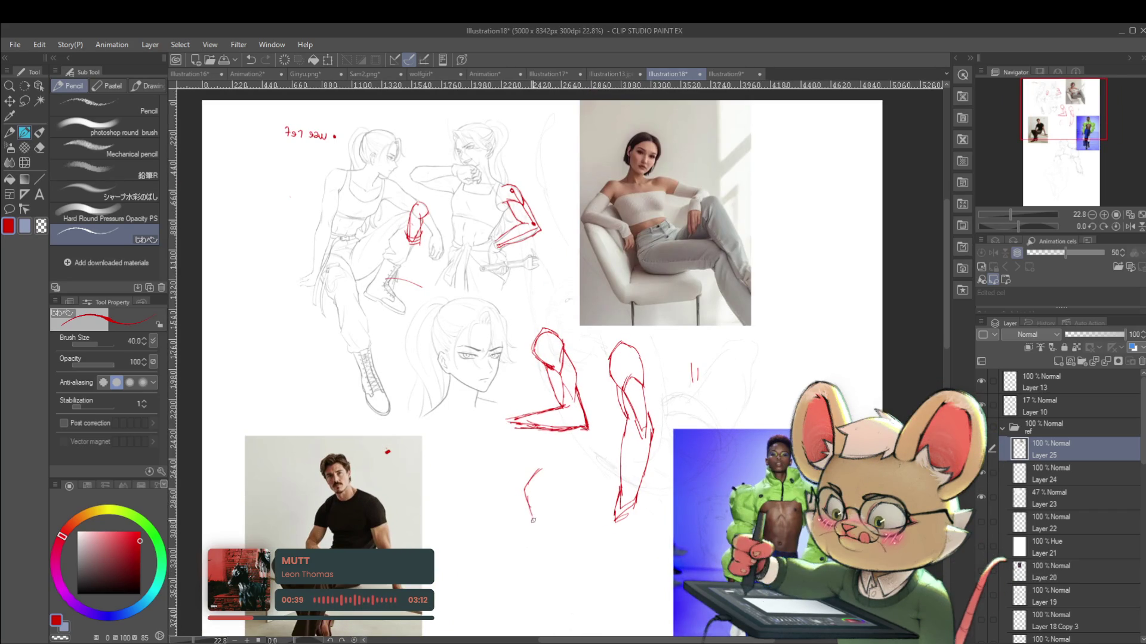
Draw a third red forearm form below the studies, extending its sides down to the tip
{"action": "mouse_move", "coordinate": [533, 518]}
{"action": "left_mouse_down"}
{"action": "mouse_move", "coordinate": [546, 499]}
{"action": "mouse_move", "coordinate": [560, 505]}
{"action": "mouse_move", "coordinate": [551, 451]}
{"action": "mouse_move", "coordinate": [534, 495]}
{"action": "mouse_move", "coordinate": [552, 527]}
{"action": "left_mouse_up"}
{"action": "left_click_drag", "start_coordinate": [562, 455], "coordinate": [549, 548]}
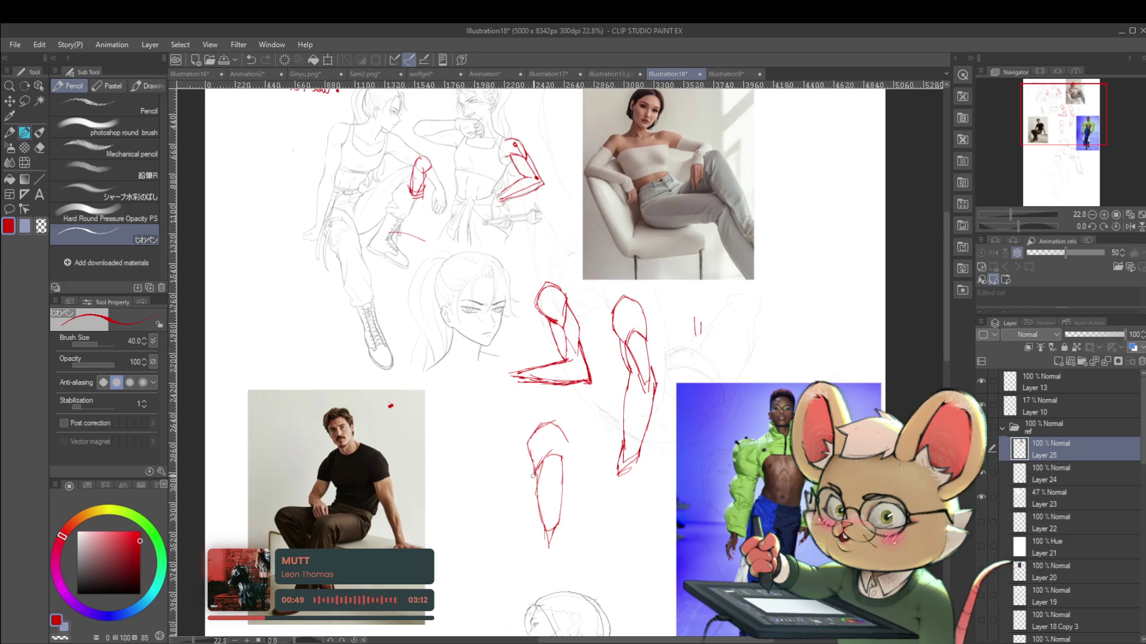
{"action": "left_click_drag", "start_coordinate": [537, 502], "coordinate": [541, 544]}
{"action": "scroll", "coordinate": [563, 454], "scroll_direction": "down", "scroll_amount": 1}
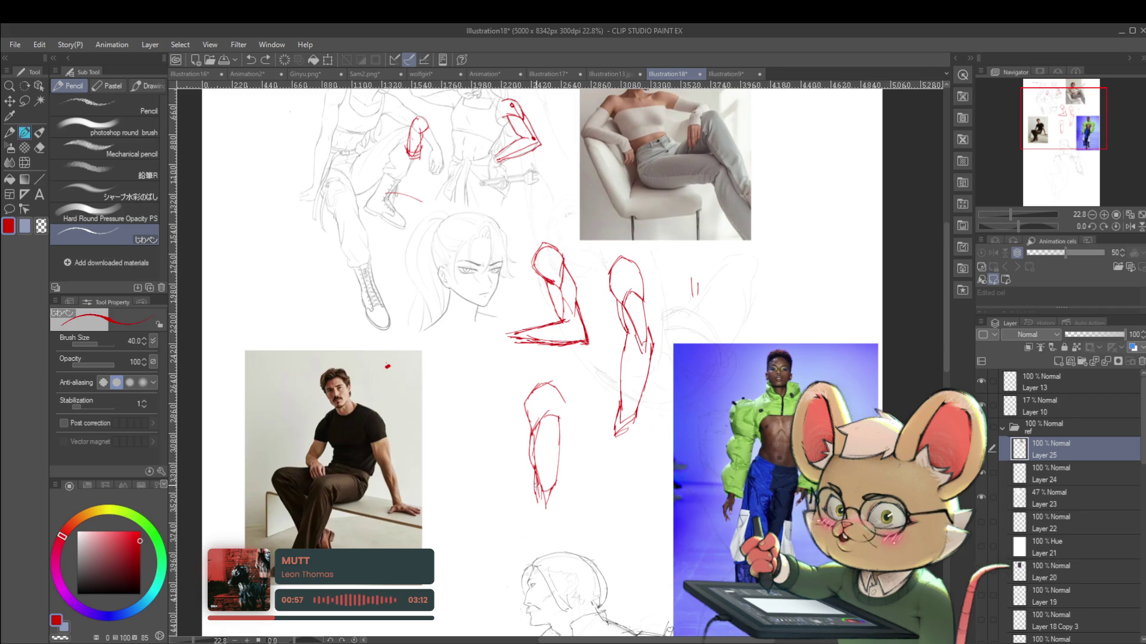
{"action": "left_click_drag", "start_coordinate": [531, 530], "coordinate": [558, 588]}
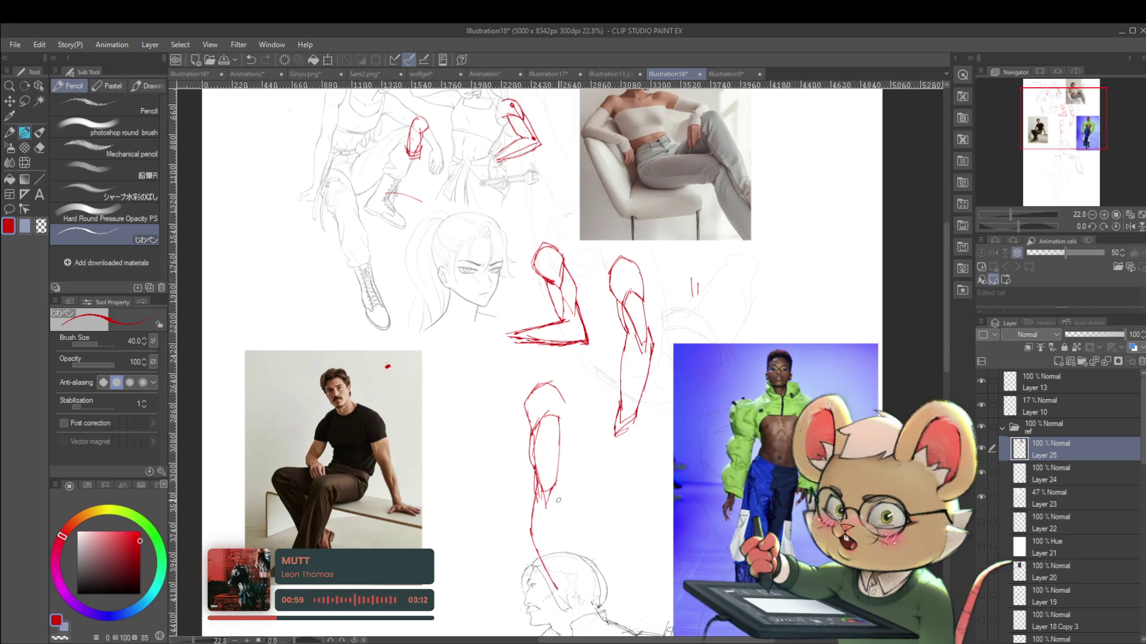
{"action": "mouse_move", "coordinate": [555, 486]}
{"action": "left_mouse_down"}
{"action": "mouse_move", "coordinate": [564, 552]}
{"action": "mouse_move", "coordinate": [567, 511]}
{"action": "left_mouse_up"}
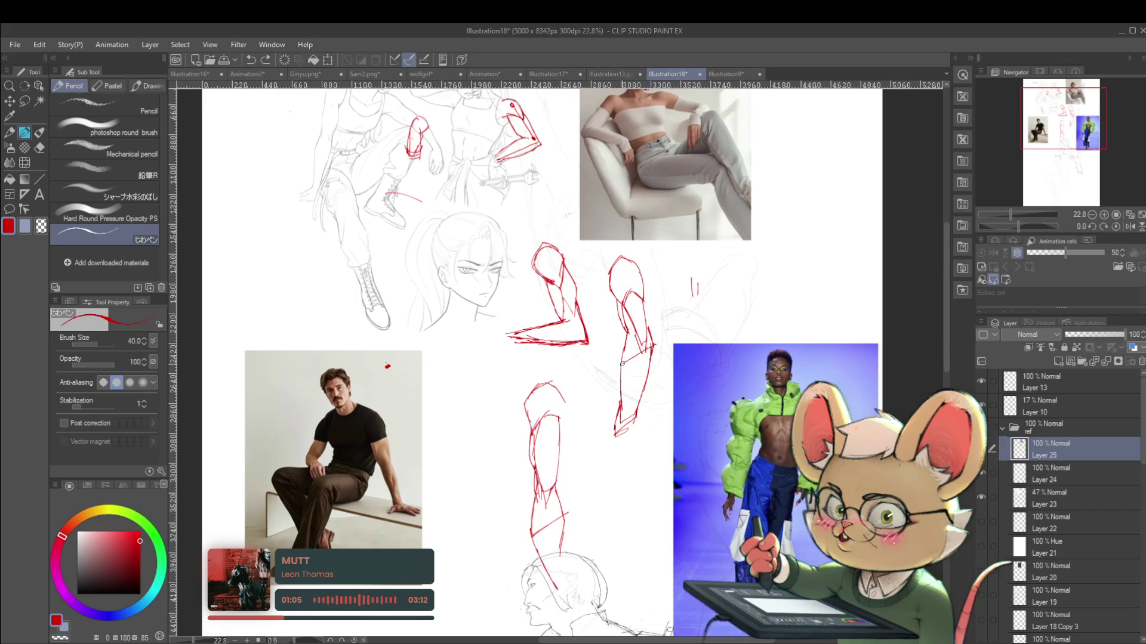
Add red strokes near the elbow and down the forearm, undoing the last bad strokes
{"action": "left_click_drag", "start_coordinate": [625, 361], "coordinate": [637, 353]}
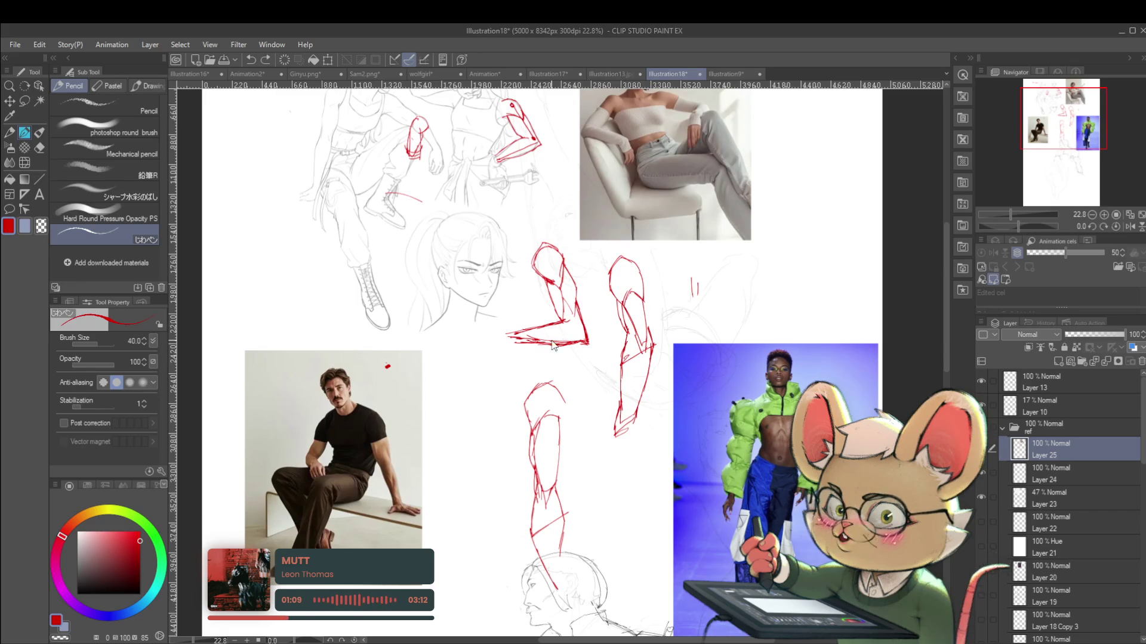
{"action": "scroll", "coordinate": [618, 306], "scroll_direction": "down", "scroll_amount": 2}
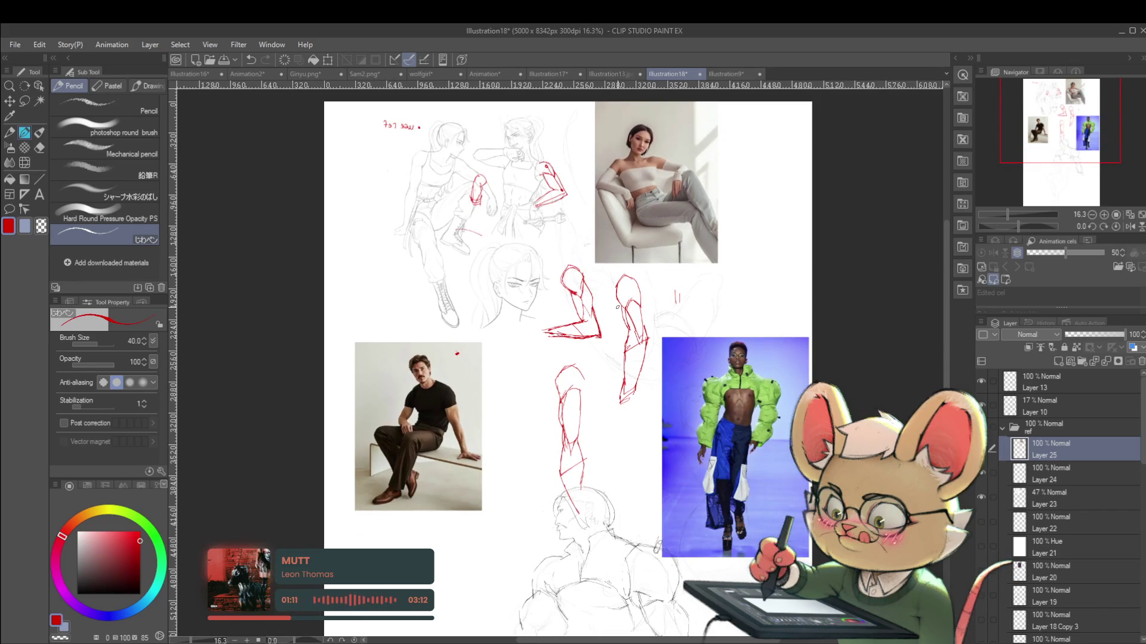
{"action": "scroll", "coordinate": [597, 388], "scroll_direction": "down", "scroll_amount": 1}
{"action": "mouse_move", "coordinate": [570, 472]}
{"action": "left_mouse_down"}
{"action": "mouse_move", "coordinate": [581, 495]}
{"action": "mouse_move", "coordinate": [590, 490]}
{"action": "mouse_move", "coordinate": [594, 525]}
{"action": "mouse_move", "coordinate": [618, 518]}
{"action": "left_mouse_up"}
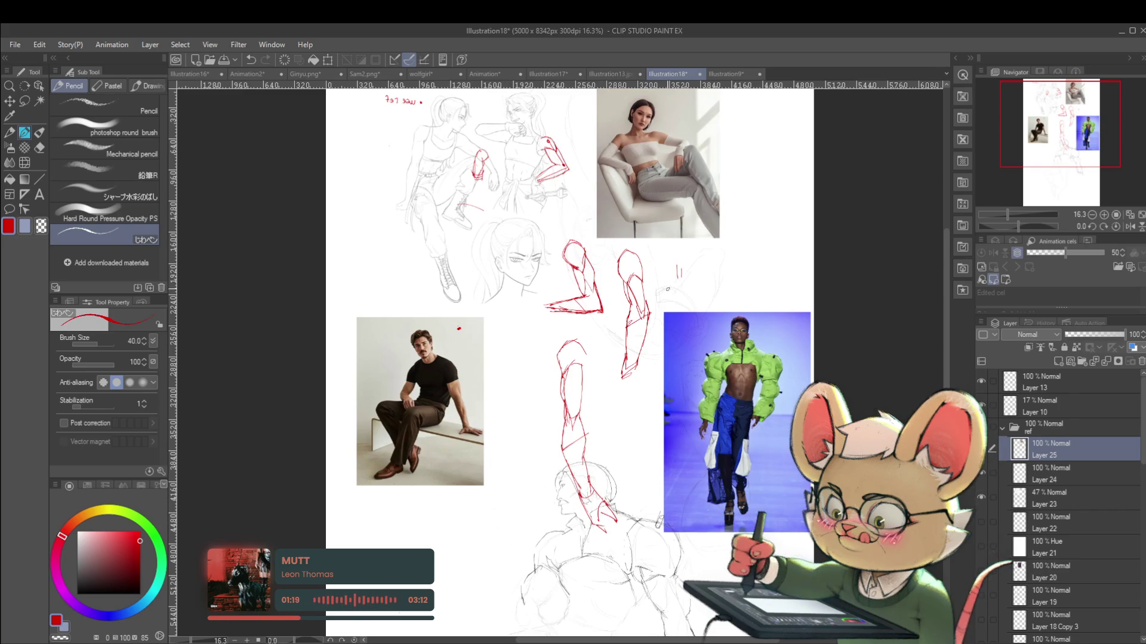
{"action": "scroll", "coordinate": [615, 384], "scroll_direction": "up", "scroll_amount": 1}
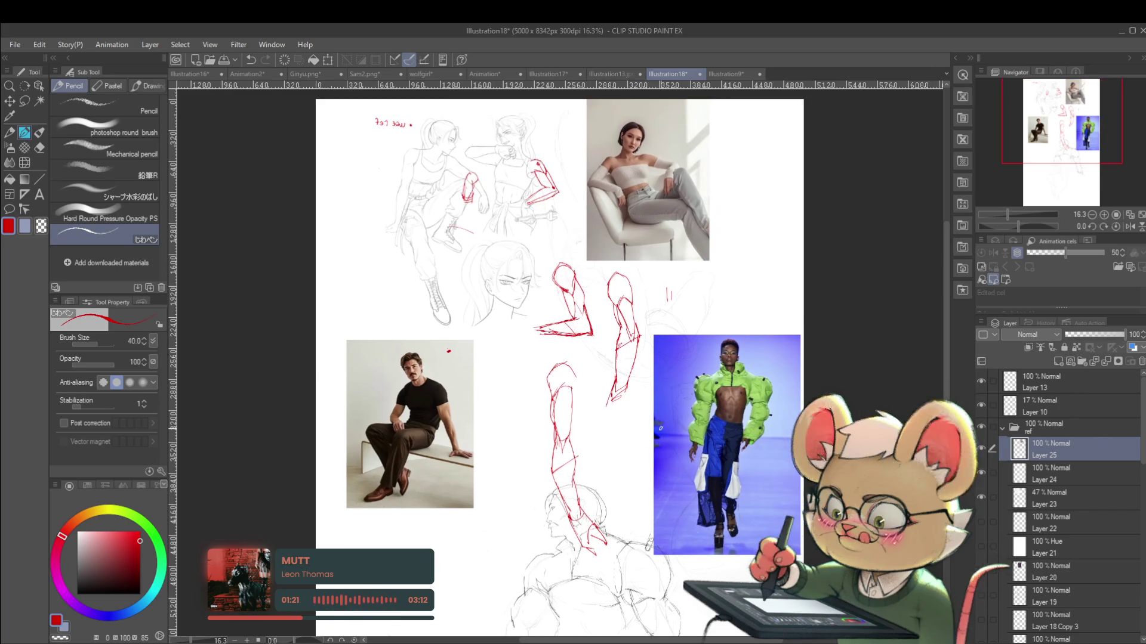
{"action": "scroll", "coordinate": [609, 384], "scroll_direction": "up", "scroll_amount": 2}
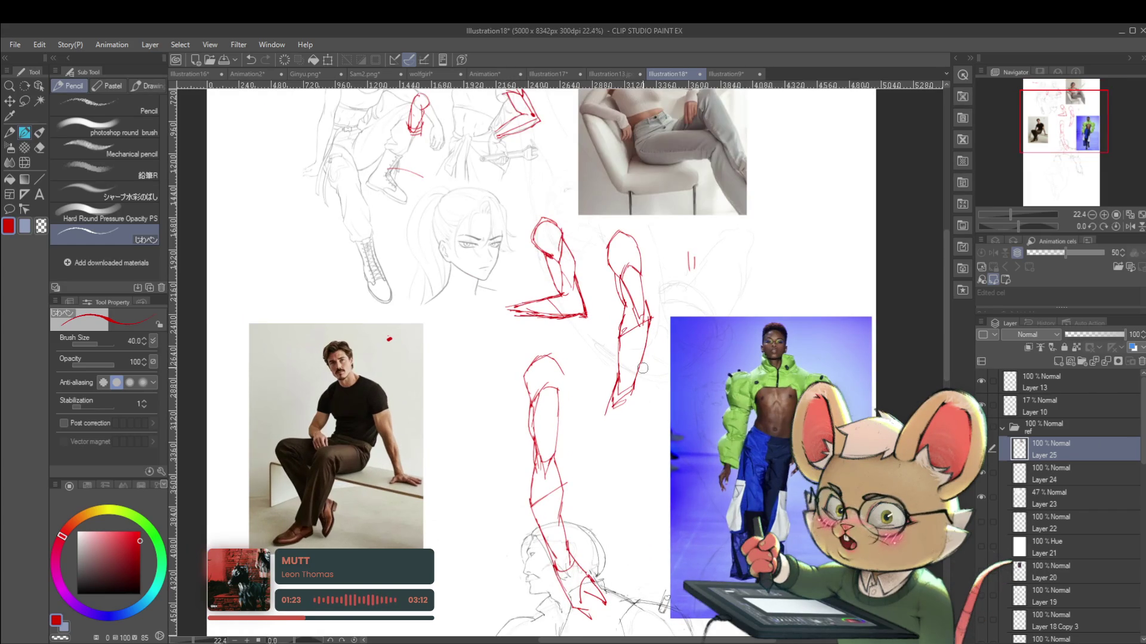
{"action": "key", "text": "ctrl+z"}
{"action": "key", "text": "ctrl+z"}
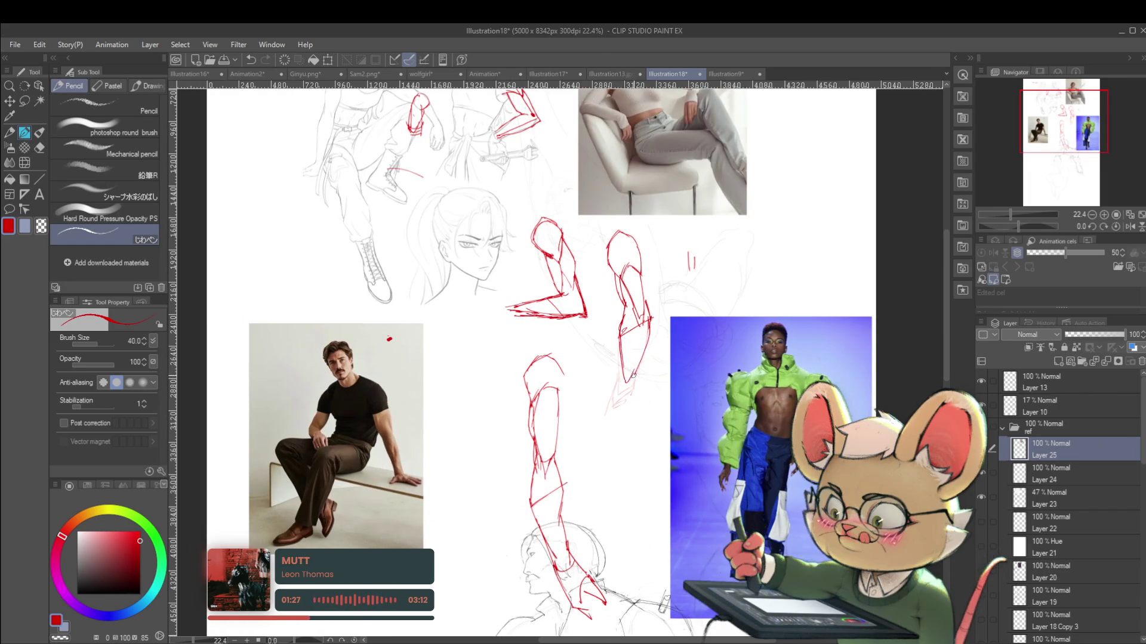
{"action": "scroll", "coordinate": [636, 369], "scroll_direction": "down", "scroll_amount": 2}
{"action": "scroll", "coordinate": [618, 448], "scroll_direction": "up", "scroll_amount": 1}
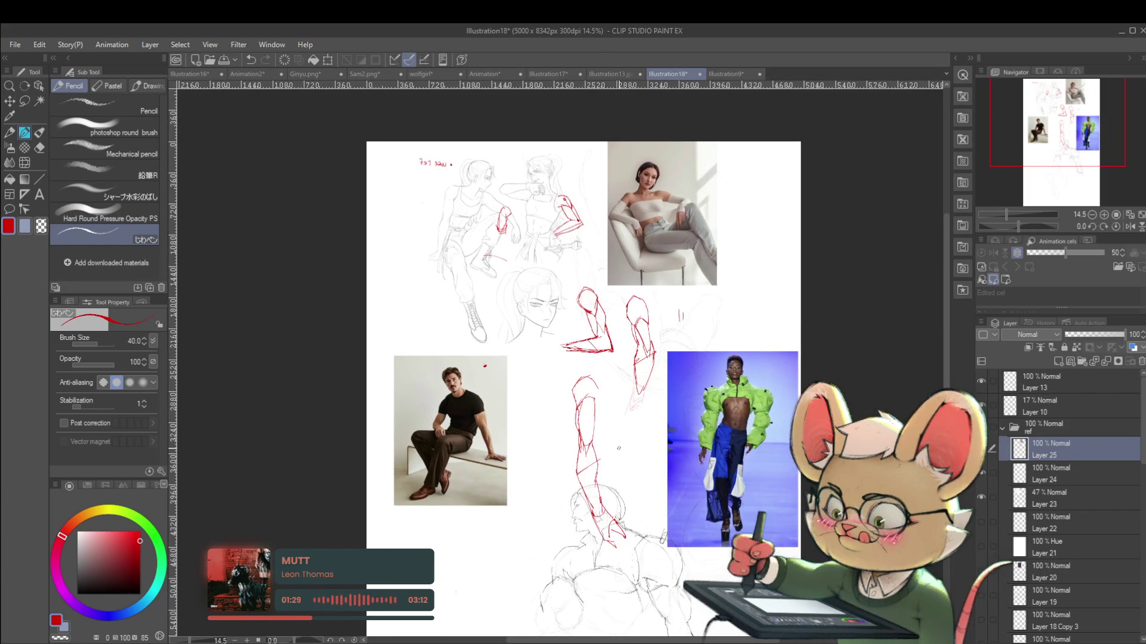
Flip the reference sheet view horizontally and pan to review the three red arm studies
{"action": "left_click", "coordinate": [1119, 227]}
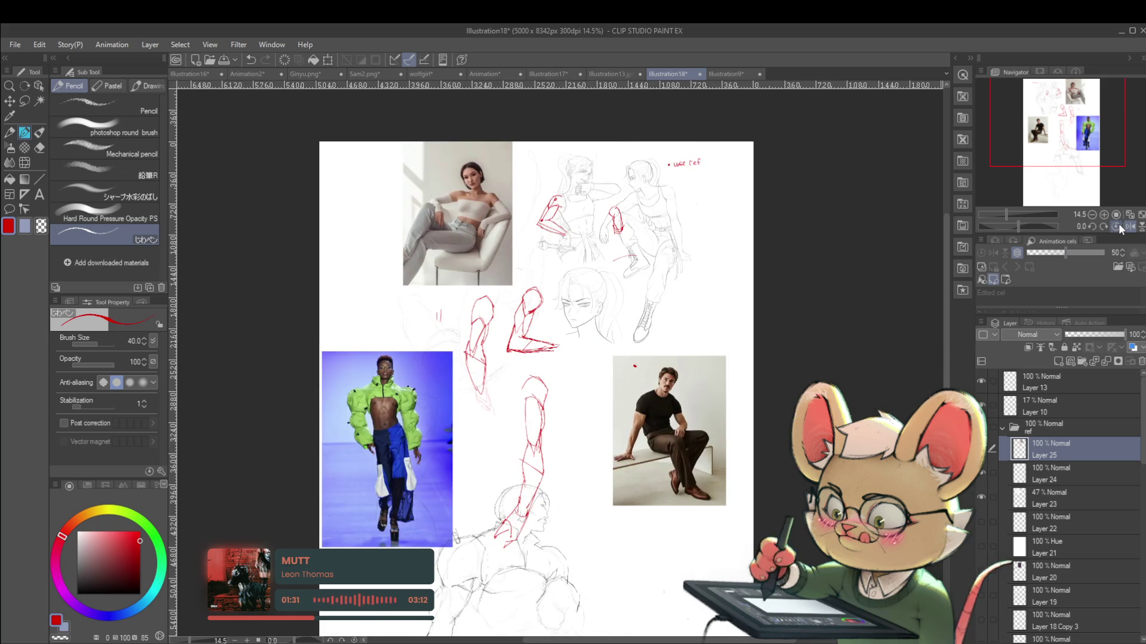
{"action": "scroll", "coordinate": [629, 398], "scroll_direction": "up", "scroll_amount": 1}
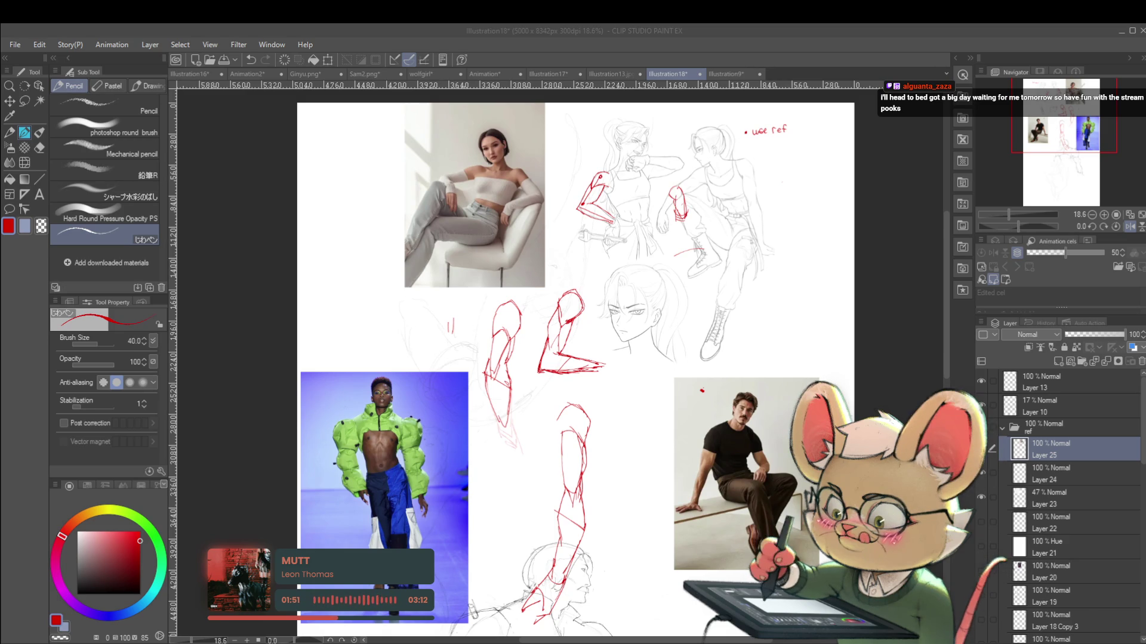
{"action": "left_click", "coordinate": [738, 249]}
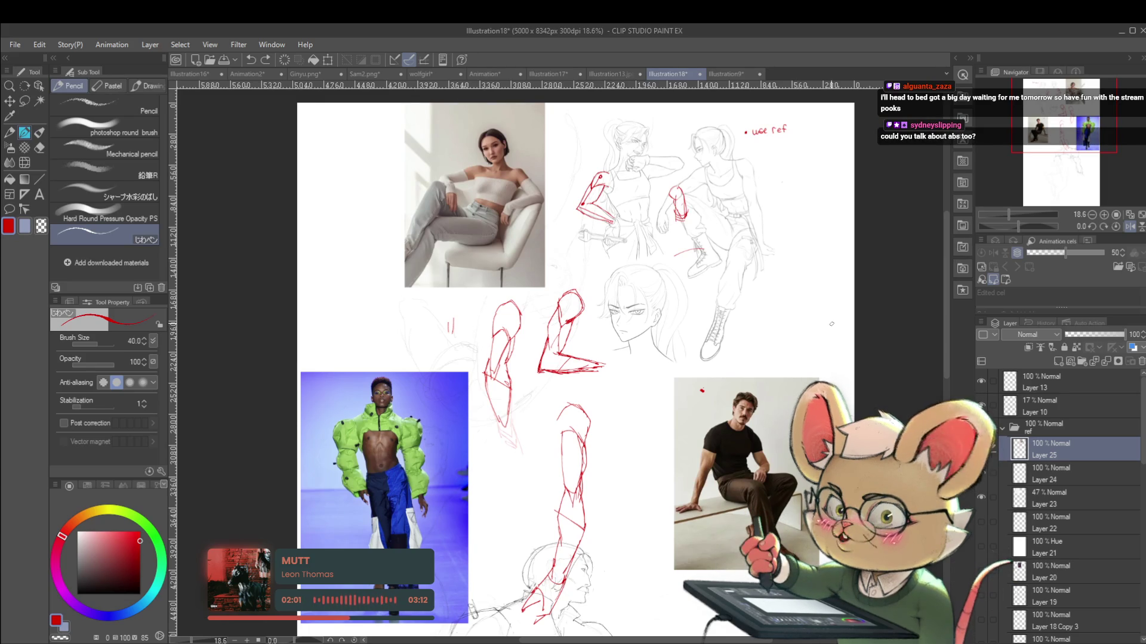
{"action": "mouse_move", "coordinate": [816, 354]}
{"action": "left_mouse_down"}
{"action": "mouse_move", "coordinate": [800, 386]}
{"action": "mouse_move", "coordinate": [820, 355]}
{"action": "mouse_move", "coordinate": [864, 339]}
{"action": "mouse_move", "coordinate": [940, 268]}
{"action": "left_mouse_up"}
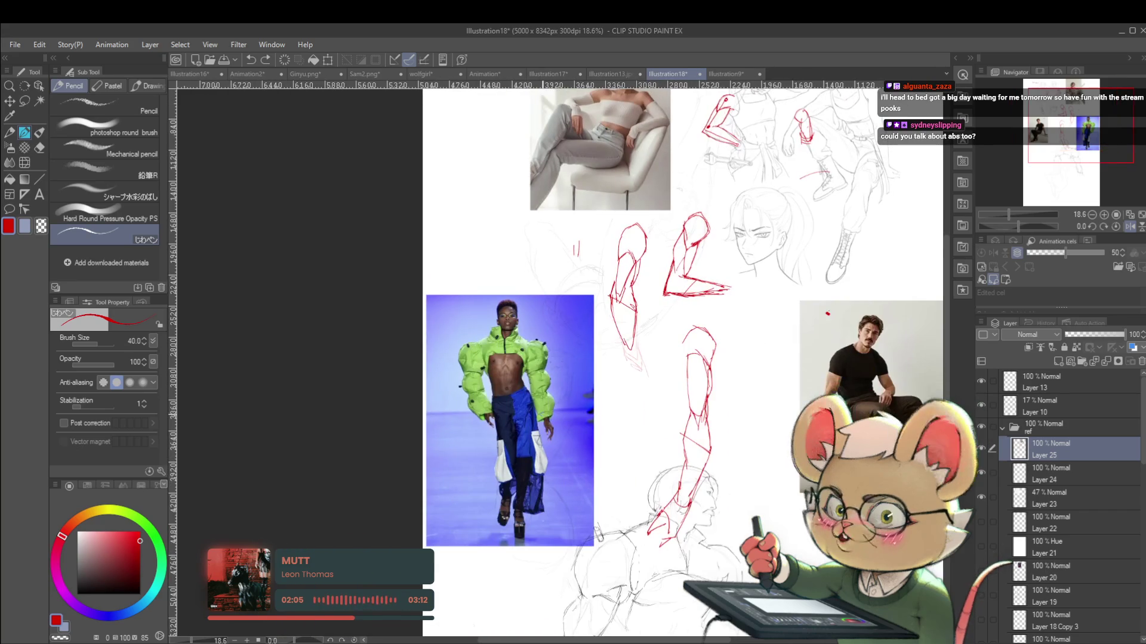
{"action": "scroll", "coordinate": [517, 406], "scroll_direction": "up", "scroll_amount": 2}
Trace red outer curves on both sides of the runway model's abdomen
{"action": "scroll", "coordinate": [510, 374], "scroll_direction": "up", "scroll_amount": 3}
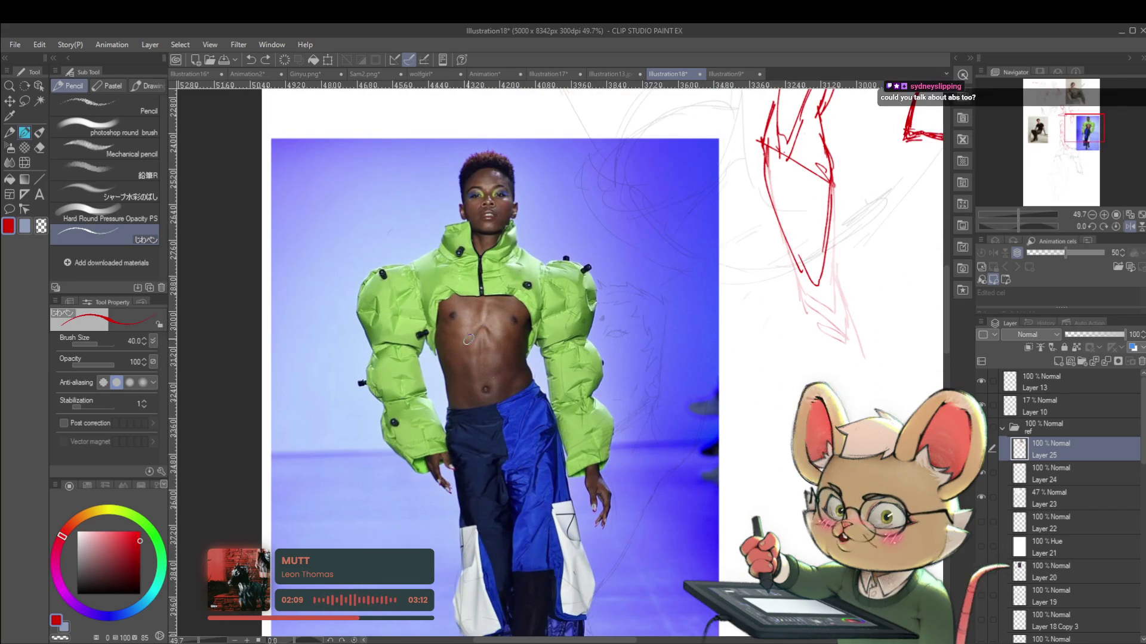
{"action": "left_click_drag", "start_coordinate": [467, 342], "coordinate": [469, 407]}
{"action": "left_click_drag", "start_coordinate": [482, 328], "coordinate": [501, 356]}
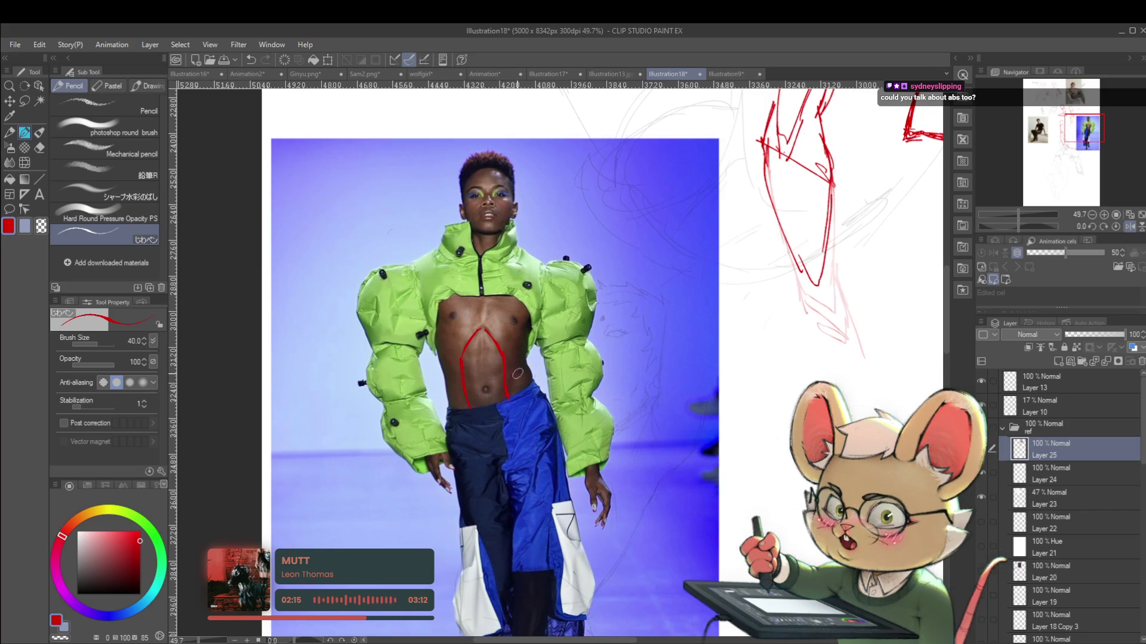
Add a red centre line down the abs plus upper and middle horizontal divisions
{"action": "scroll", "coordinate": [513, 370], "scroll_direction": "down", "scroll_amount": 2}
{"action": "scroll", "coordinate": [508, 388], "scroll_direction": "up", "scroll_amount": 3}
{"action": "scroll", "coordinate": [487, 384], "scroll_direction": "up", "scroll_amount": 1}
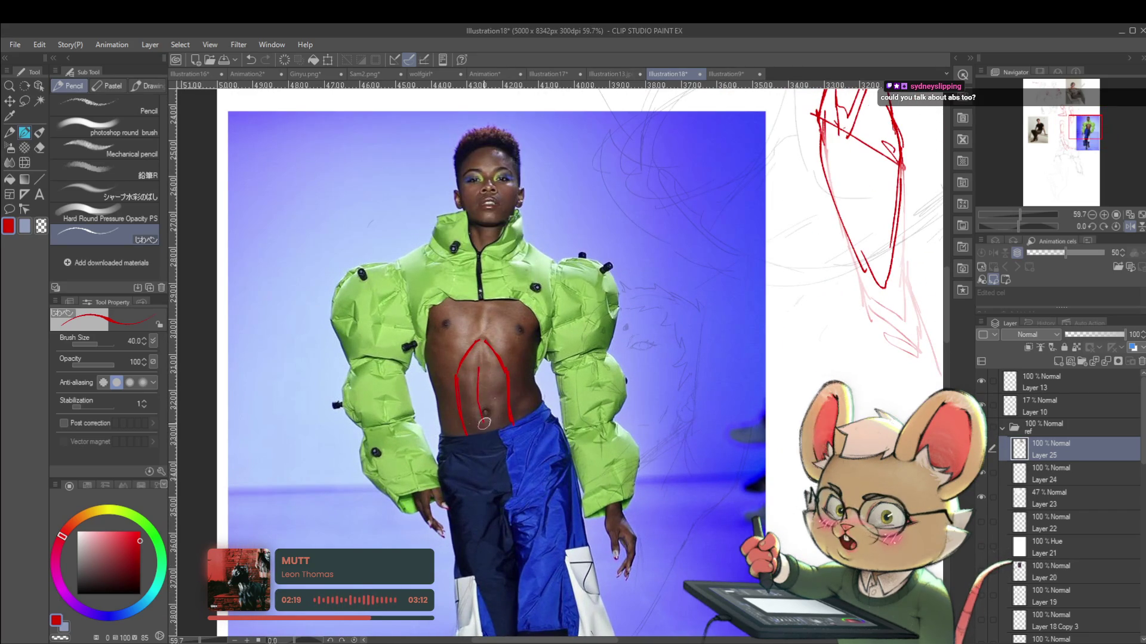
{"action": "left_click_drag", "start_coordinate": [486, 434], "coordinate": [481, 339]}
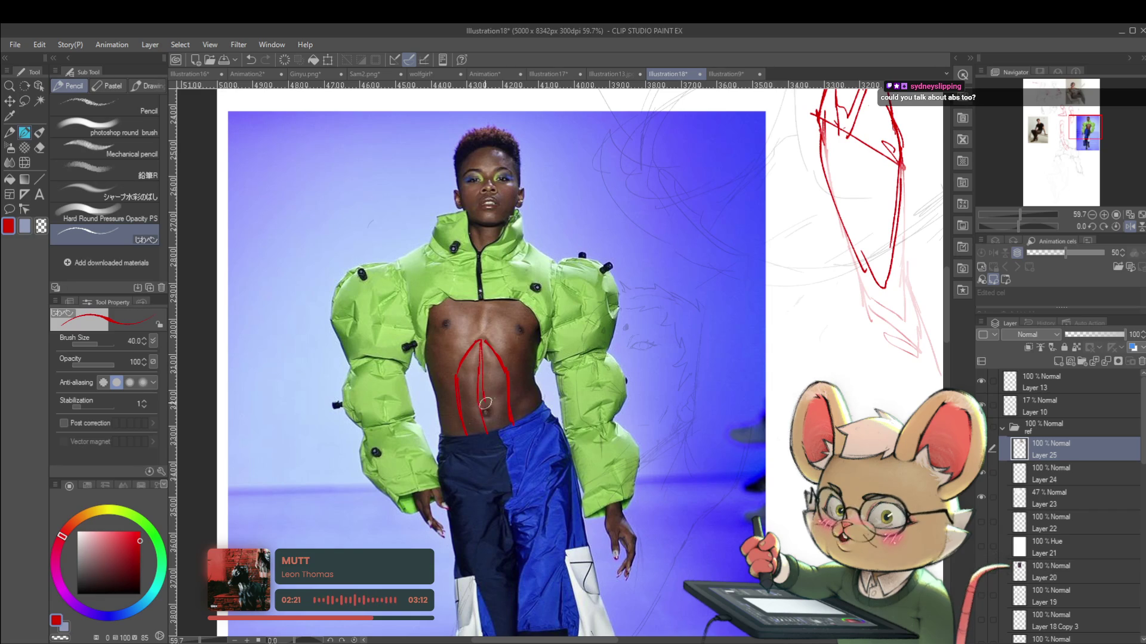
{"action": "left_click_drag", "start_coordinate": [458, 375], "coordinate": [506, 360]}
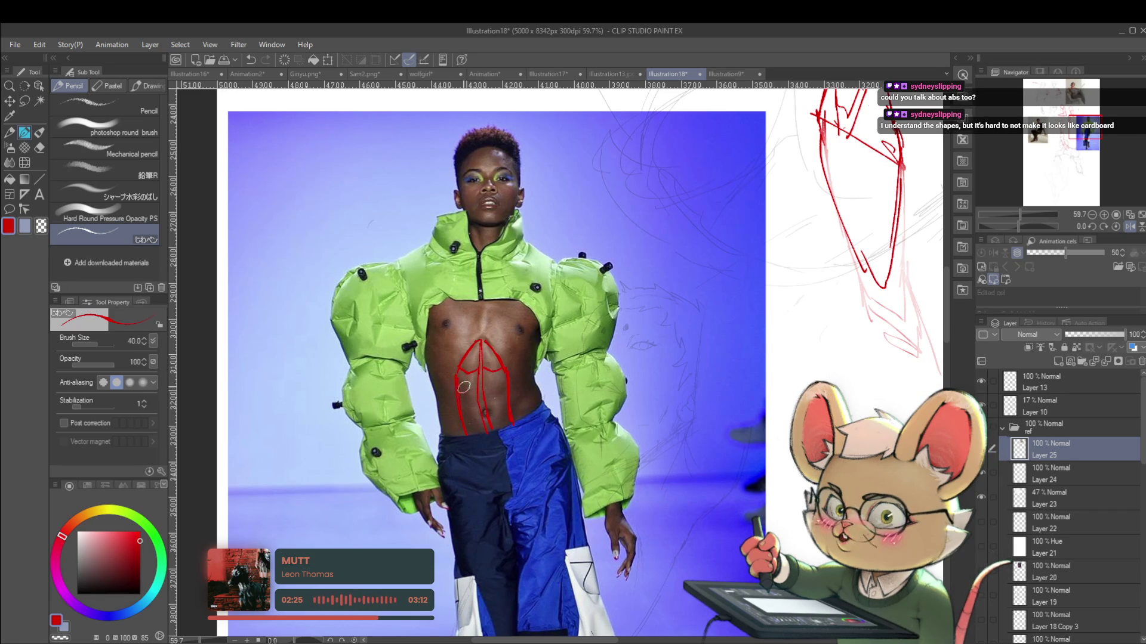
{"action": "left_click_drag", "start_coordinate": [460, 399], "coordinate": [502, 396]}
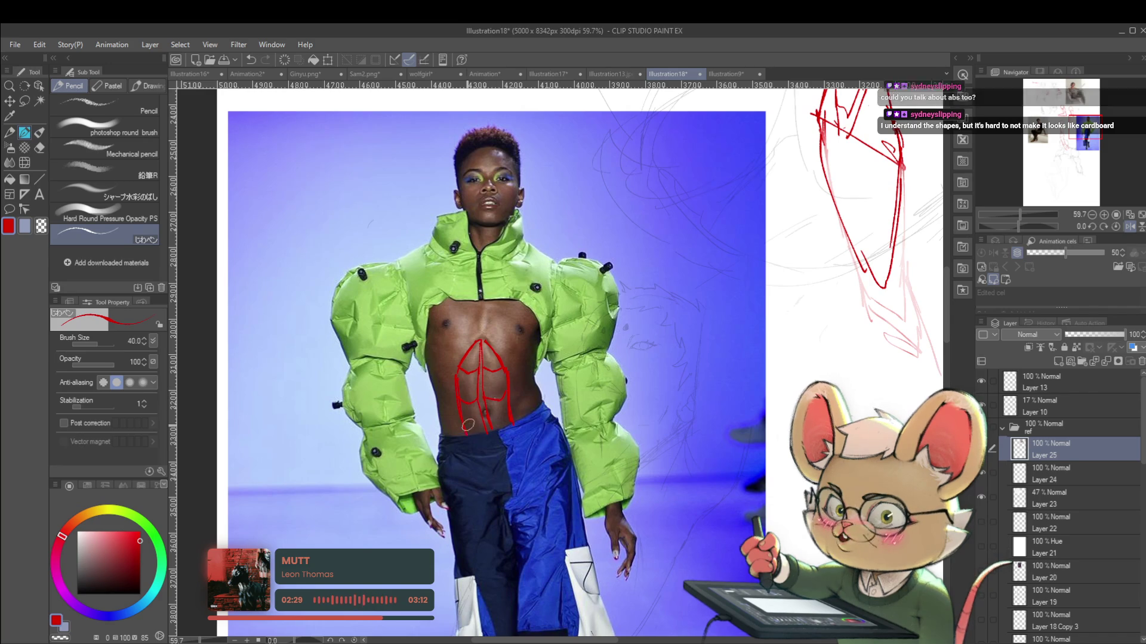
{"action": "scroll", "coordinate": [482, 430], "scroll_direction": "down", "scroll_amount": 5}
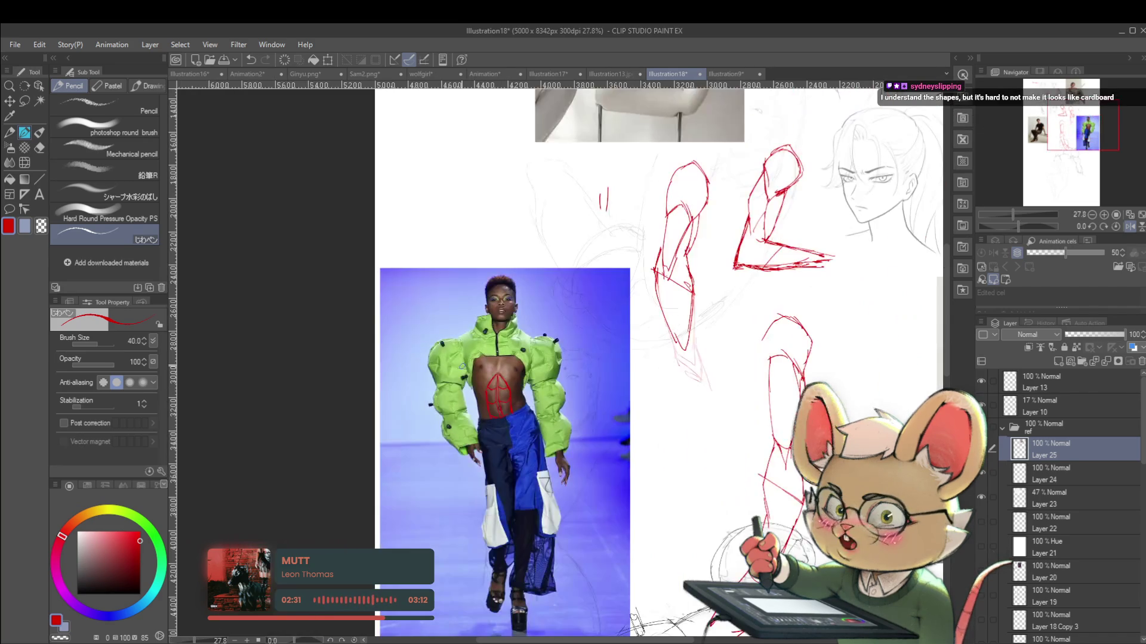
Beside the seated man photo, draw a red rounded form with left strokes and bottom curve, removing a stray stroke
{"action": "left_click_drag", "start_coordinate": [462, 366], "coordinate": [203, 369]}
{"action": "mouse_move", "coordinate": [593, 418]}
{"action": "left_mouse_down"}
{"action": "mouse_move", "coordinate": [588, 427]}
{"action": "mouse_move", "coordinate": [605, 395]}
{"action": "mouse_move", "coordinate": [585, 429]}
{"action": "mouse_move", "coordinate": [588, 367]}
{"action": "mouse_move", "coordinate": [622, 330]}
{"action": "left_mouse_up"}
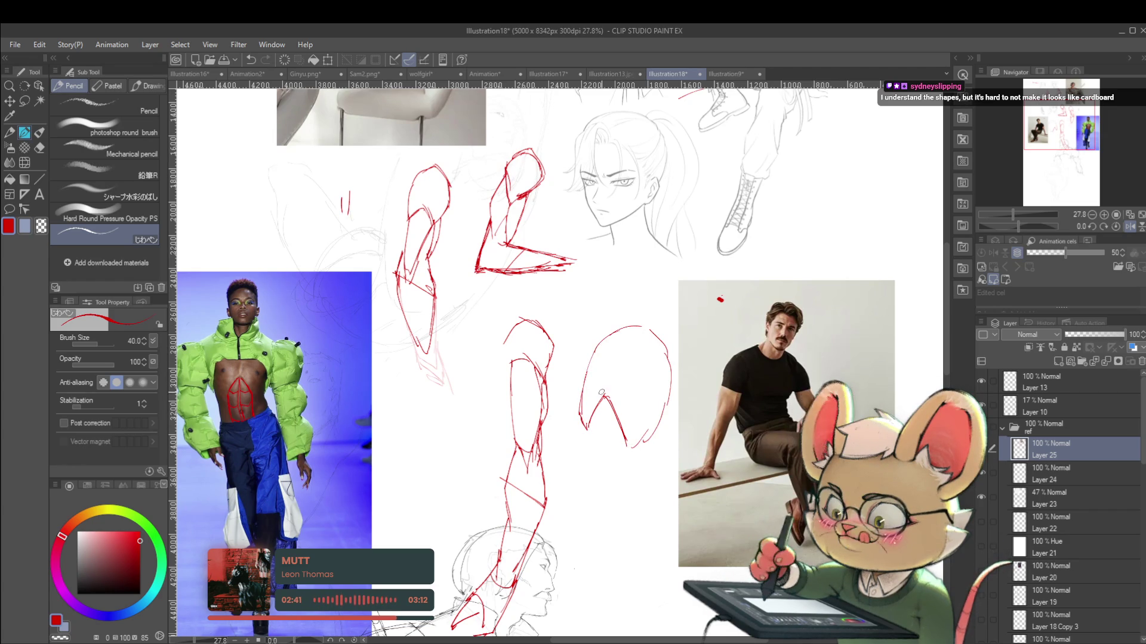
{"action": "left_click_drag", "start_coordinate": [590, 410], "coordinate": [582, 447]}
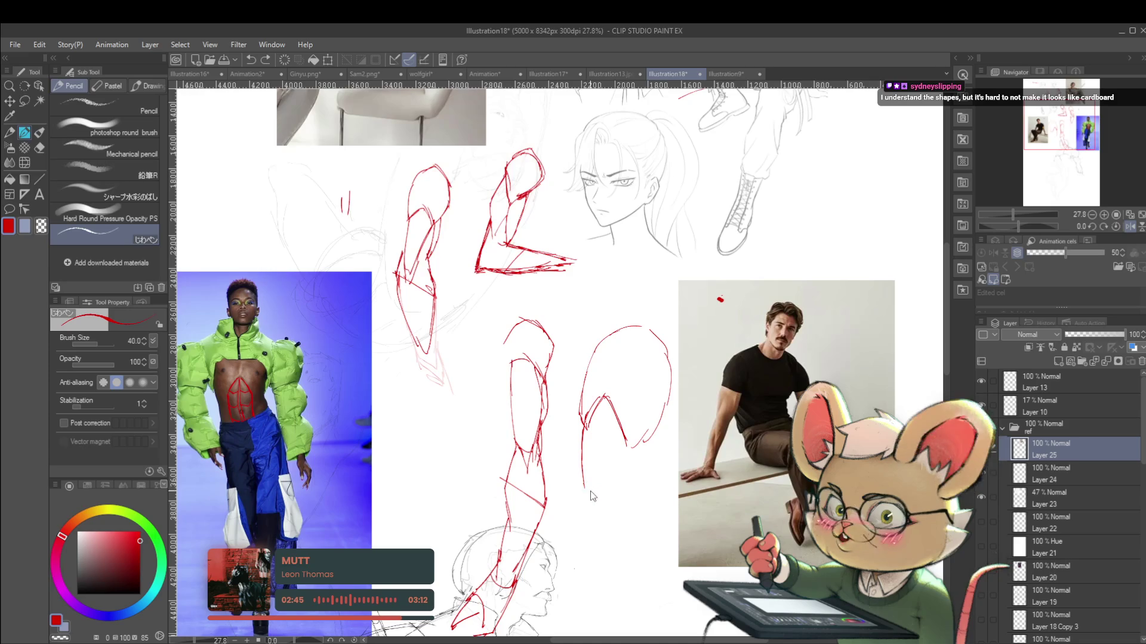
{"action": "mouse_move", "coordinate": [584, 484]}
{"action": "left_mouse_down"}
{"action": "mouse_move", "coordinate": [609, 496]}
{"action": "mouse_move", "coordinate": [618, 425]}
{"action": "left_mouse_up"}
{"action": "key", "text": "ctrl+z"}
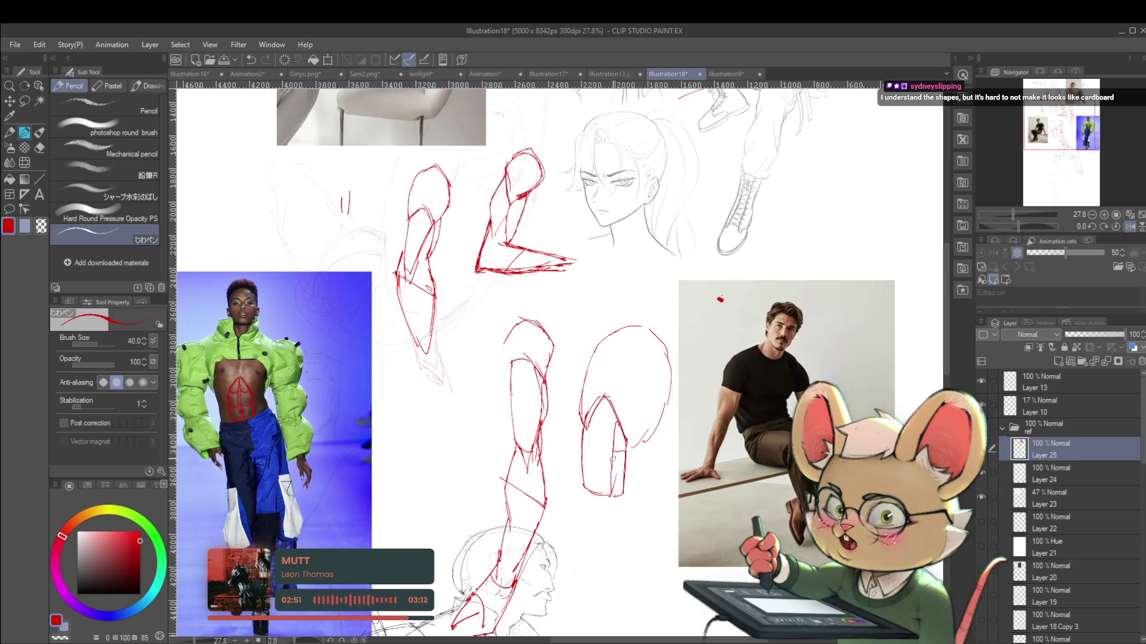
{"action": "scroll", "coordinate": [623, 460], "scroll_direction": "right", "scroll_amount": 1}
{"action": "scroll", "coordinate": [615, 447], "scroll_direction": "down", "scroll_amount": 3}
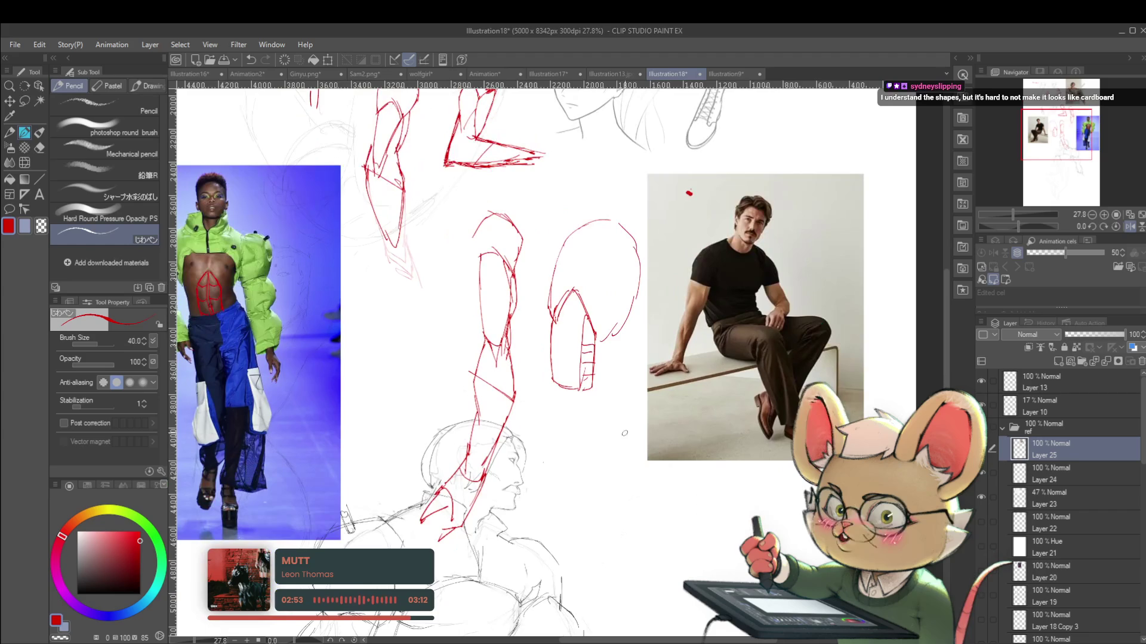
Close the red box form's lower and right edges below the seated man photo
{"action": "mouse_move", "coordinate": [584, 496]}
{"action": "left_mouse_down"}
{"action": "mouse_move", "coordinate": [645, 468]}
{"action": "mouse_move", "coordinate": [596, 517]}
{"action": "mouse_move", "coordinate": [665, 463]}
{"action": "left_mouse_up"}
{"action": "scroll", "coordinate": [598, 510], "scroll_direction": "right", "scroll_amount": 3}
{"action": "scroll", "coordinate": [598, 510], "scroll_direction": "down", "scroll_amount": 1}
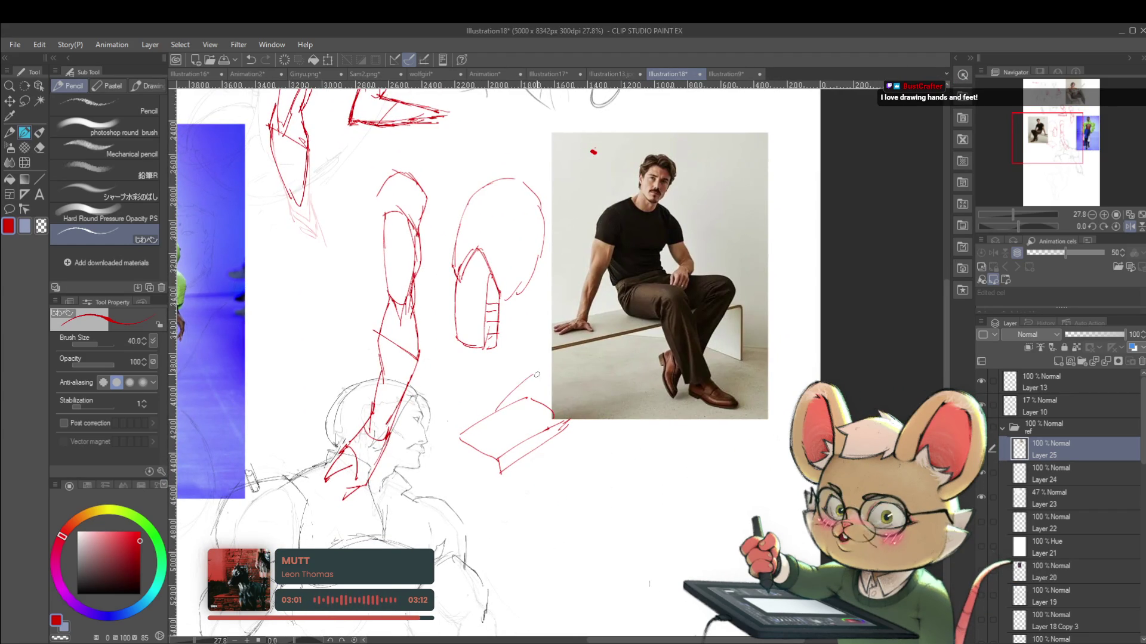
Arch a red curve over the box, curve its left and bottom edges, then switch to wolfgirl
{"action": "mouse_move", "coordinate": [518, 382]}
{"action": "left_mouse_down"}
{"action": "mouse_move", "coordinate": [589, 379]}
{"action": "mouse_move", "coordinate": [606, 411]}
{"action": "mouse_move", "coordinate": [584, 450]}
{"action": "left_mouse_up"}
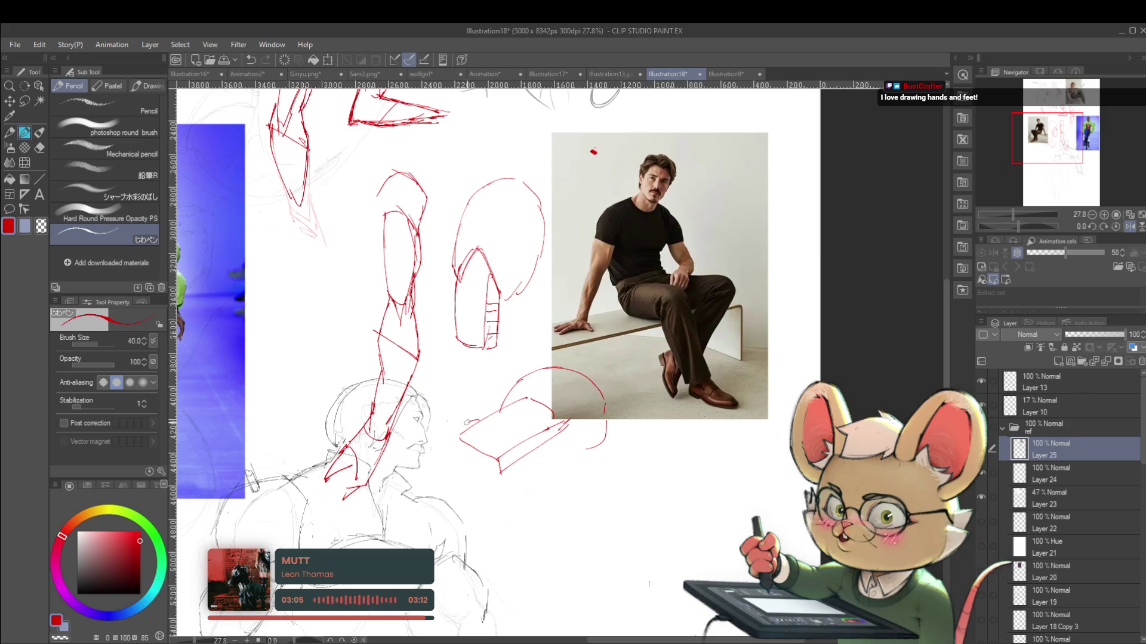
{"action": "left_click_drag", "start_coordinate": [448, 433], "coordinate": [452, 456]}
{"action": "left_click_drag", "start_coordinate": [491, 475], "coordinate": [513, 479]}
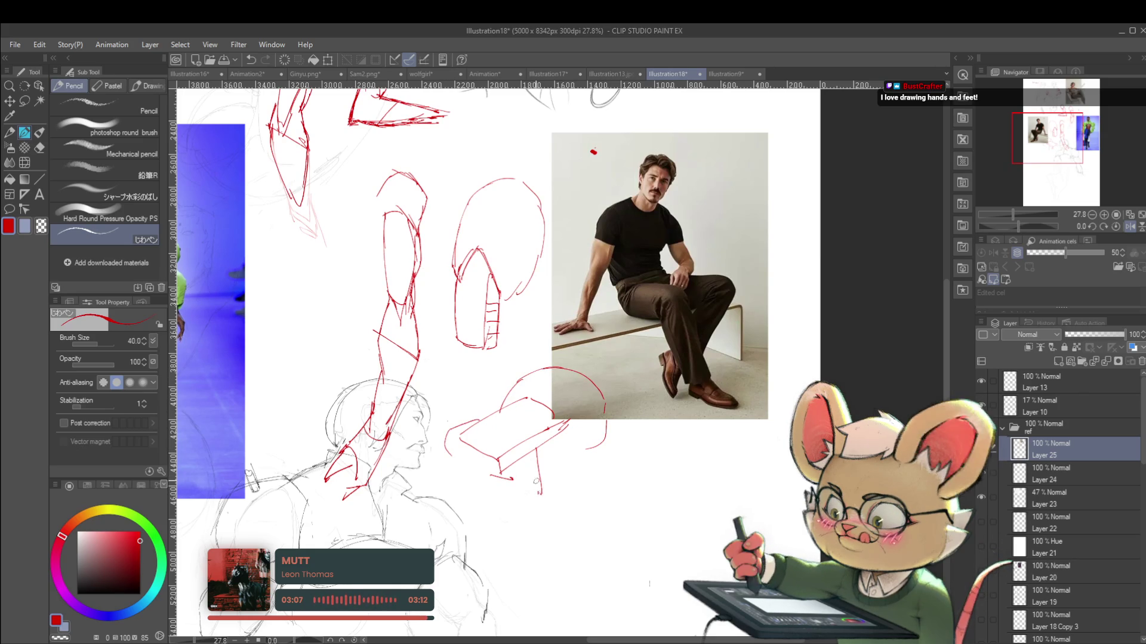
{"action": "mouse_move", "coordinate": [526, 378]}
{"action": "left_mouse_down"}
{"action": "mouse_move", "coordinate": [583, 376]}
{"action": "mouse_move", "coordinate": [604, 416]}
{"action": "left_mouse_up"}
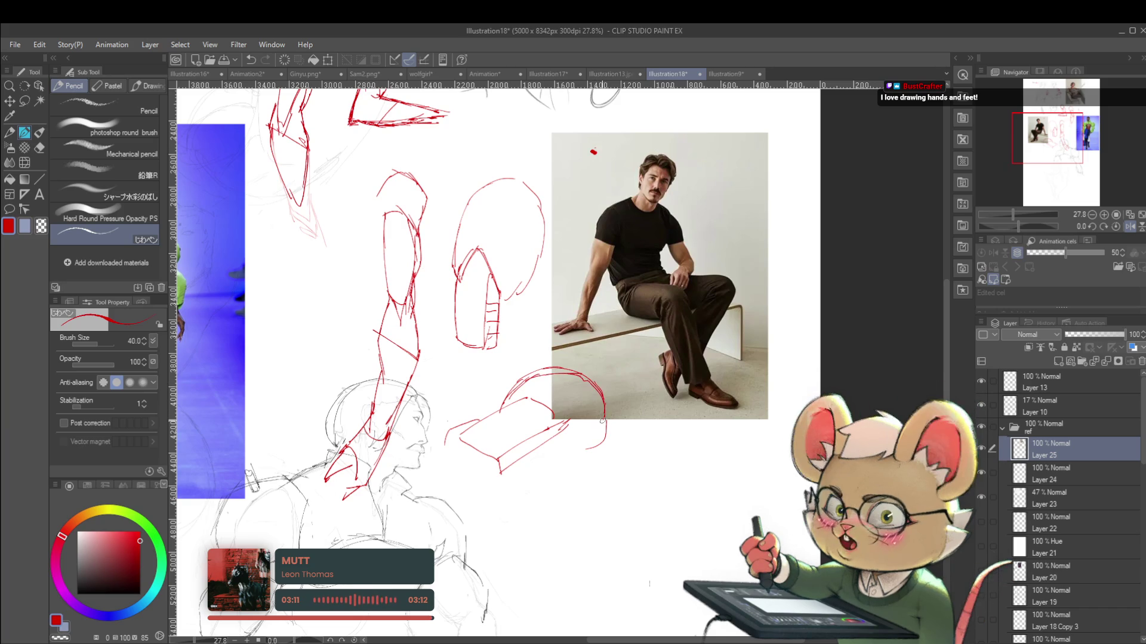
{"action": "scroll", "coordinate": [558, 433], "scroll_direction": "down", "scroll_amount": 3}
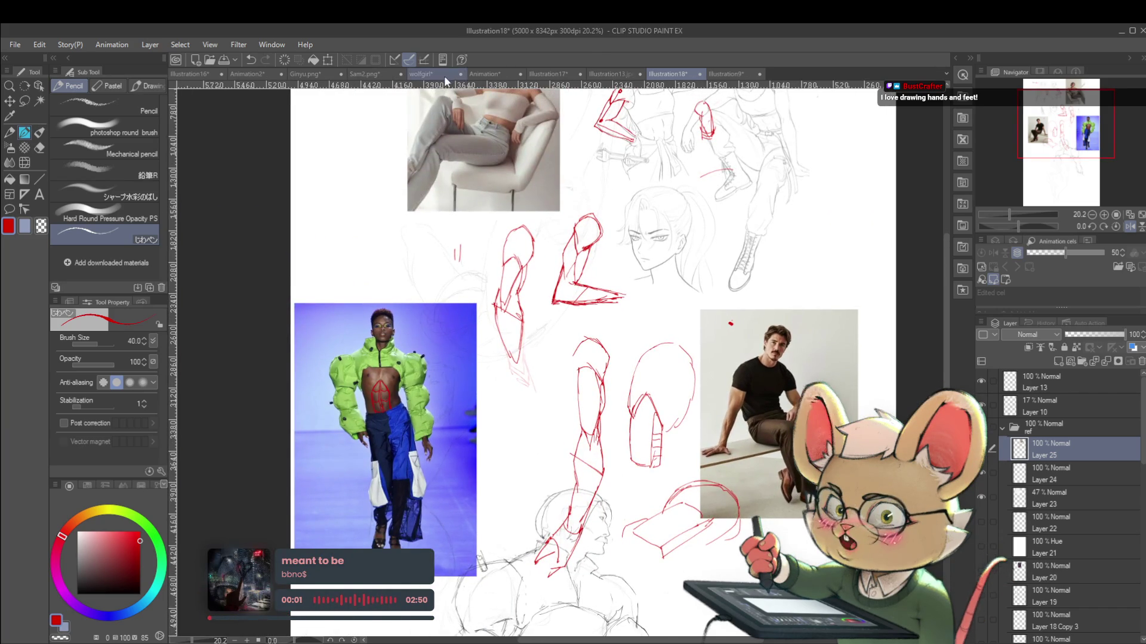
{"action": "left_click", "coordinate": [421, 74]}
Draw red form strokes across the elf's chest, then undo them, leaving one short mark
{"action": "scroll", "coordinate": [428, 397], "scroll_direction": "up", "scroll_amount": 3}
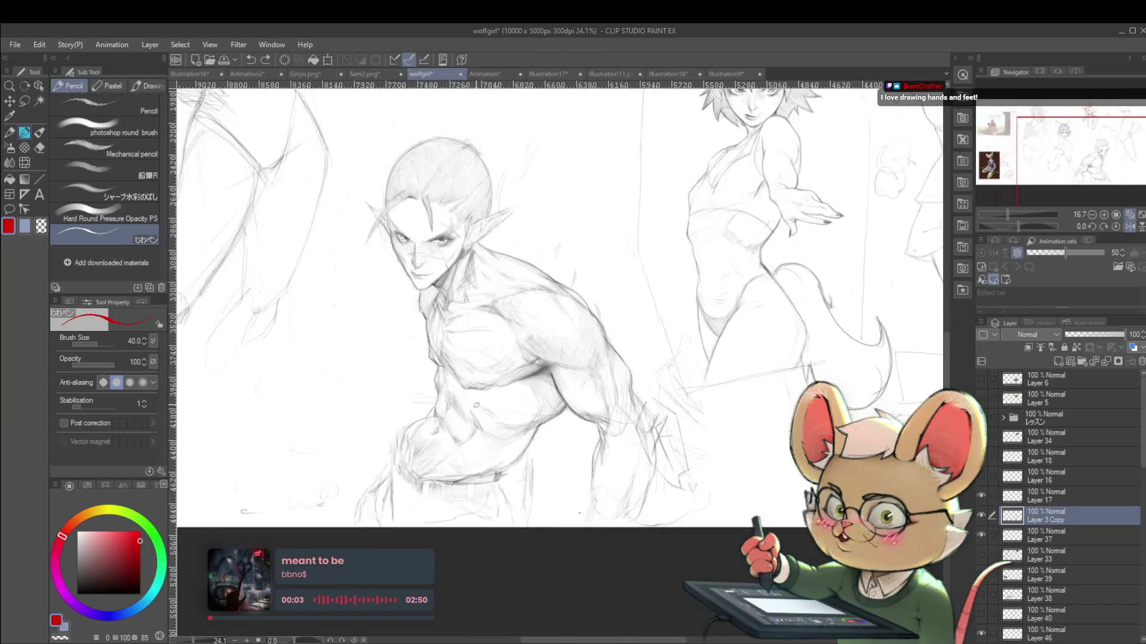
{"action": "mouse_move", "coordinate": [440, 391]}
{"action": "left_mouse_down"}
{"action": "mouse_move", "coordinate": [403, 441]}
{"action": "mouse_move", "coordinate": [412, 460]}
{"action": "left_mouse_up"}
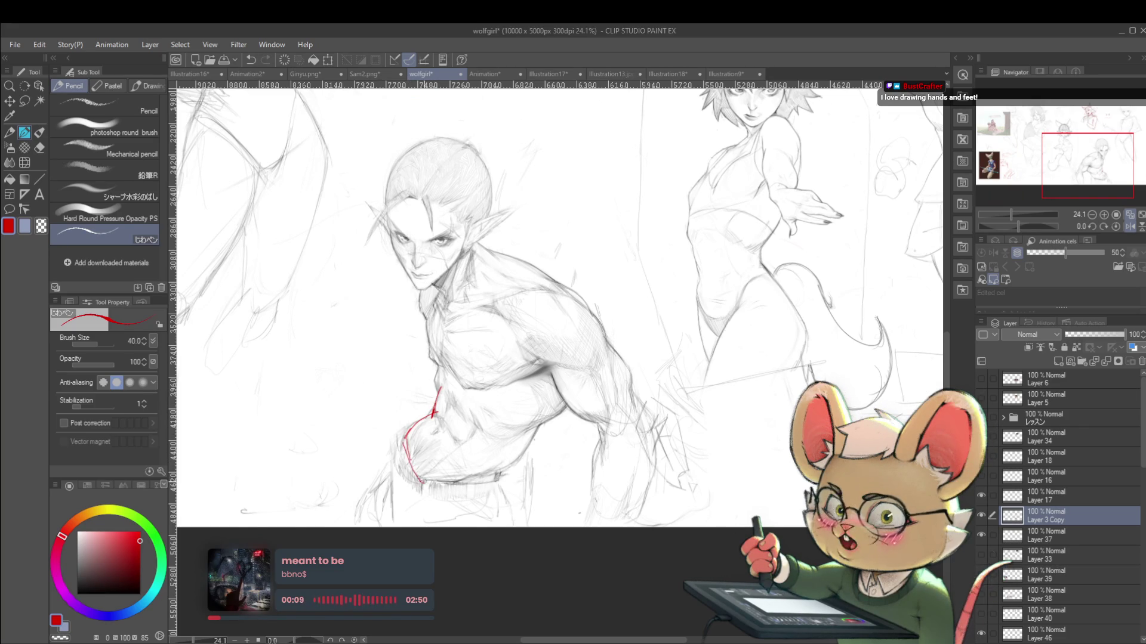
{"action": "left_click_drag", "start_coordinate": [470, 412], "coordinate": [476, 434]}
{"action": "left_click_drag", "start_coordinate": [442, 388], "coordinate": [471, 412]}
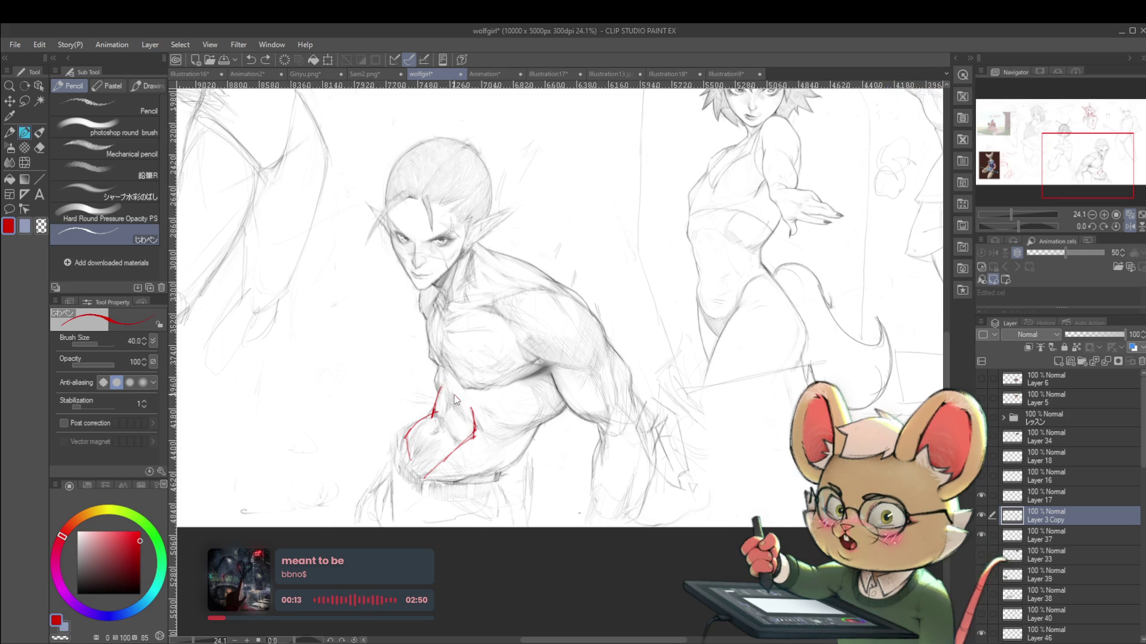
{"action": "scroll", "coordinate": [478, 411], "scroll_direction": "down", "scroll_amount": 3}
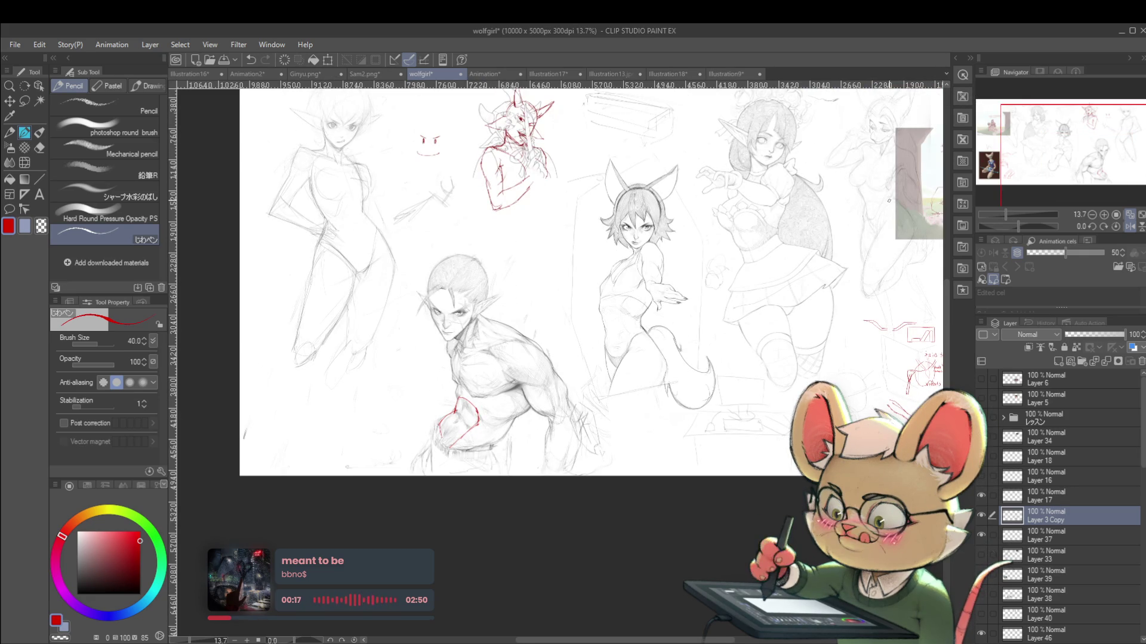
{"action": "key", "text": "ctrl+z"}
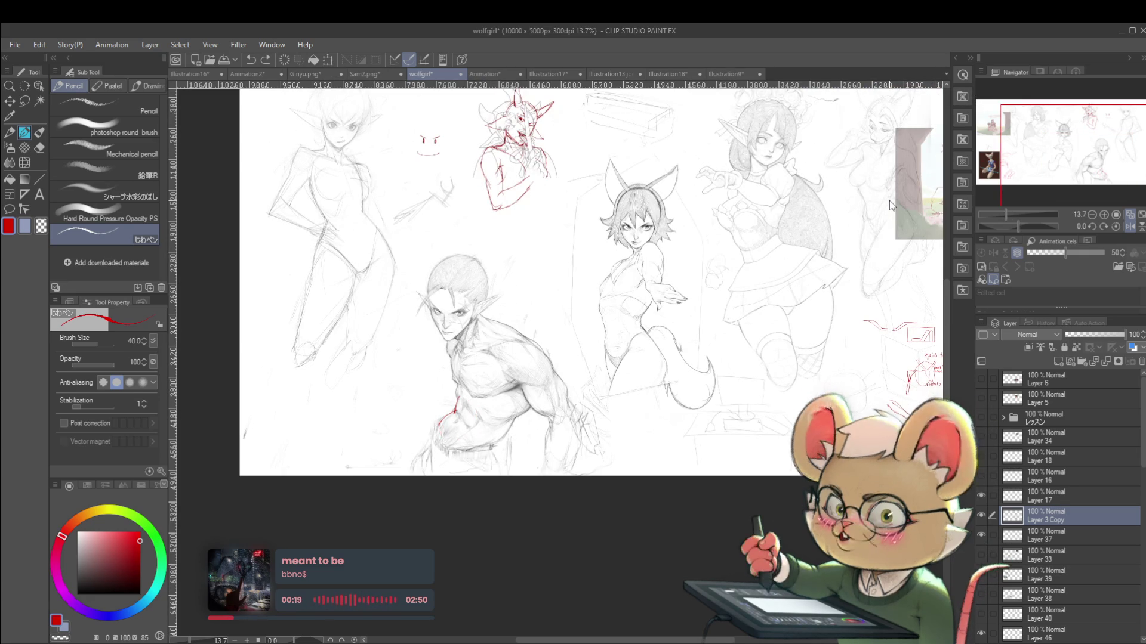
Switch to the Illustration18 sheet and bring the kneeling ponytailed woman into view
{"action": "left_click", "coordinate": [728, 73]}
{"action": "left_click", "coordinate": [682, 75]}
{"action": "mouse_move", "coordinate": [686, 149]}
{"action": "left_mouse_down"}
{"action": "mouse_move", "coordinate": [656, 113]}
{"action": "mouse_move", "coordinate": [619, 273]}
{"action": "left_mouse_up"}
{"action": "scroll", "coordinate": [686, 251], "scroll_direction": "up", "scroll_amount": 5}
Outline a red boxy fist at the woman's hip and add inner knuckle lines
{"action": "mouse_move", "coordinate": [685, 225]}
{"action": "left_mouse_down"}
{"action": "mouse_move", "coordinate": [700, 207]}
{"action": "mouse_move", "coordinate": [731, 213]}
{"action": "left_mouse_up"}
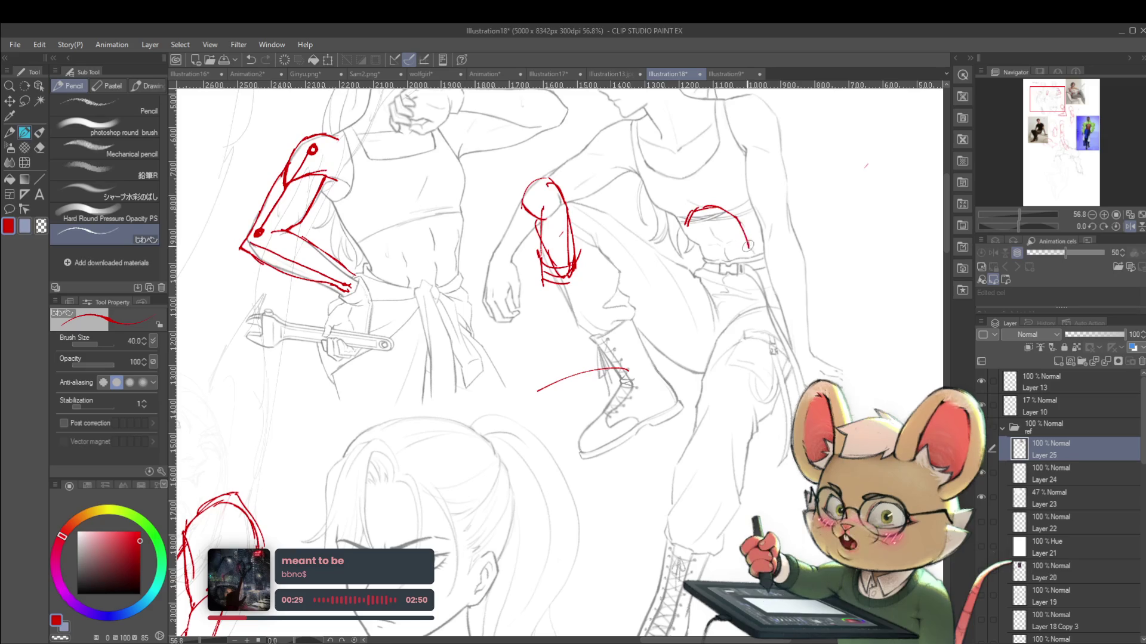
{"action": "left_click_drag", "start_coordinate": [688, 212], "coordinate": [694, 238]}
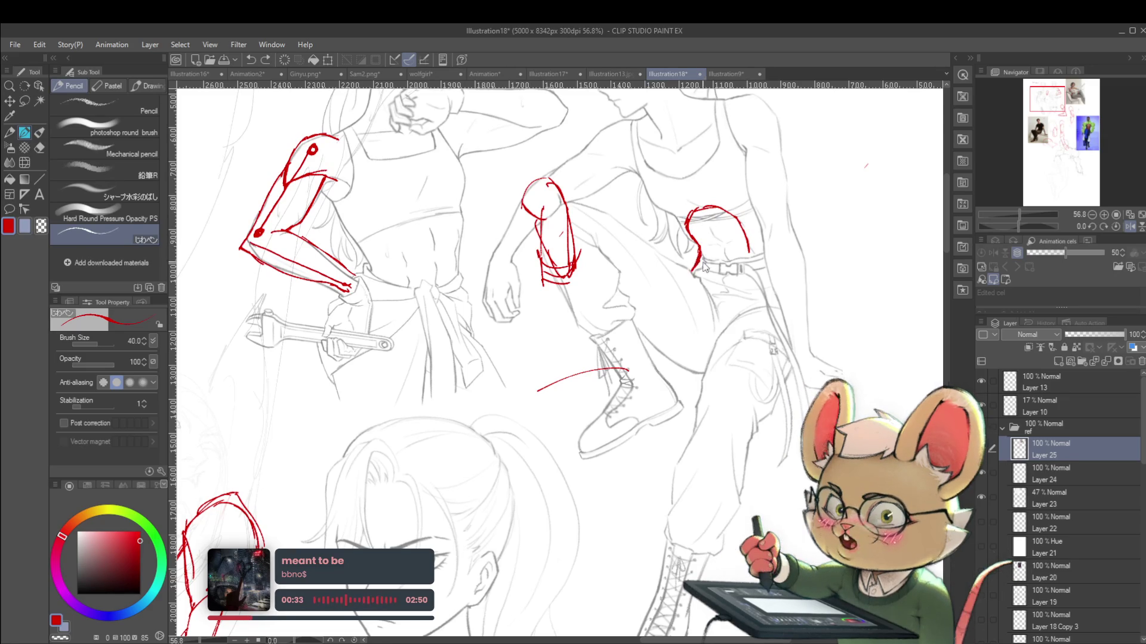
{"action": "mouse_move", "coordinate": [700, 247]}
{"action": "left_mouse_down"}
{"action": "mouse_move", "coordinate": [691, 273]}
{"action": "mouse_move", "coordinate": [722, 281]}
{"action": "mouse_move", "coordinate": [749, 252]}
{"action": "left_mouse_up"}
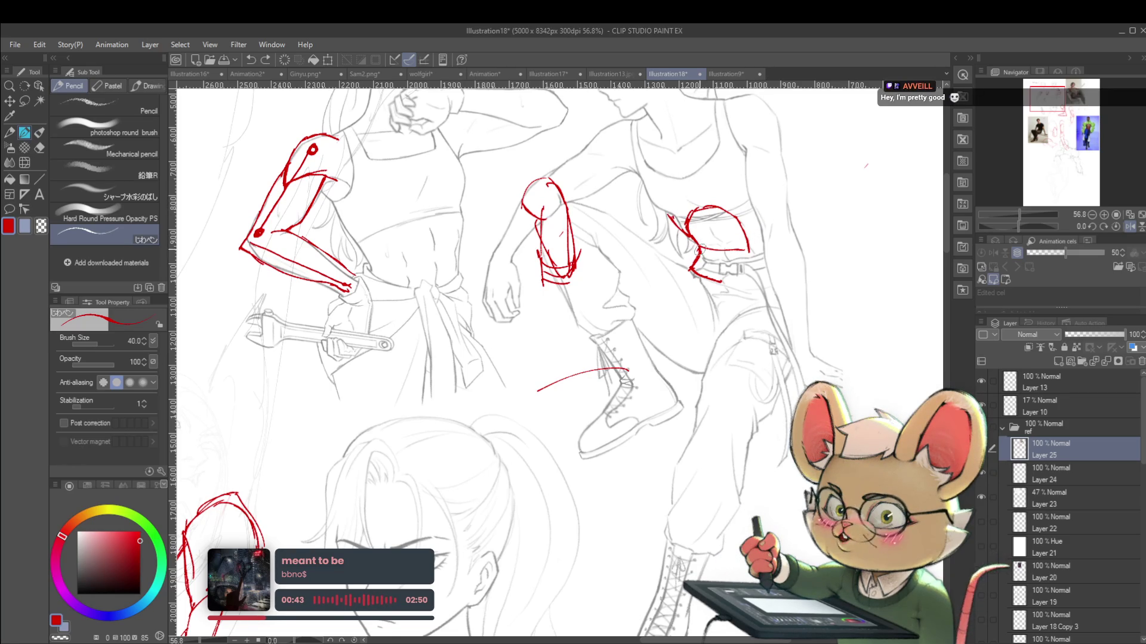
{"action": "left_click_drag", "start_coordinate": [747, 253], "coordinate": [721, 282]}
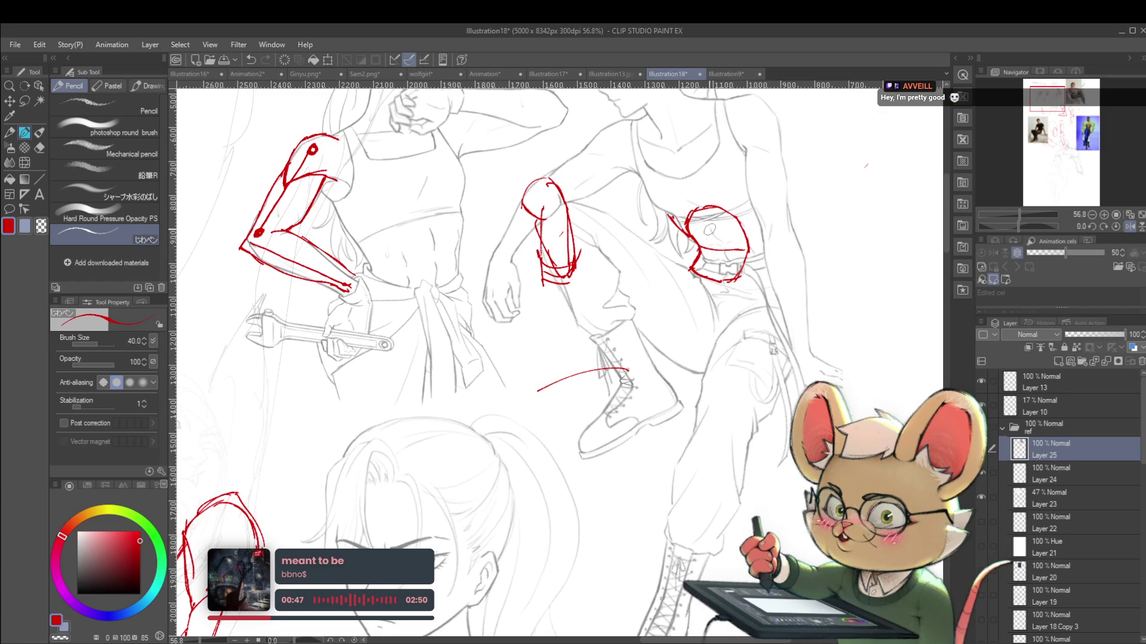
{"action": "left_click_drag", "start_coordinate": [710, 229], "coordinate": [723, 242]}
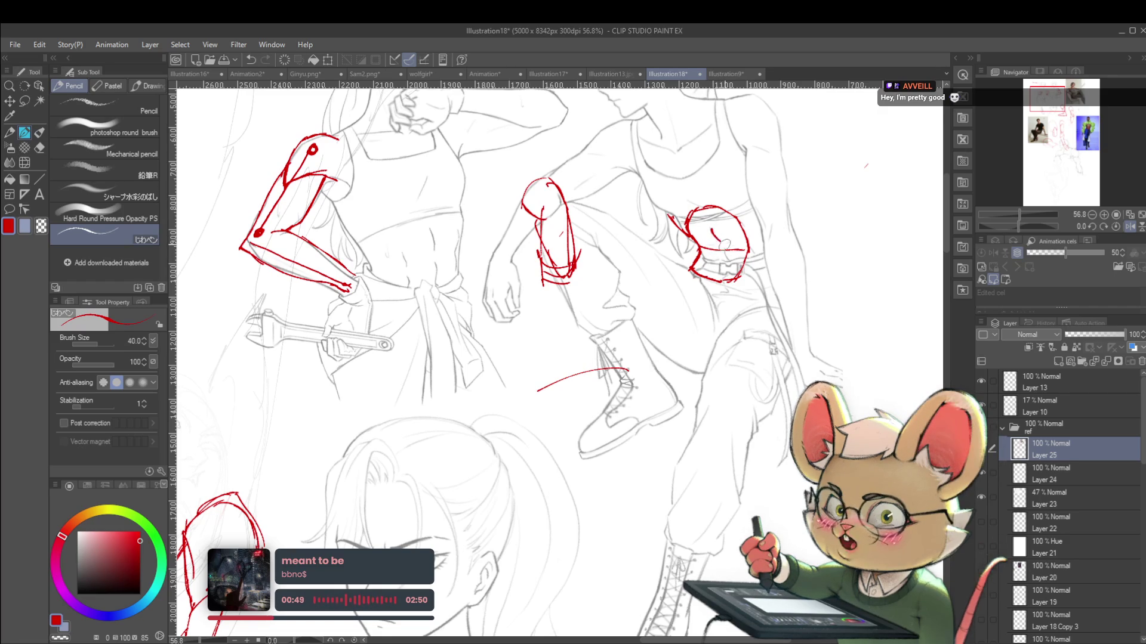
{"action": "left_click_drag", "start_coordinate": [723, 242], "coordinate": [715, 262]}
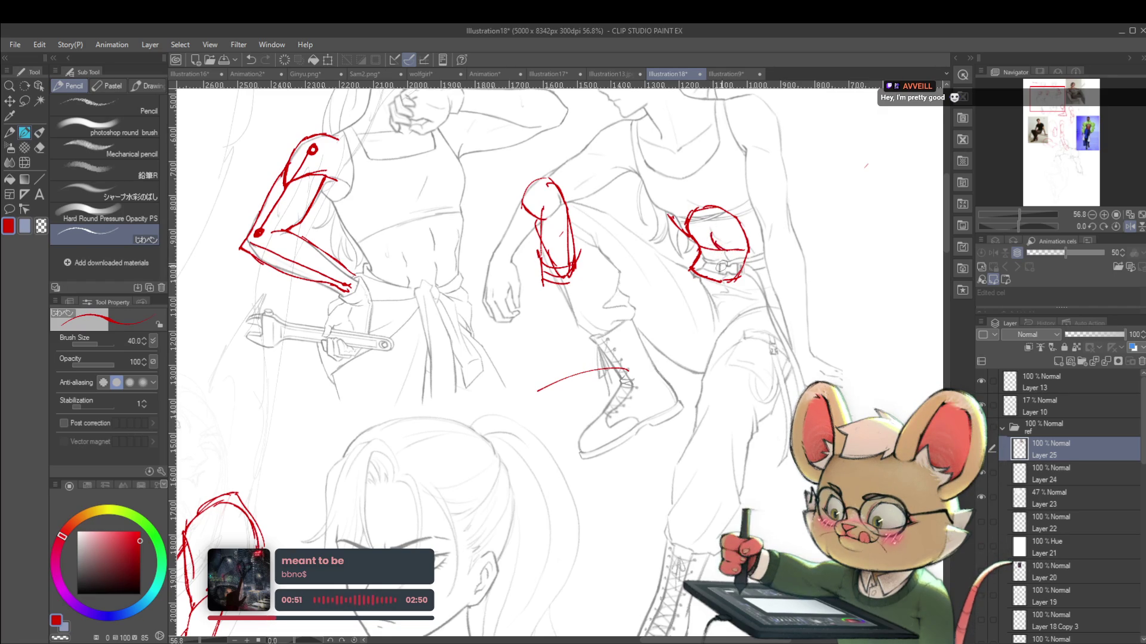
{"action": "scroll", "coordinate": [712, 271], "scroll_direction": "down", "scroll_amount": 5}
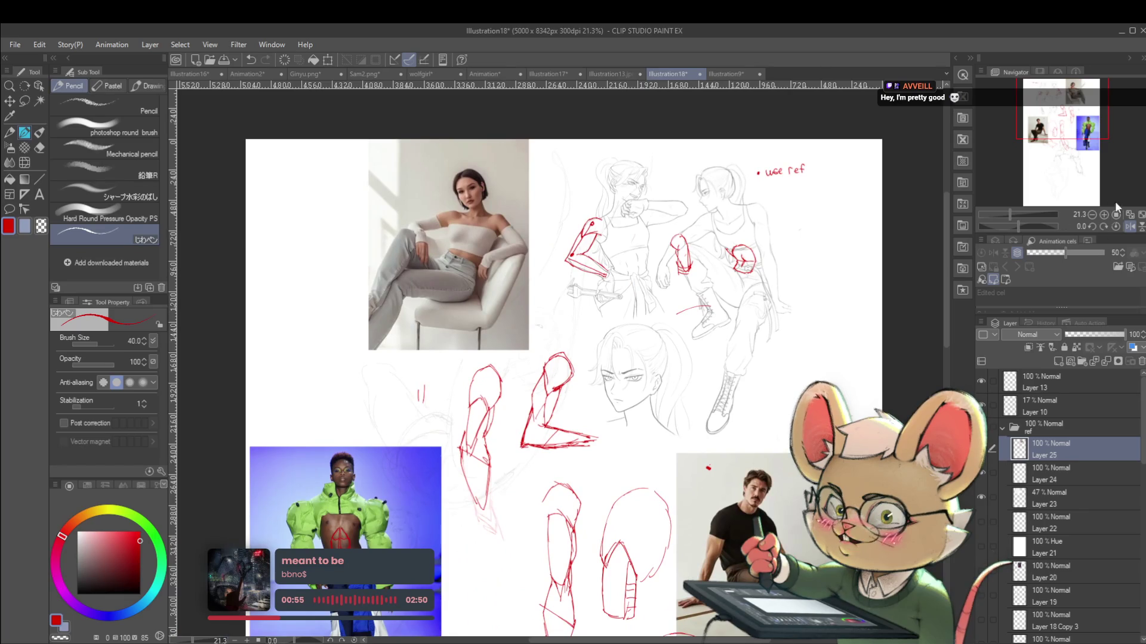
{"action": "left_click", "coordinate": [1129, 226]}
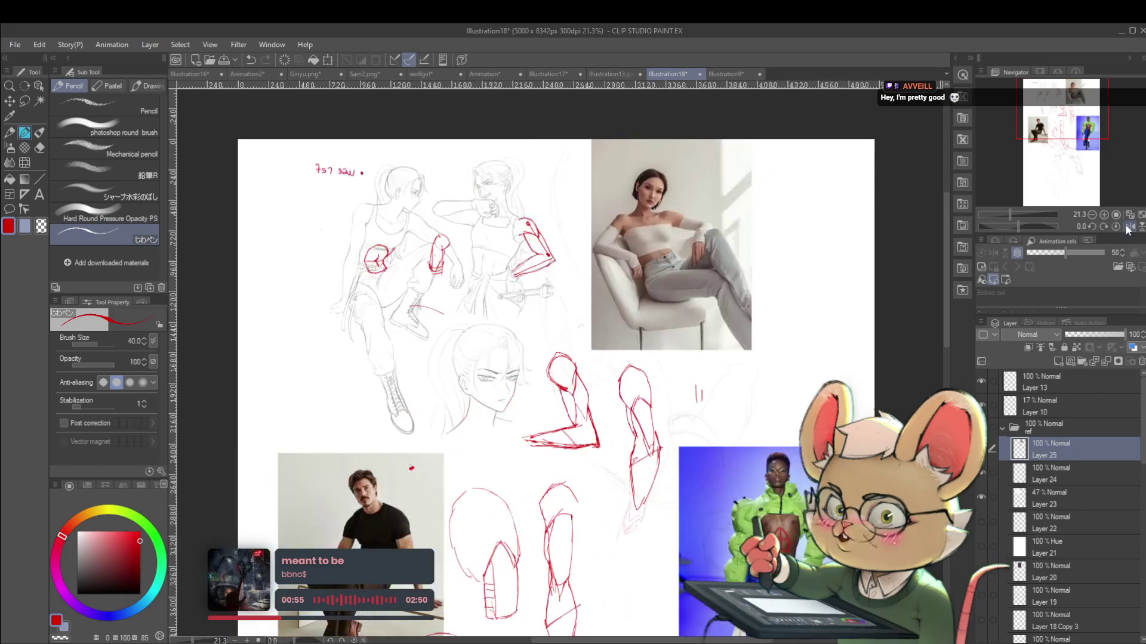
{"action": "scroll", "coordinate": [346, 275], "scroll_direction": "up", "scroll_amount": 6}
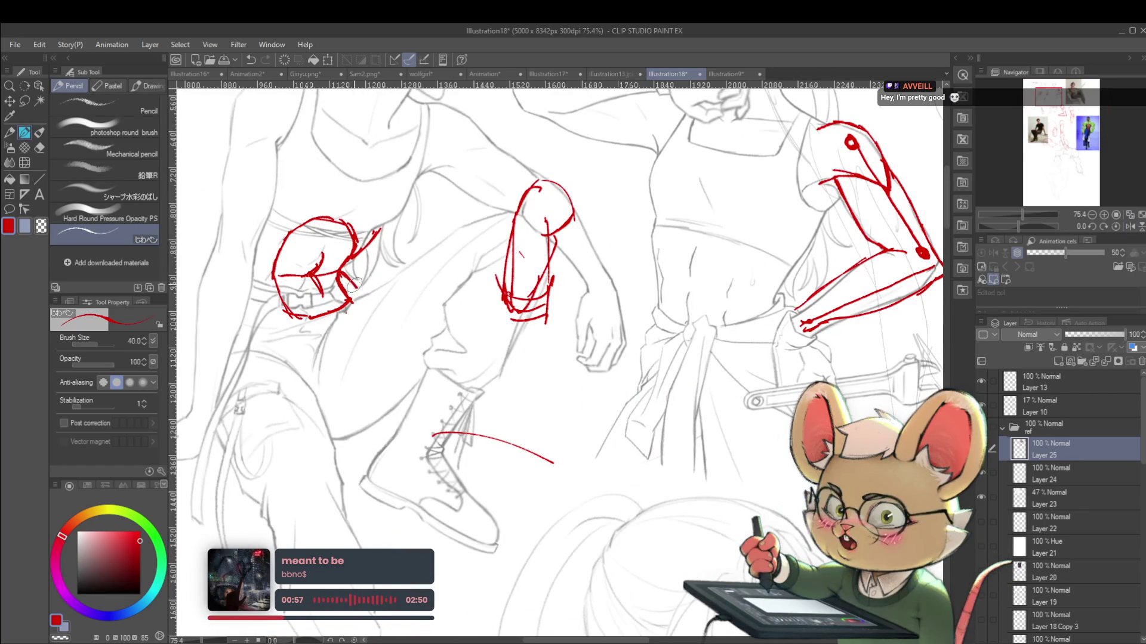
{"action": "scroll", "coordinate": [351, 261], "scroll_direction": "down", "scroll_amount": 4}
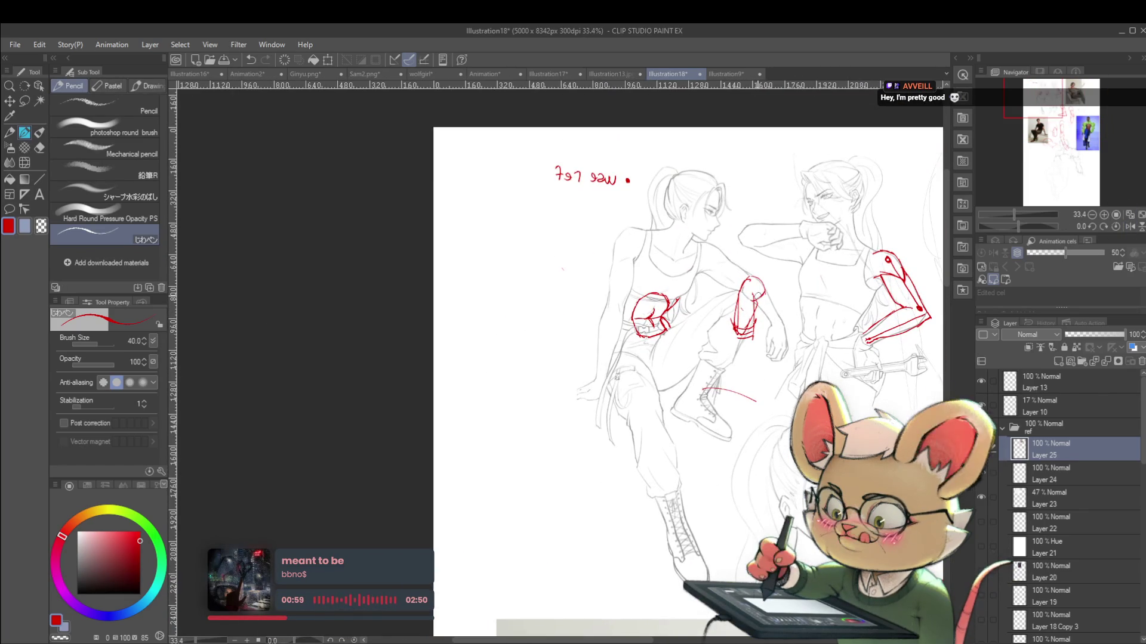
{"action": "scroll", "coordinate": [597, 329], "scroll_direction": "up", "scroll_amount": 2}
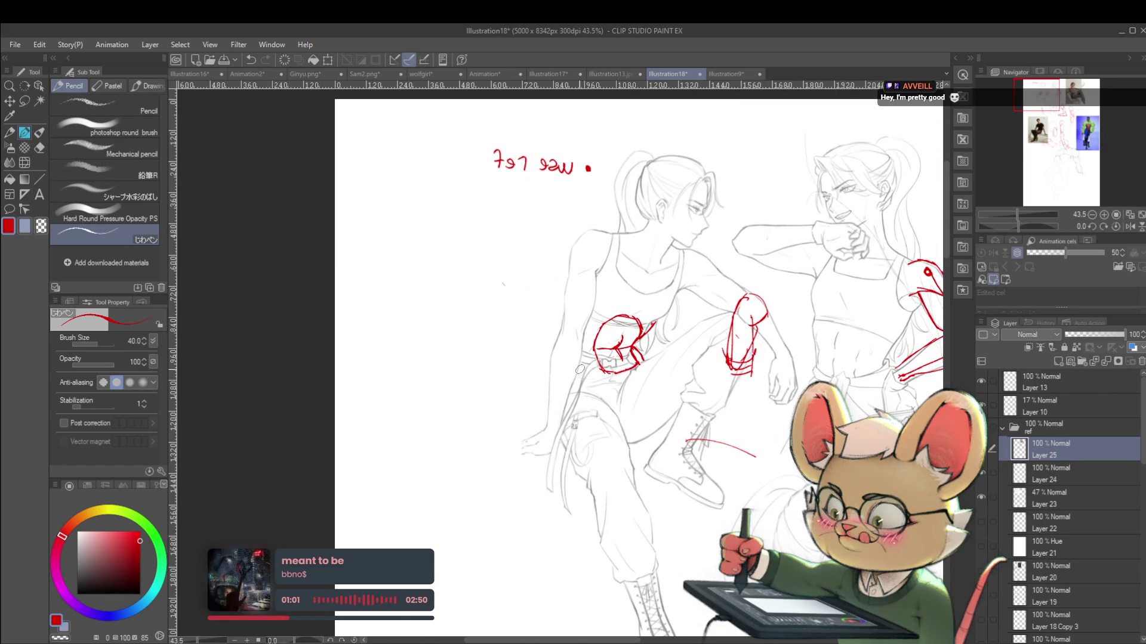
{"action": "scroll", "coordinate": [589, 309], "scroll_direction": "right", "scroll_amount": 5}
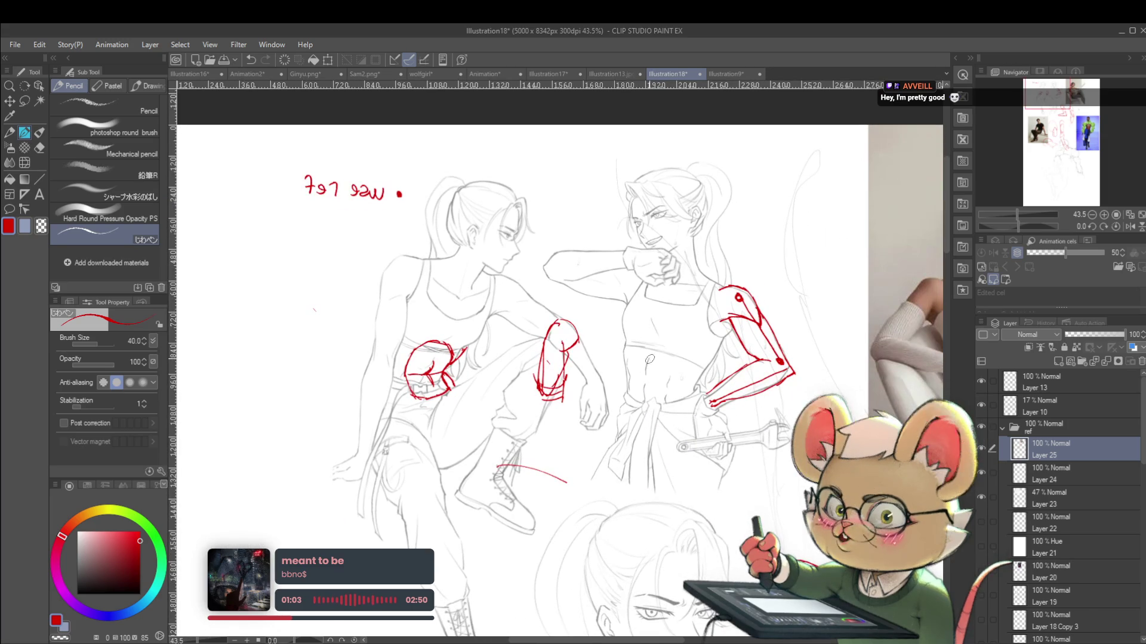
{"action": "scroll", "coordinate": [636, 369], "scroll_direction": "up", "scroll_amount": 2}
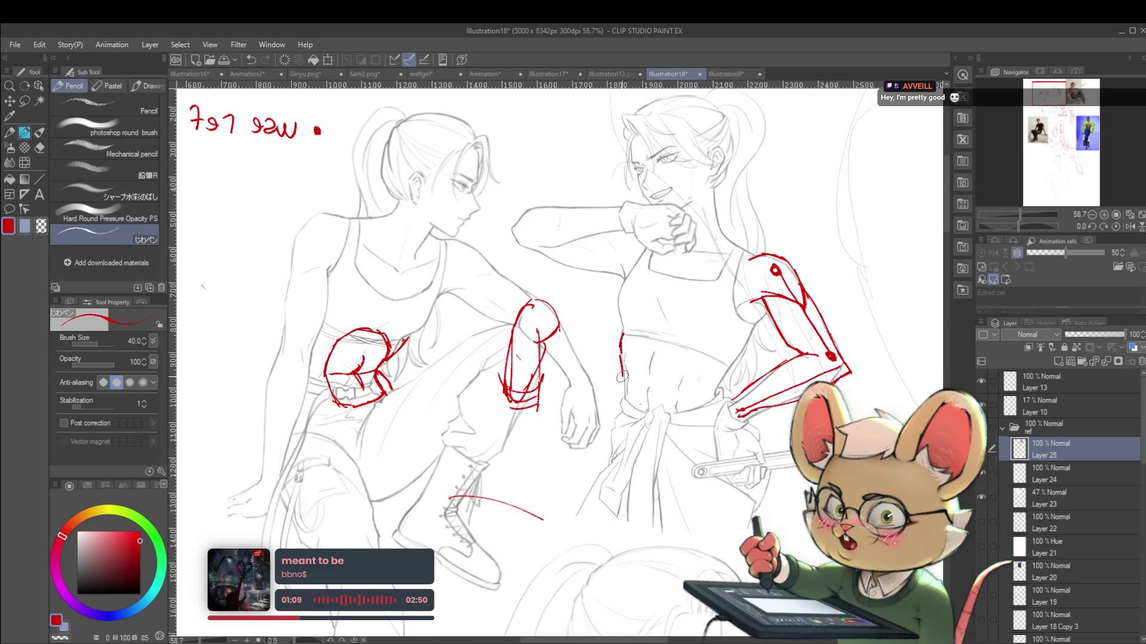
{"action": "scroll", "coordinate": [643, 271], "scroll_direction": "down", "scroll_amount": 3}
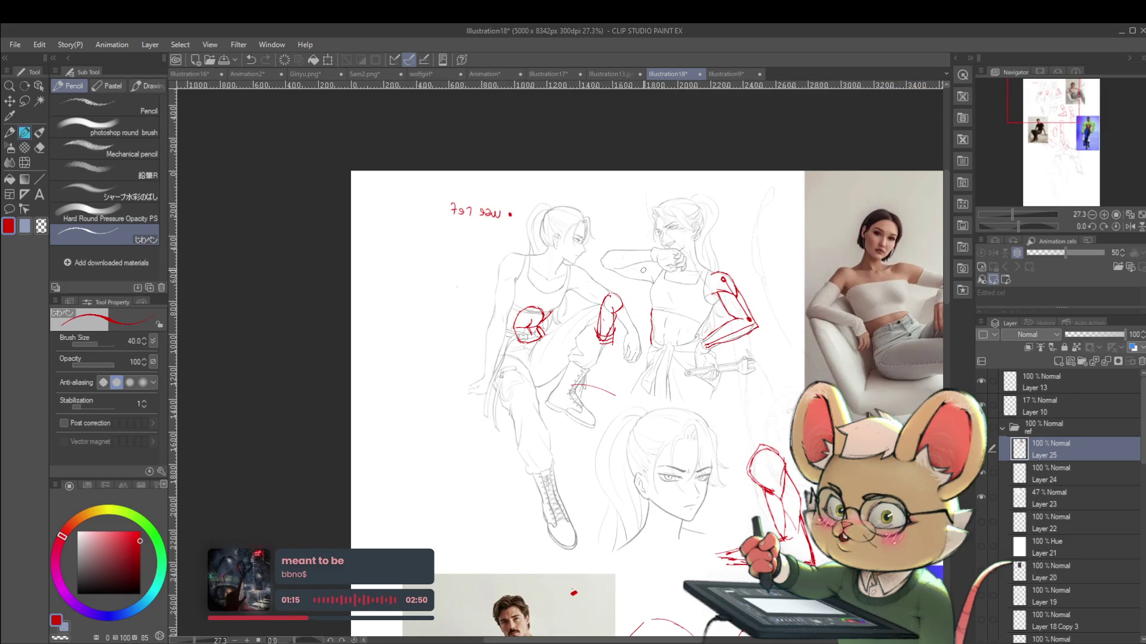
{"action": "scroll", "coordinate": [643, 271], "scroll_direction": "down", "scroll_amount": 1}
{"action": "left_click_drag", "start_coordinate": [642, 270], "coordinate": [634, 241]}
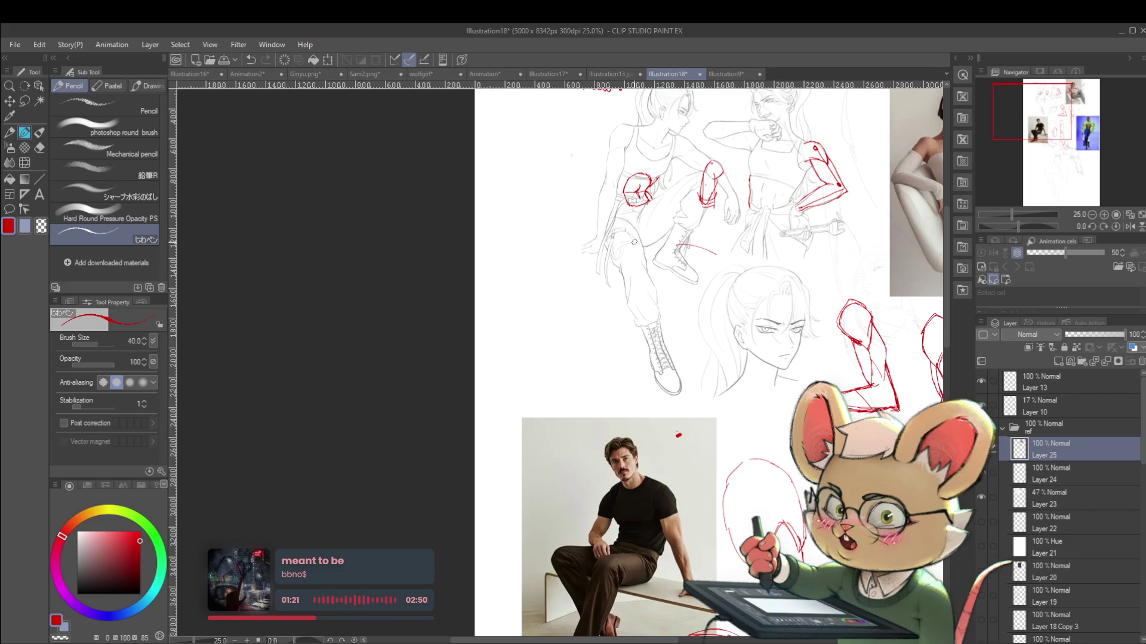
{"action": "scroll", "coordinate": [533, 303], "scroll_direction": "up", "scroll_amount": 1}
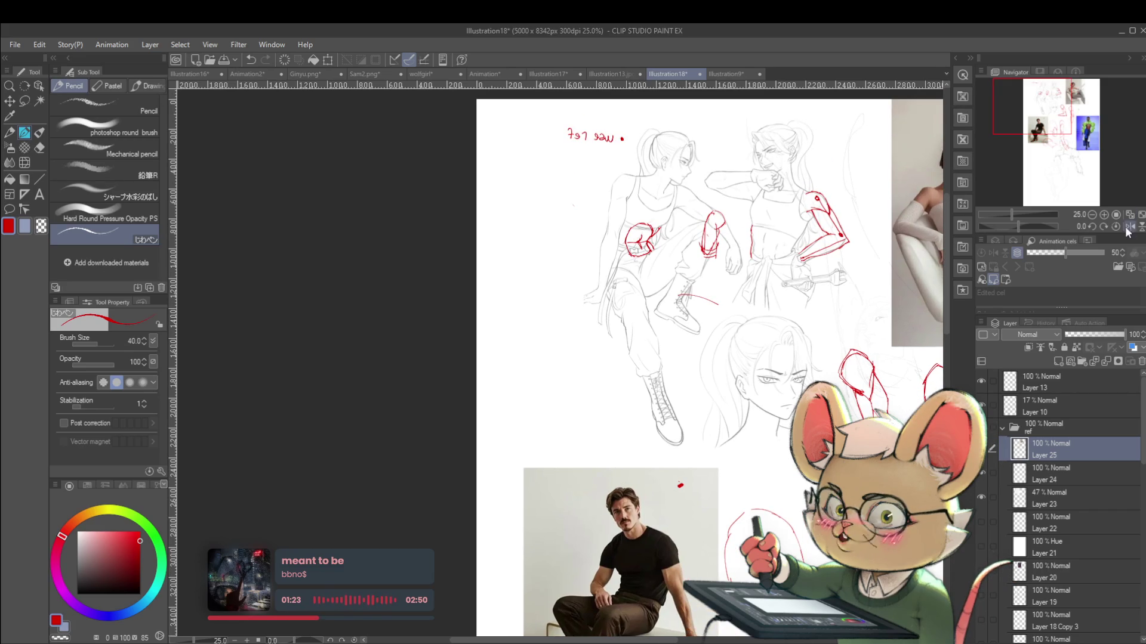
{"action": "left_click", "coordinate": [1130, 225]}
{"action": "mouse_move", "coordinate": [656, 257]}
{"action": "left_mouse_down"}
{"action": "mouse_move", "coordinate": [711, 340]}
{"action": "mouse_move", "coordinate": [649, 279]}
{"action": "left_mouse_up"}
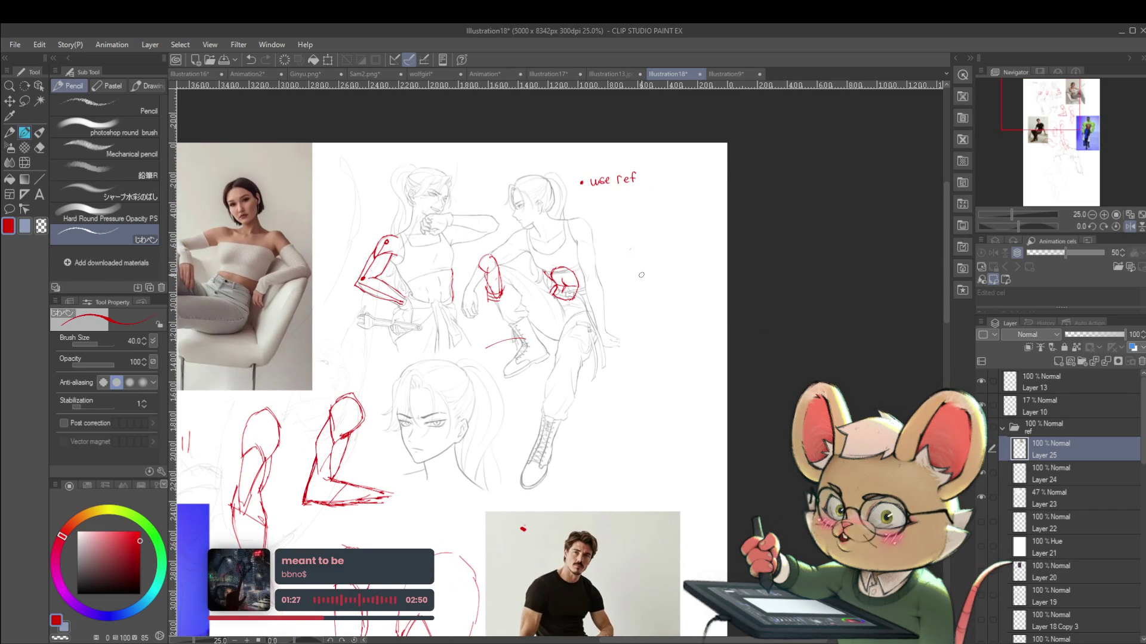
{"action": "scroll", "coordinate": [631, 257], "scroll_direction": "up", "scroll_amount": 1}
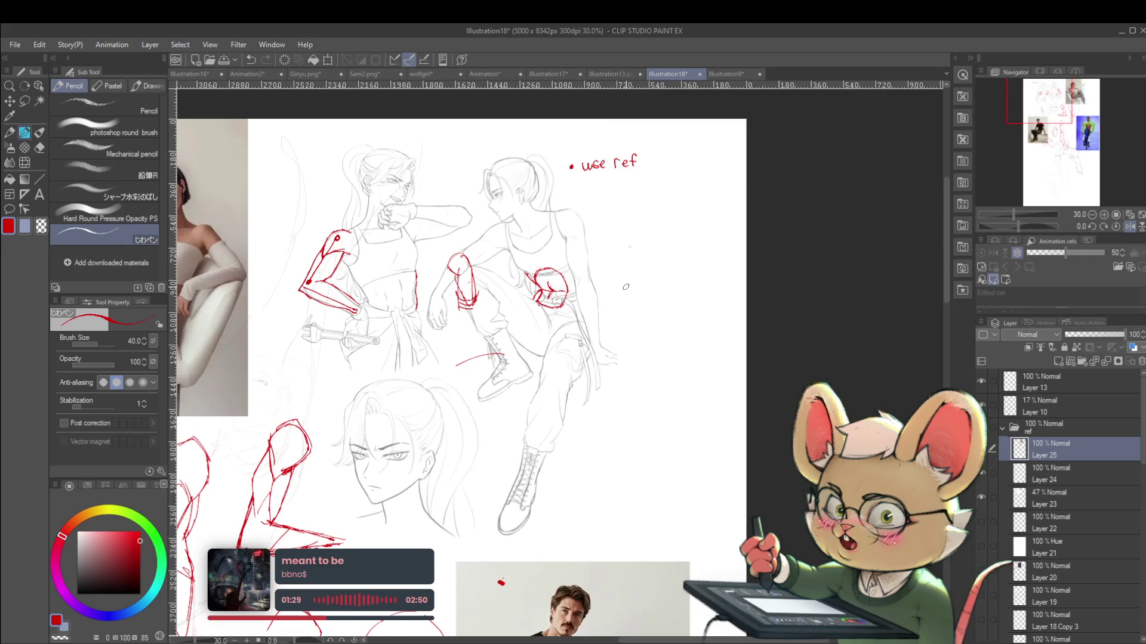
Draw a red trapezoid side near the 'use ref' note and a box beneath it
{"action": "mouse_move", "coordinate": [647, 304]}
{"action": "left_mouse_down"}
{"action": "mouse_move", "coordinate": [673, 291]}
{"action": "mouse_move", "coordinate": [685, 254]}
{"action": "left_mouse_up"}
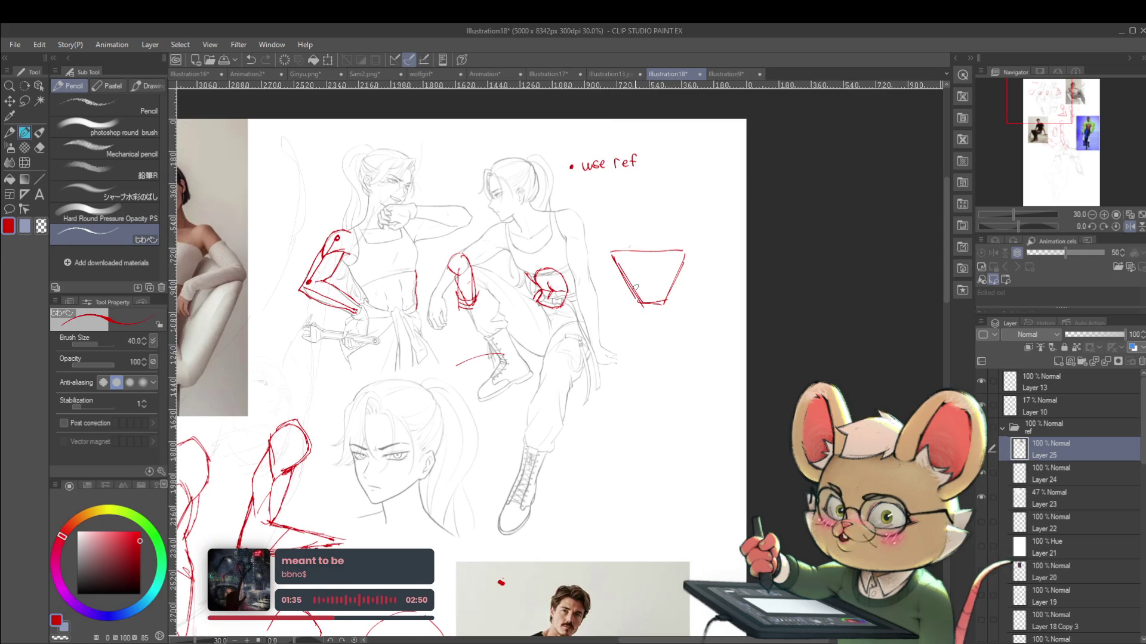
{"action": "scroll", "coordinate": [636, 303], "scroll_direction": "up", "scroll_amount": 2}
{"action": "left_click_drag", "start_coordinate": [616, 318], "coordinate": [620, 385]}
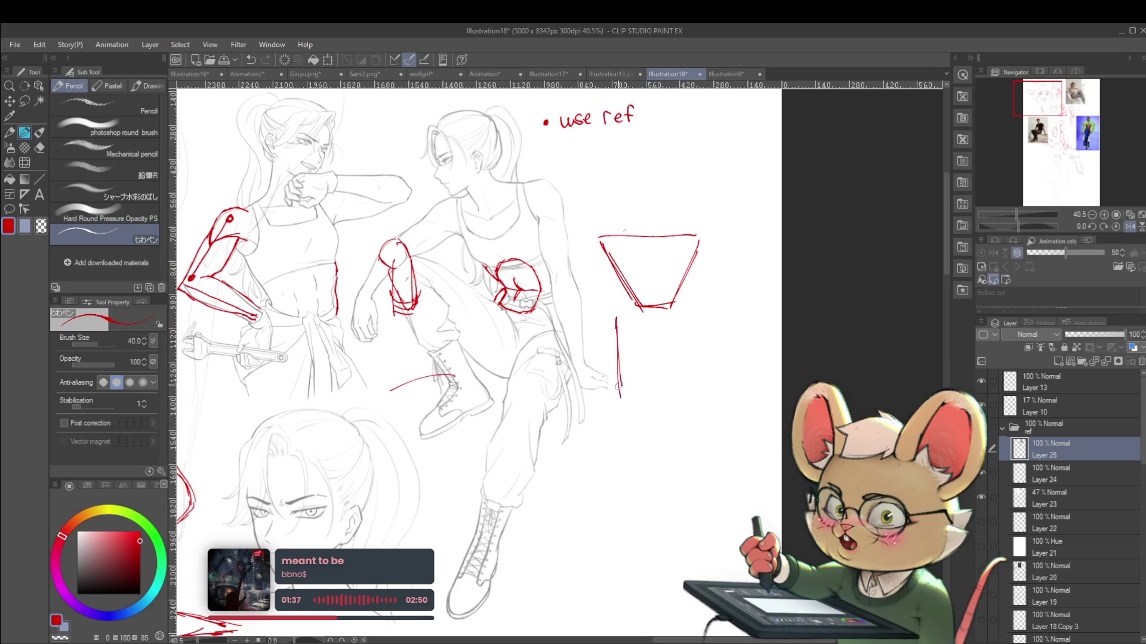
{"action": "mouse_move", "coordinate": [613, 356]}
{"action": "left_mouse_down"}
{"action": "mouse_move", "coordinate": [608, 327]}
{"action": "mouse_move", "coordinate": [620, 315]}
{"action": "left_mouse_up"}
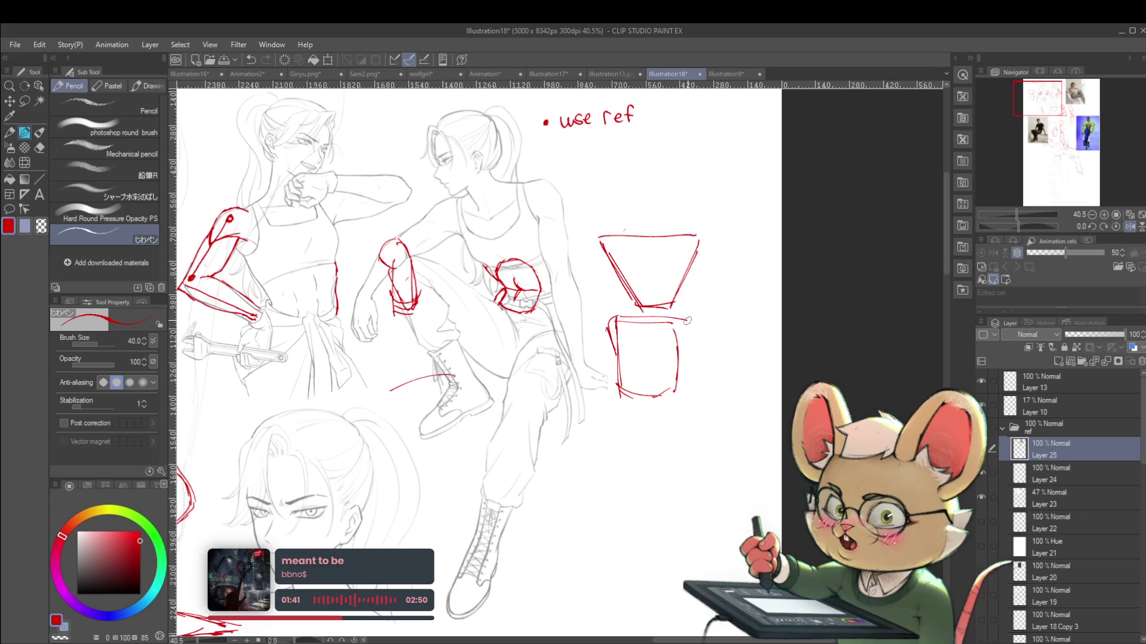
{"action": "scroll", "coordinate": [682, 324], "scroll_direction": "down", "scroll_amount": 2}
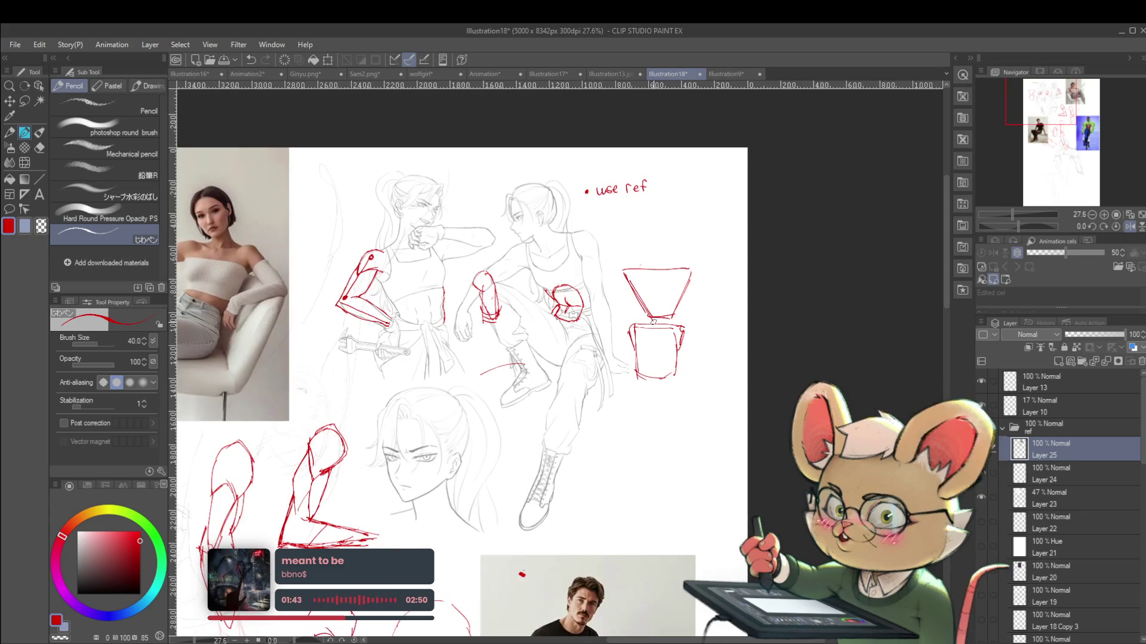